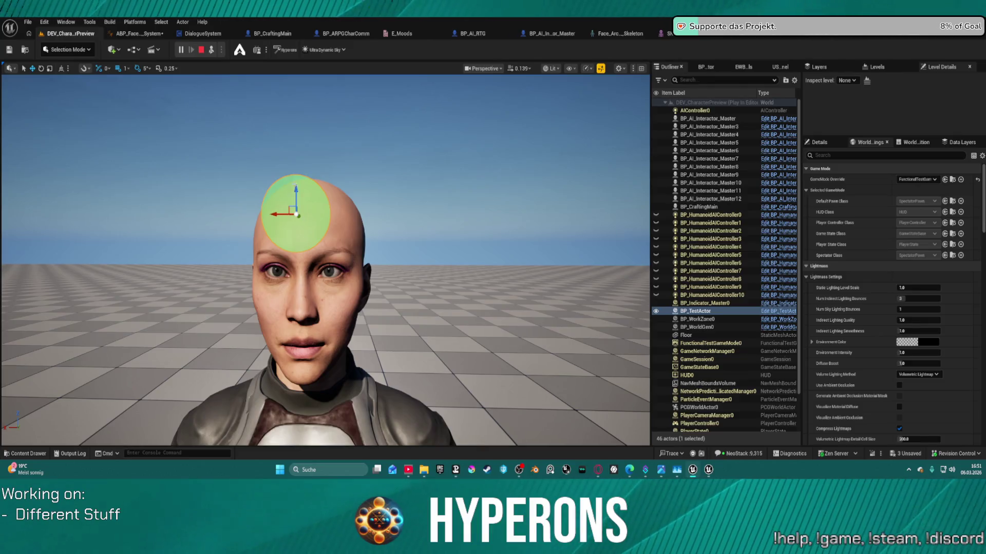
Move the green test sphere down to the character's chest, then stop the Play In Editor session
mouse_move(295, 190)
mouse_down()
mouse_move(295, 391)
mouse_move(306, 212)
mouse_move(300, 398)
mouse_up()
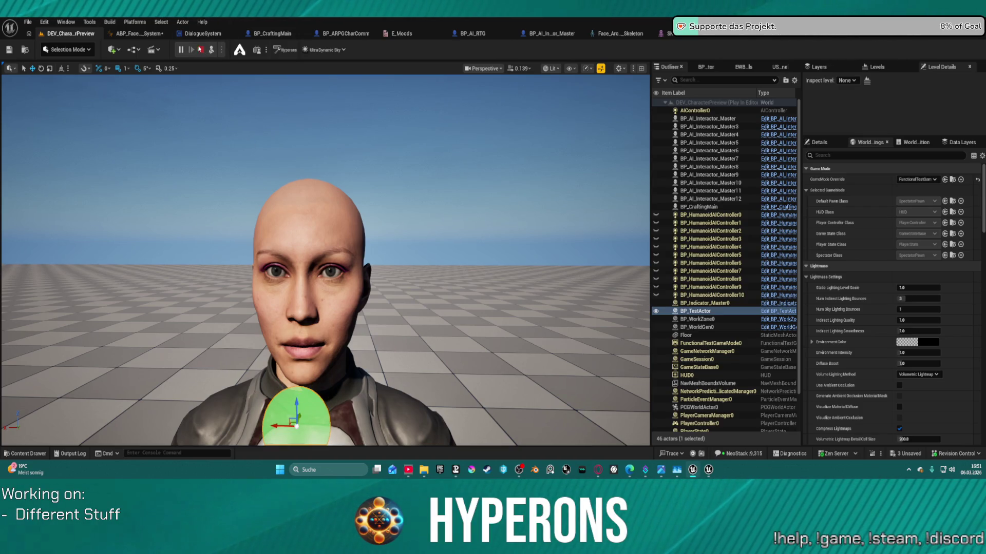
key(Escape)
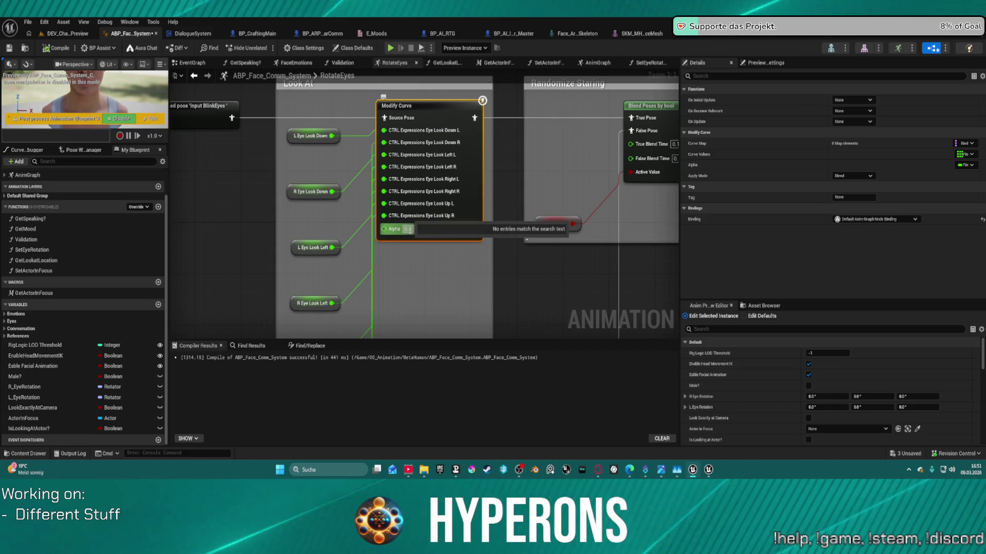
Set the RotateEyes Modify Curve node's Alpha to 0.2
click(408, 229)
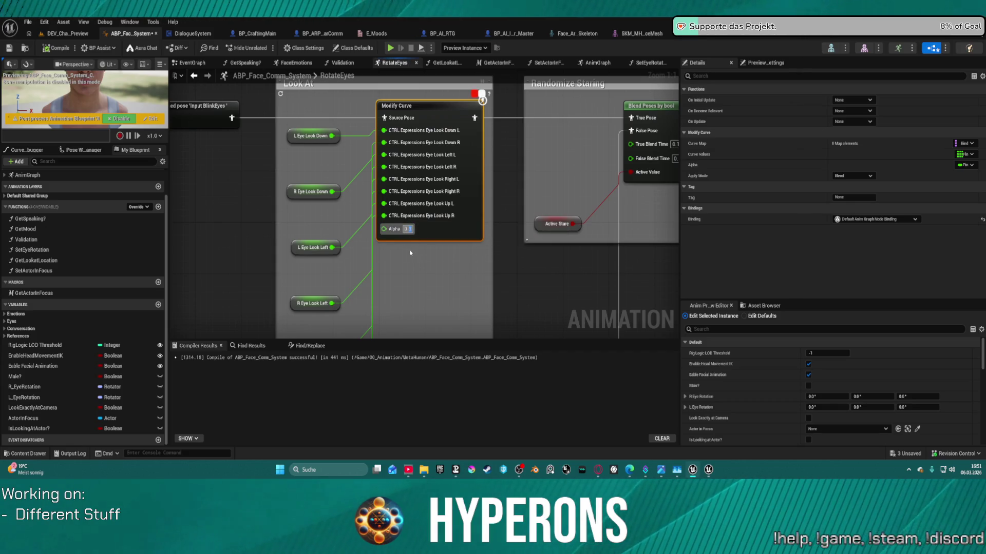
click(417, 262)
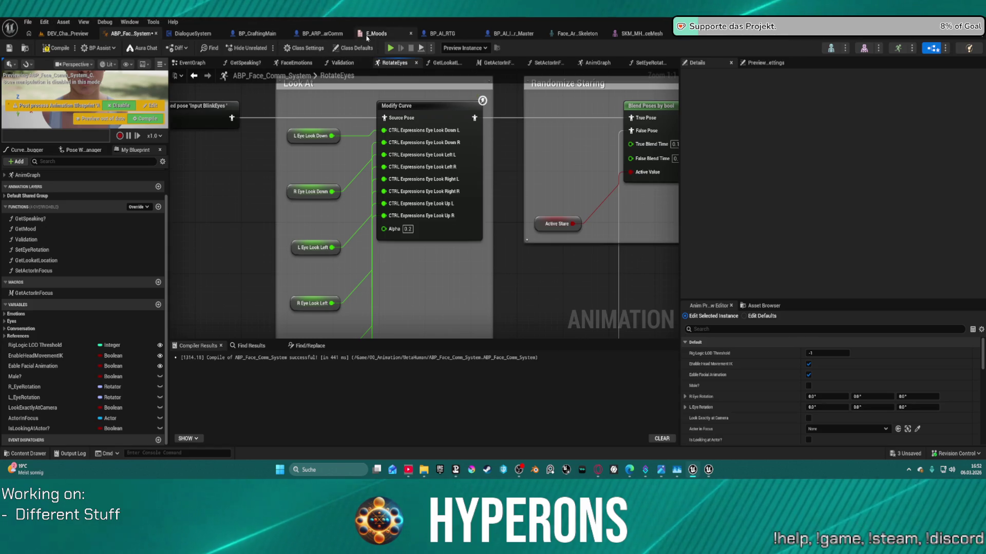
click(654, 64)
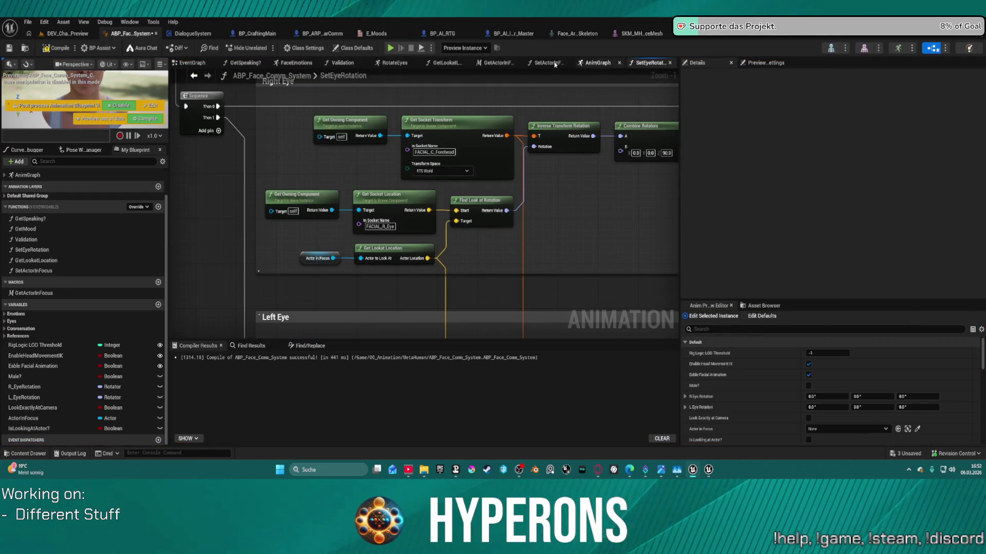
Close the Validation graph, reorder the graph tabs, and show SetEyeRotation's Map Range Clamped nodes
drag(393, 64, 632, 68)
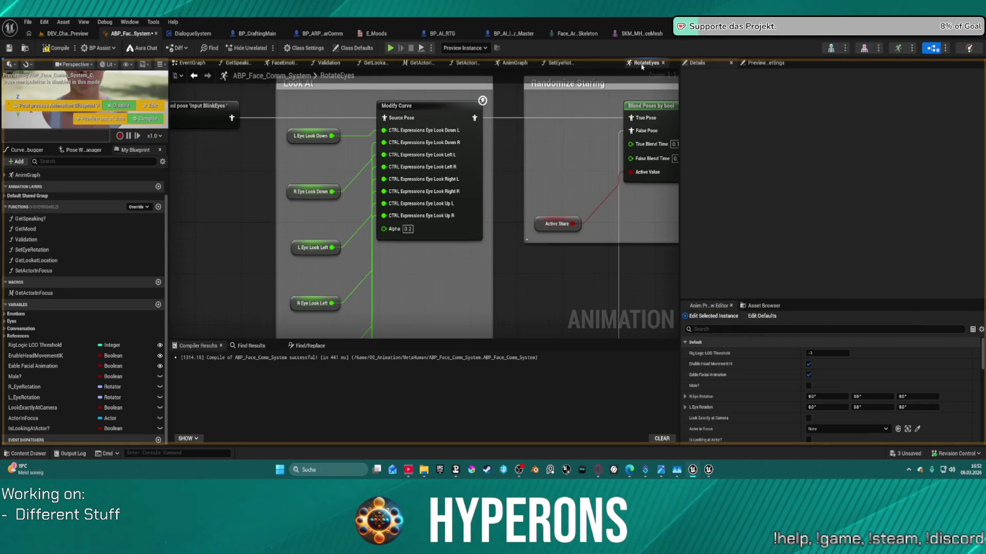
middle_click(338, 63)
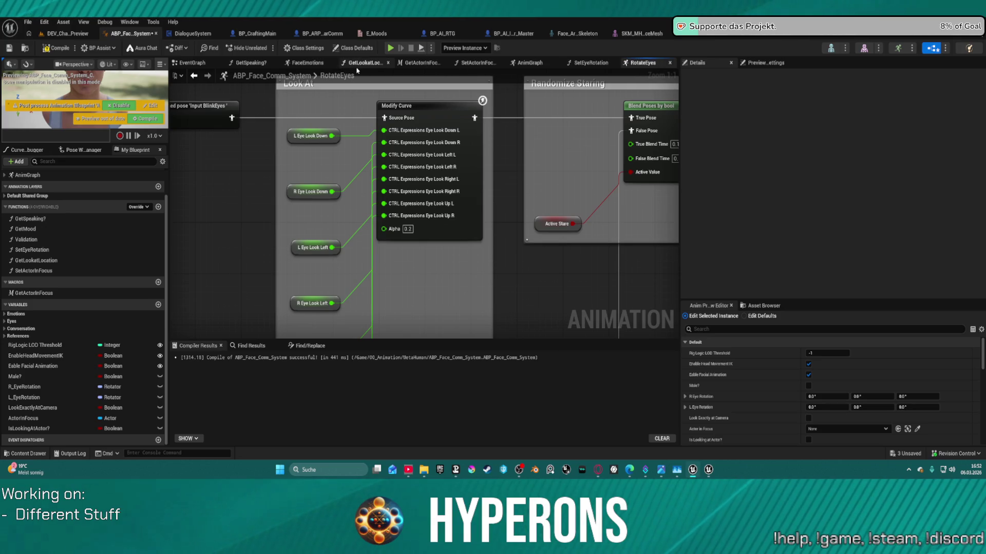
click(371, 66)
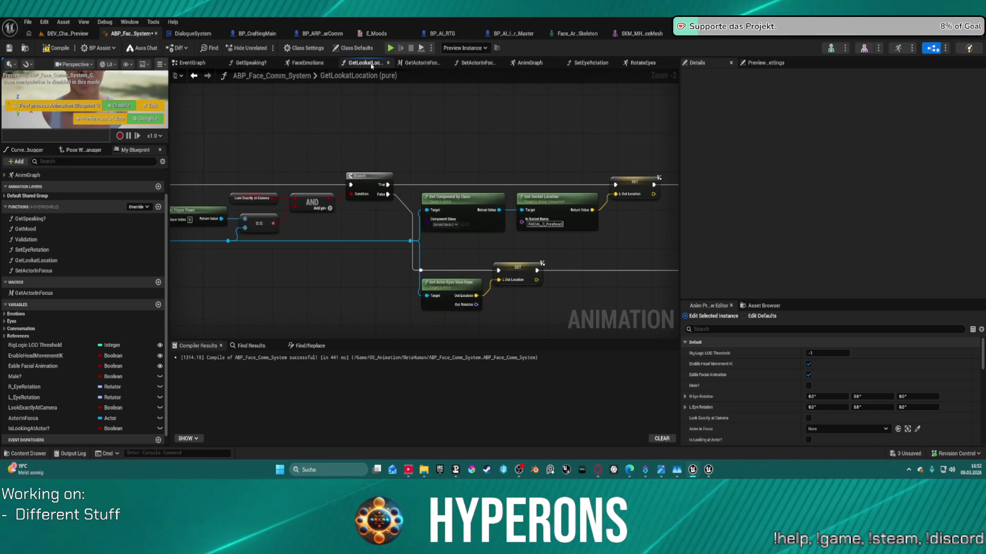
drag(371, 66, 545, 64)
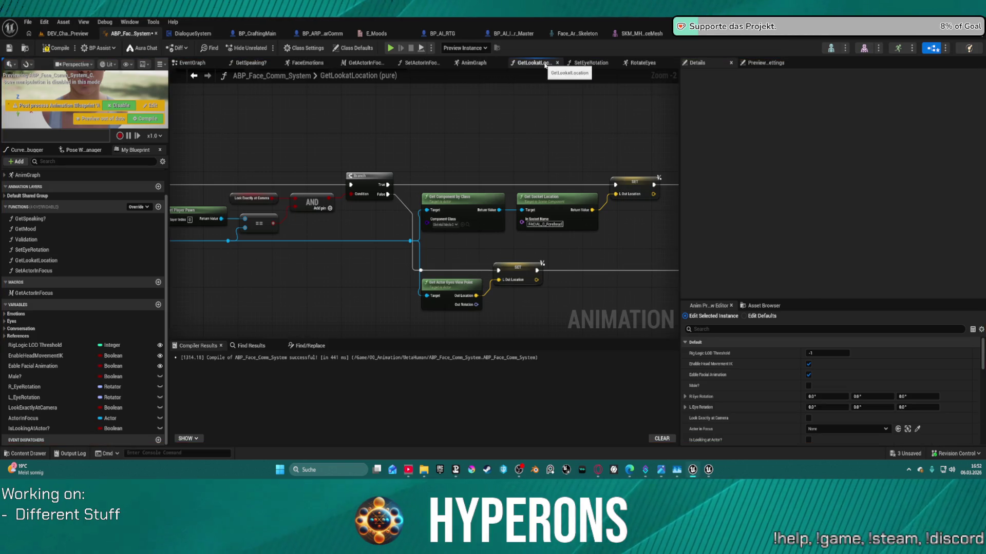
click(585, 64)
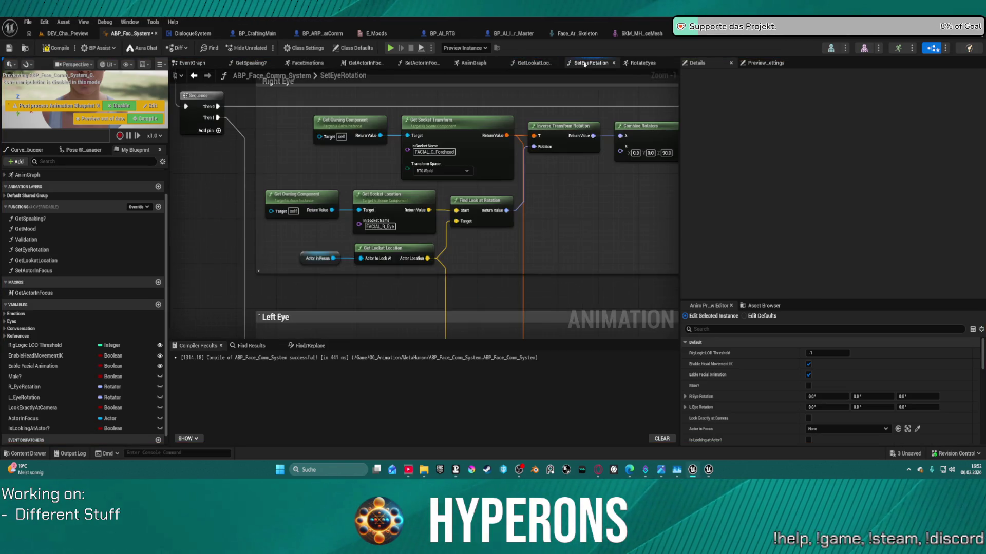
click(552, 64)
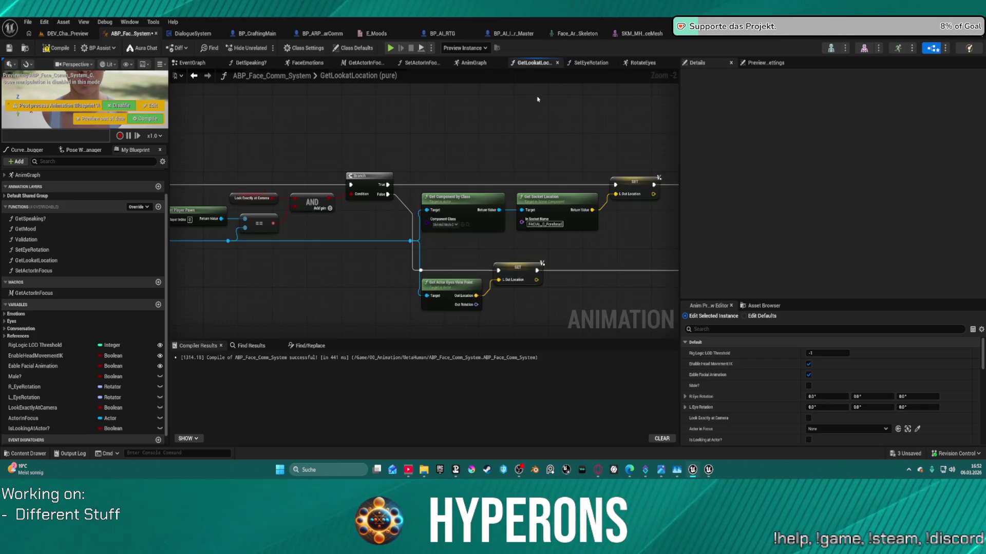
click(591, 64)
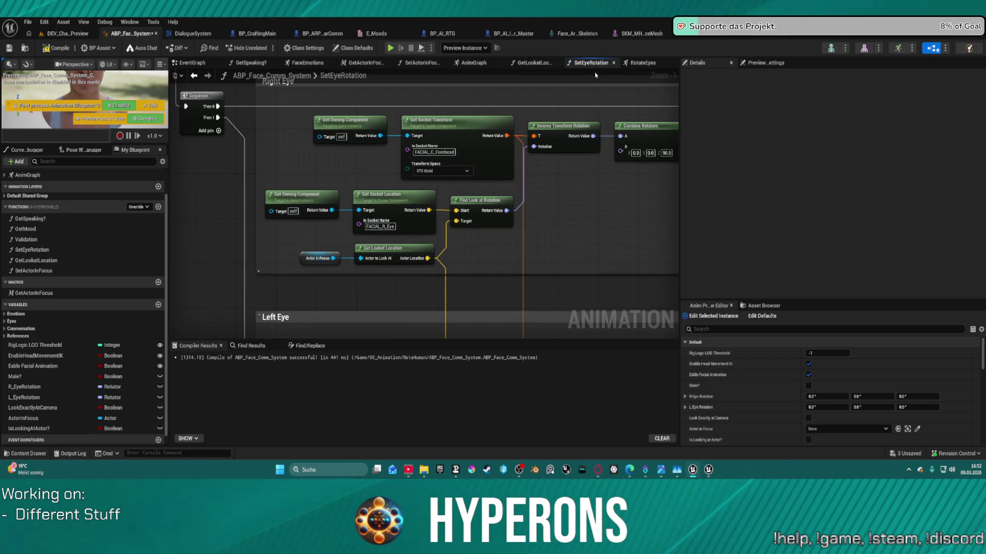
drag(587, 193, 180, 205)
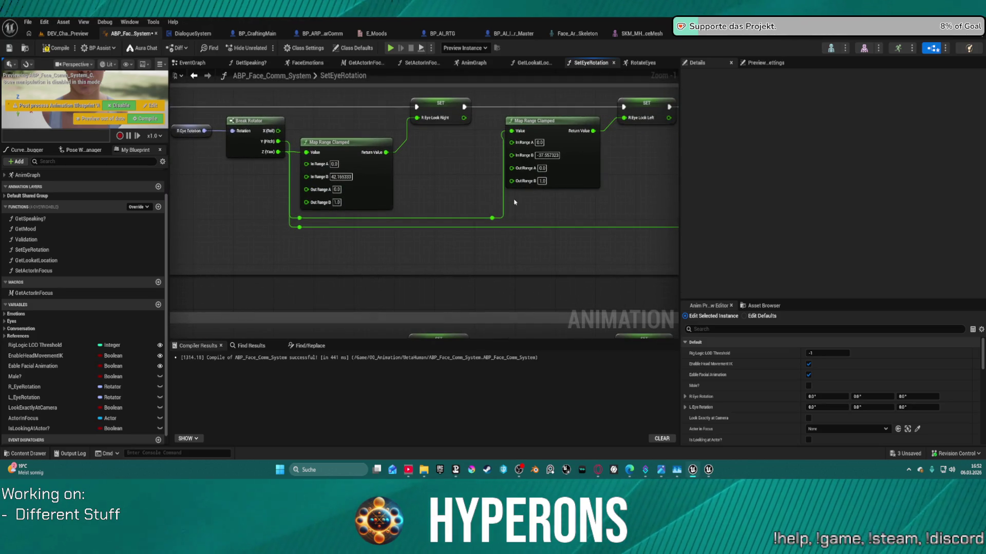
Set the In Range B feeding R Eye Look Up to 42
scroll(406, 199, down, 3)
scroll(406, 199, up, 2)
mouse_move(390, 198)
mouse_down()
mouse_move(310, 195)
mouse_move(417, 196)
mouse_up()
scroll(287, 168, up, 2)
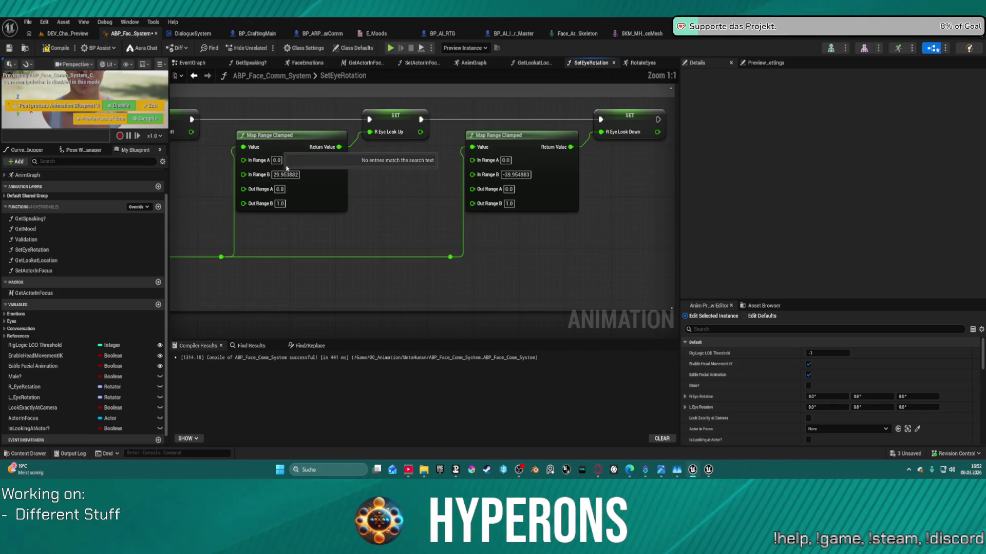
click(286, 174)
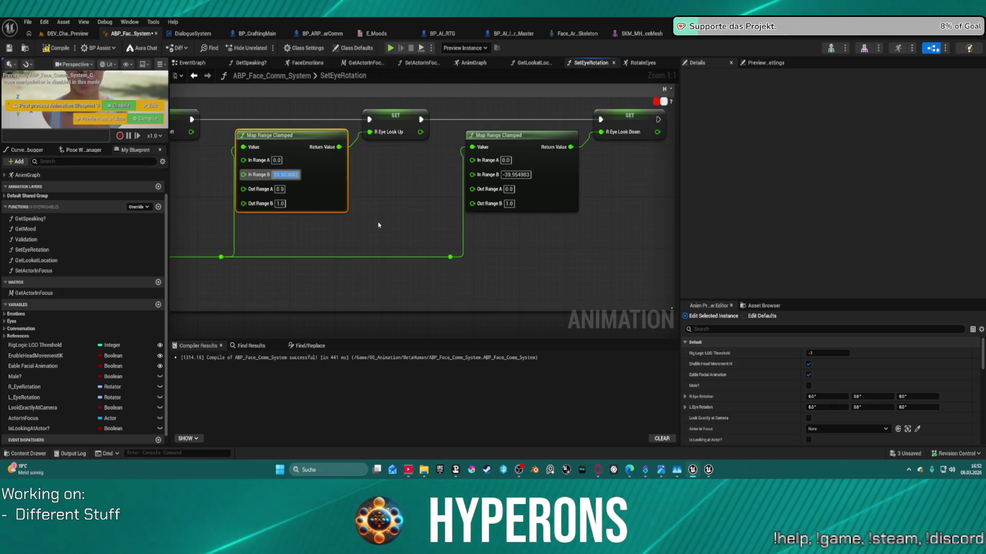
mouse_move(368, 224)
mouse_down()
mouse_move(882, 204)
mouse_move(543, 224)
mouse_up()
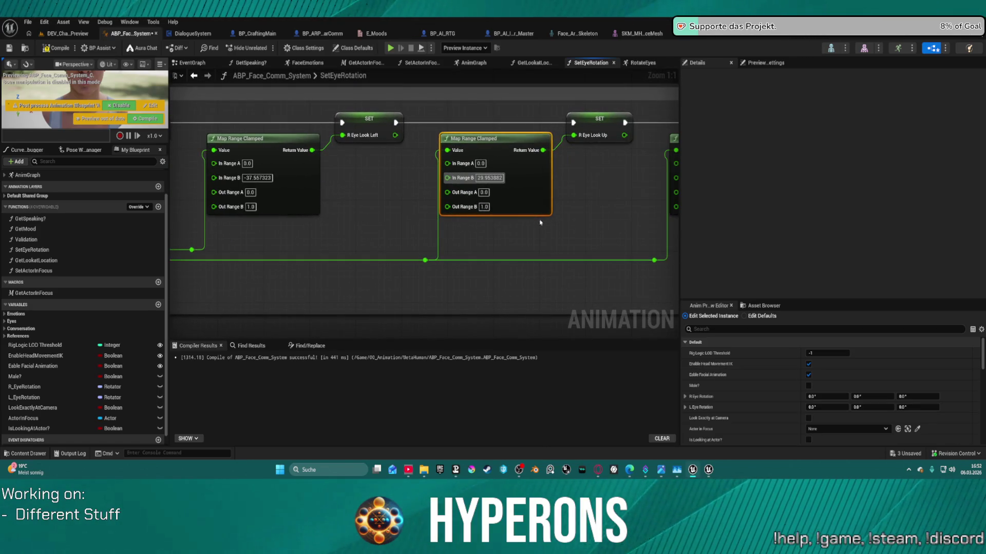
click(490, 178)
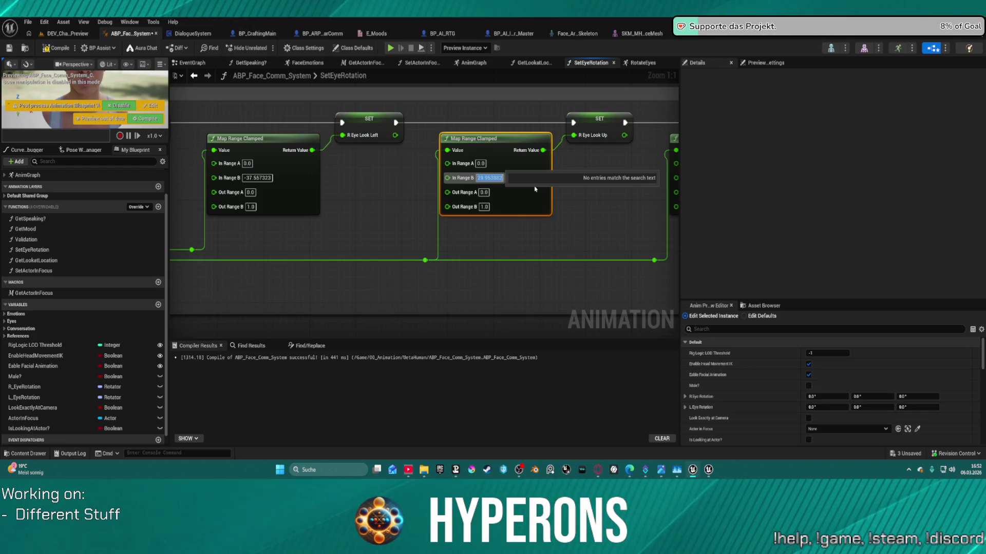
text(42.0)
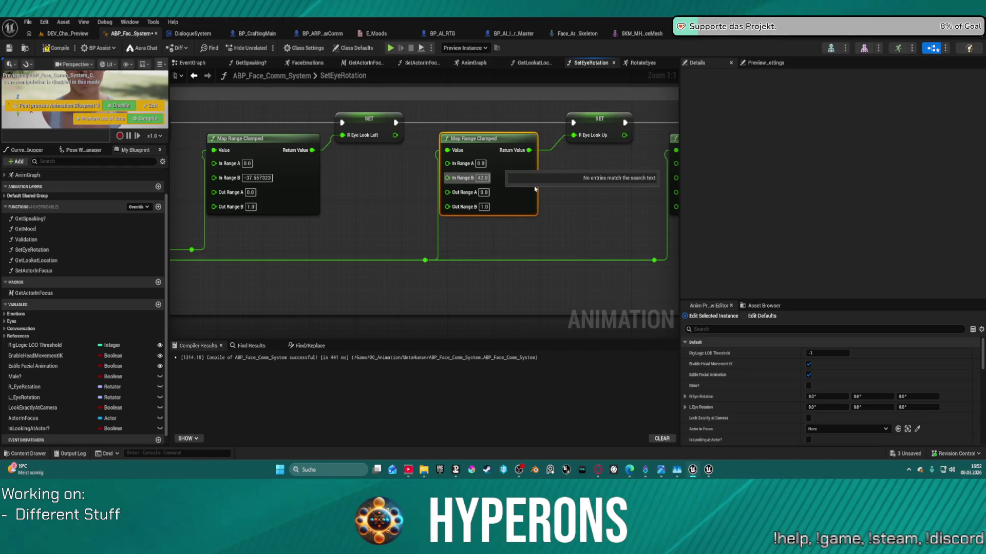
Set R Eye Look Down's In Range B to -42, then return to the DEV_CharacterPreview level
drag(534, 189, 348, 164)
click(532, 153)
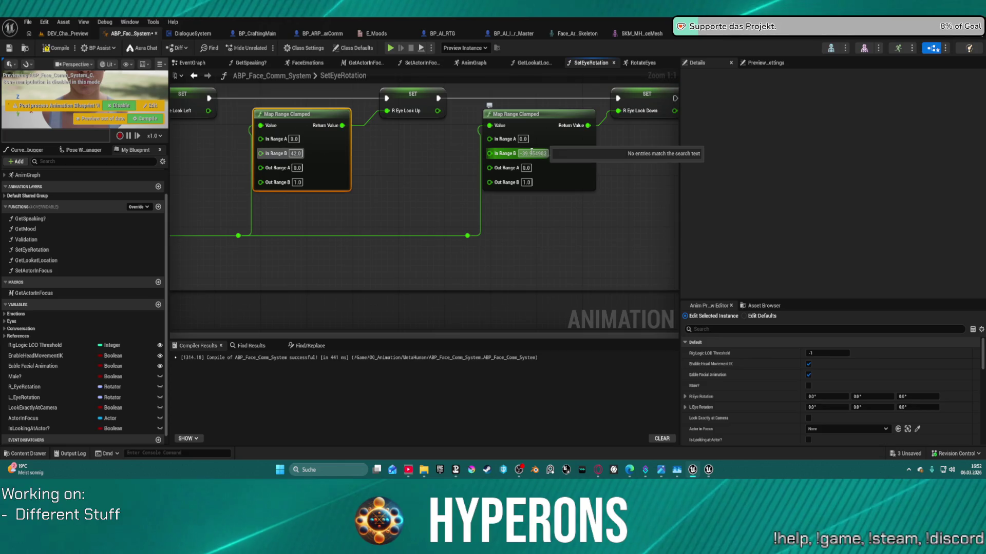
text(-)
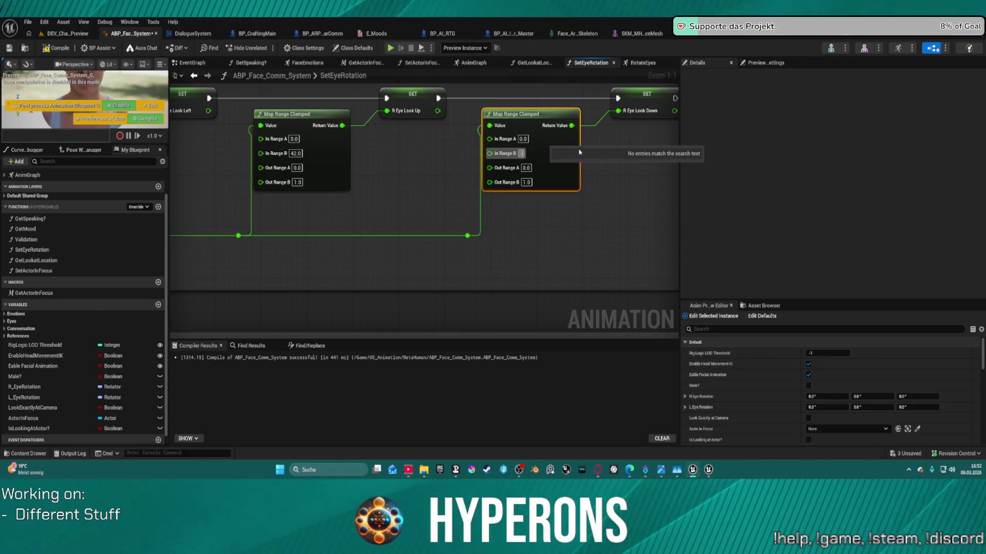
text(42)
key(Return)
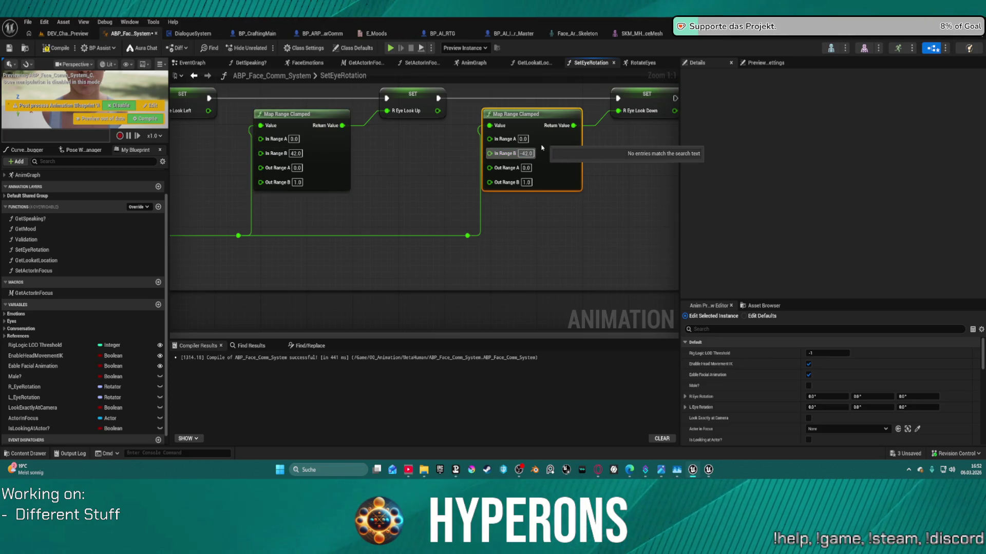
click(431, 164)
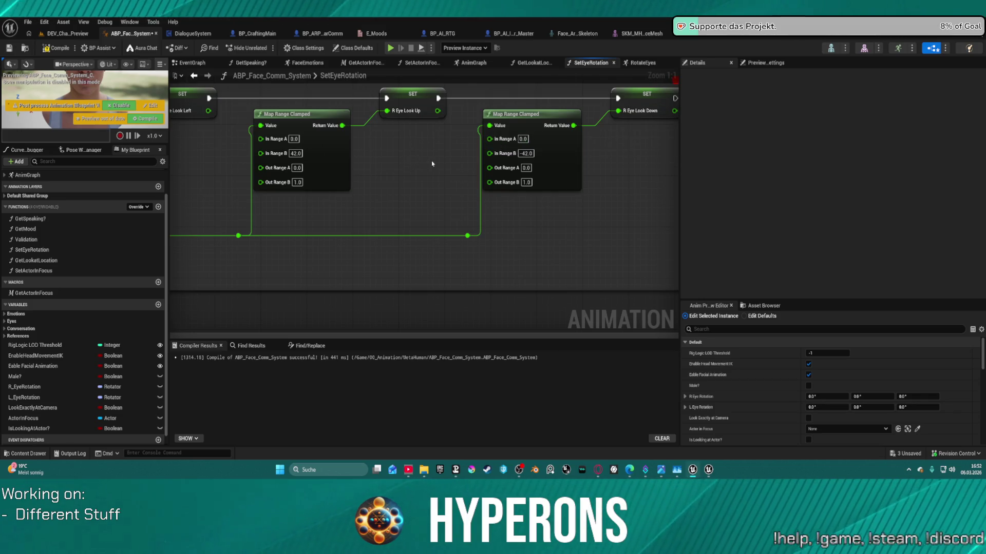
click(76, 34)
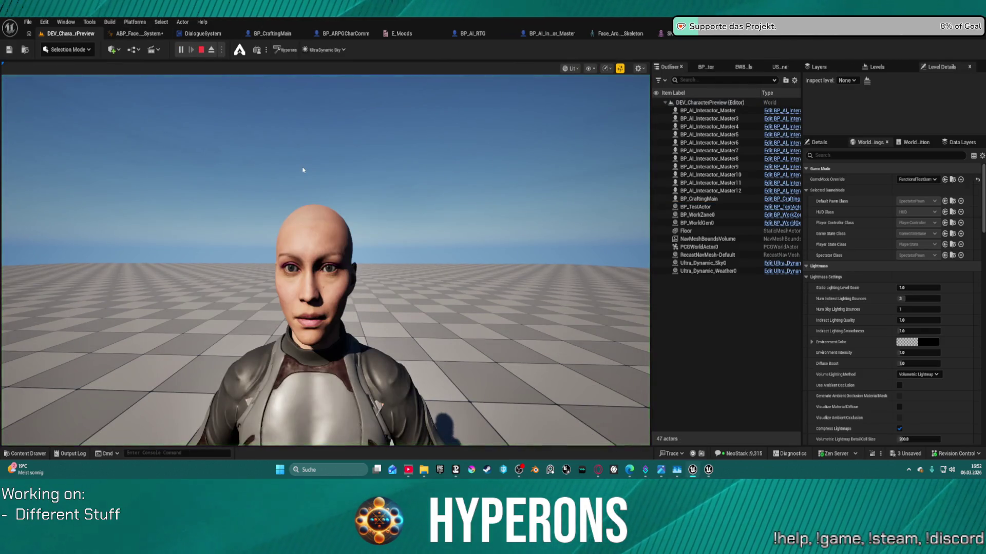
Eject from play with F8 and reposition the green test sphere just above the character's head
key(F8)
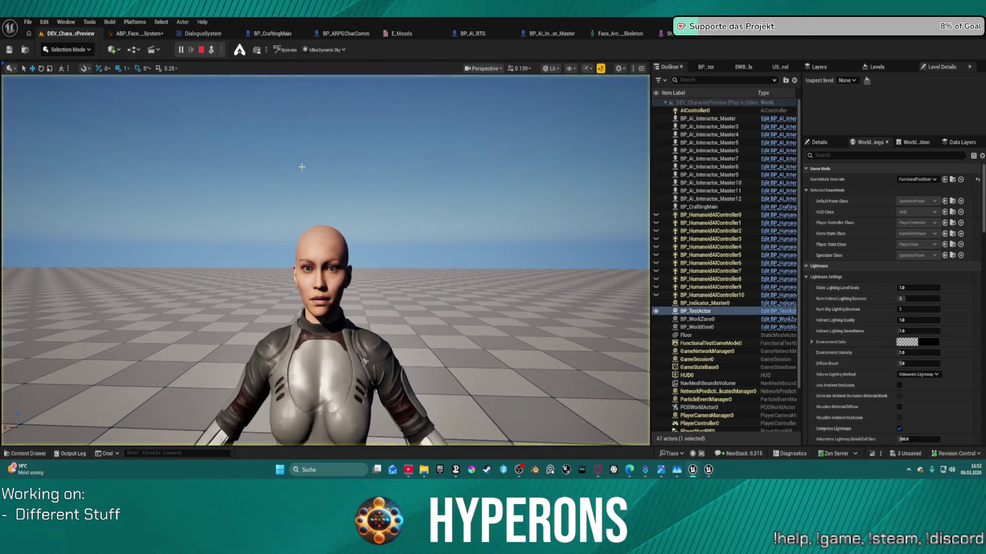
scroll(255, 363, up, 5)
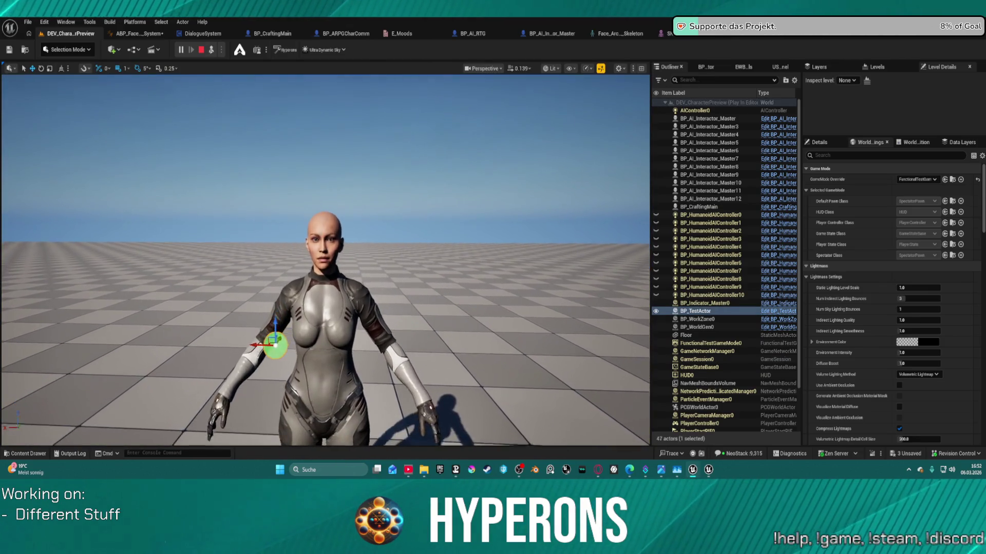
mouse_move(234, 372)
mouse_down()
mouse_move(226, 192)
mouse_move(300, 204)
mouse_move(508, 205)
mouse_move(158, 198)
mouse_move(286, 198)
mouse_up()
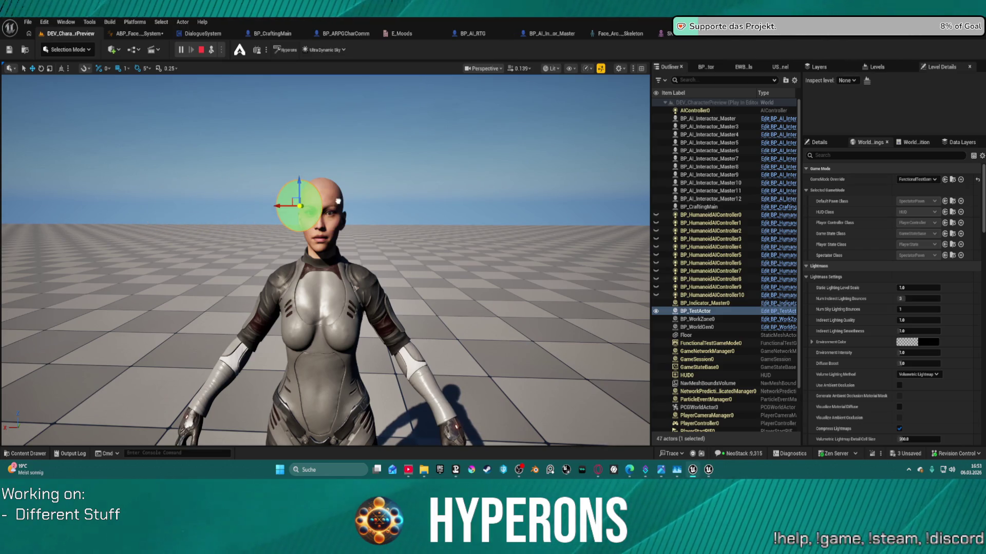
scroll(286, 198, up, 10)
scroll(325, 261, down, 8)
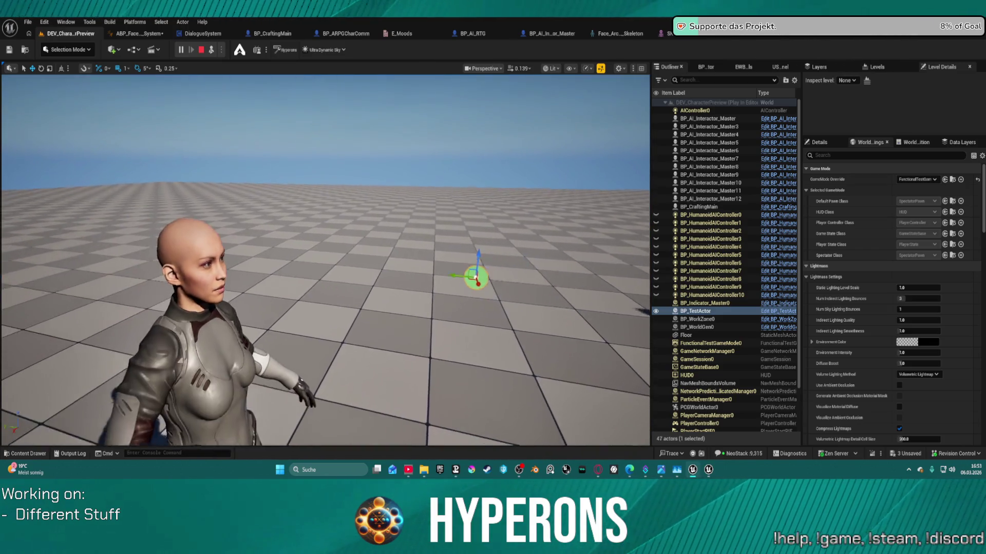
scroll(518, 244, up, 5)
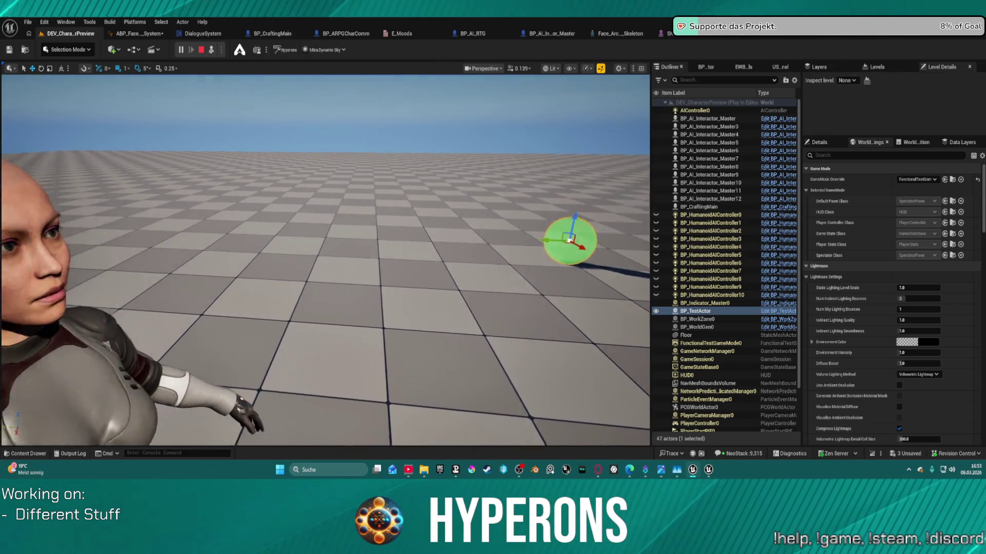
mouse_move(573, 239)
mouse_down()
mouse_move(261, 220)
mouse_move(321, 222)
mouse_move(323, 386)
mouse_move(319, 185)
mouse_move(289, 142)
mouse_move(288, 370)
mouse_move(291, 217)
mouse_move(359, 256)
mouse_move(352, 280)
mouse_move(377, 283)
mouse_move(115, 287)
mouse_move(345, 286)
mouse_move(308, 303)
mouse_move(312, 312)
mouse_move(223, 313)
mouse_move(473, 306)
mouse_move(16, 305)
mouse_move(558, 315)
mouse_move(225, 314)
mouse_move(314, 318)
mouse_up()
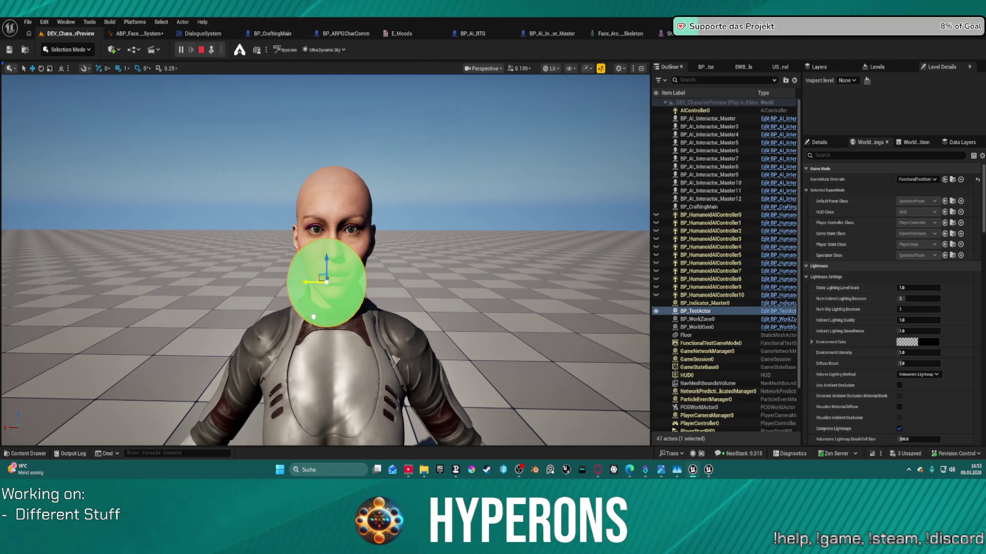
mouse_move(326, 264)
mouse_down()
mouse_move(325, 110)
mouse_move(325, 407)
mouse_move(339, 395)
mouse_move(325, 110)
mouse_move(335, 398)
mouse_move(336, 239)
mouse_move(349, 201)
mouse_move(339, 370)
mouse_move(336, 101)
mouse_move(336, 157)
mouse_up()
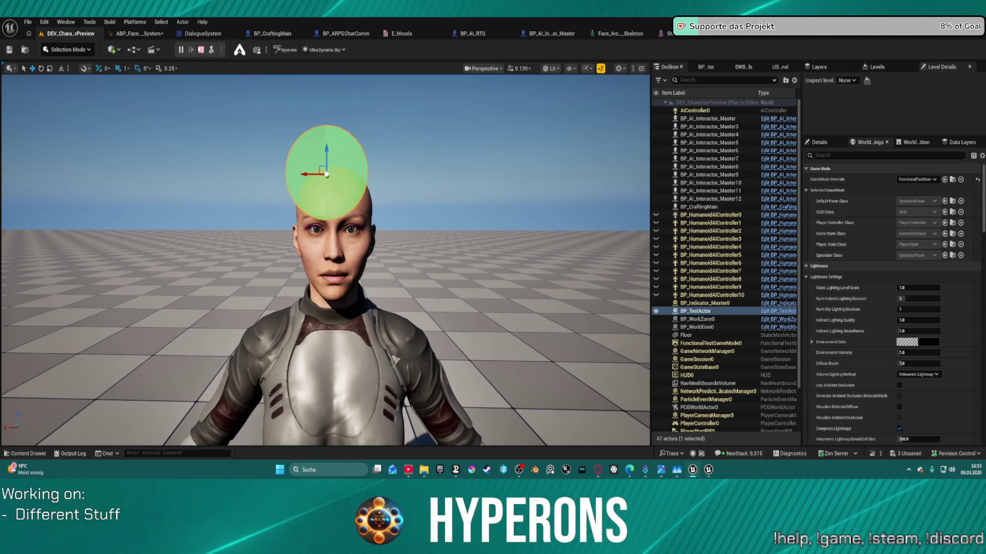
In SetEyeRotation, set the L Eye Look Up mapping's In Range B to 42.0
click(138, 34)
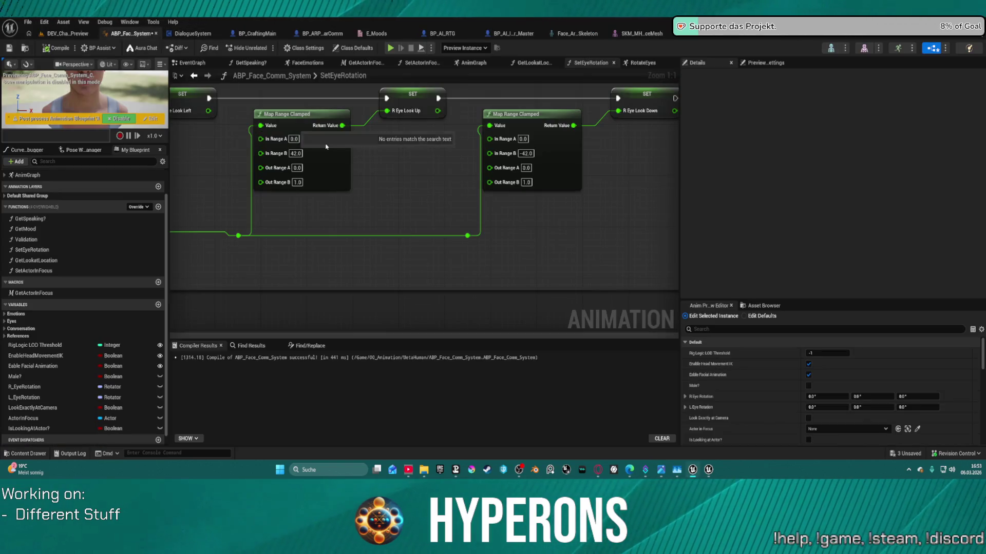
scroll(451, 194, down, 1)
drag(451, 194, 383, 211)
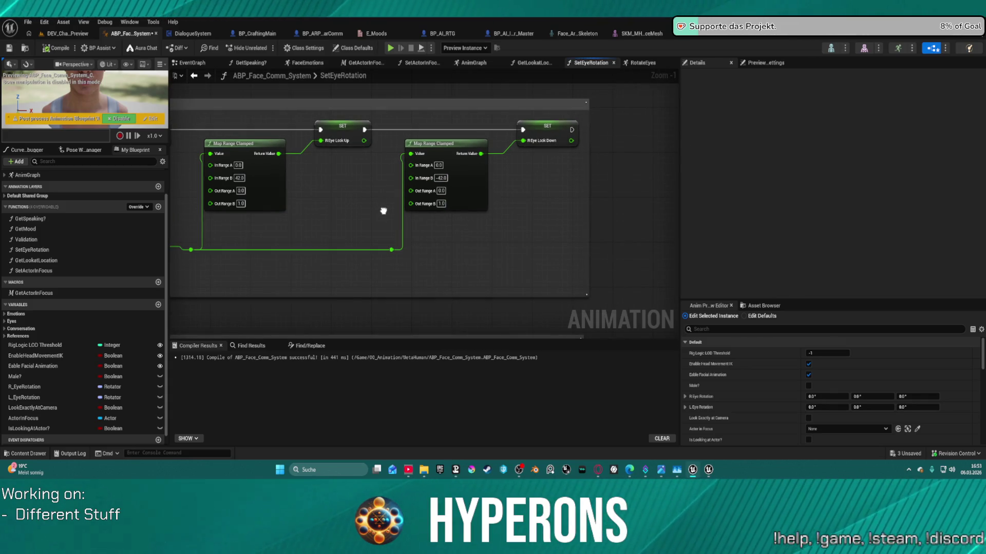
scroll(396, 205, down, 1)
drag(434, 192, 493, 93)
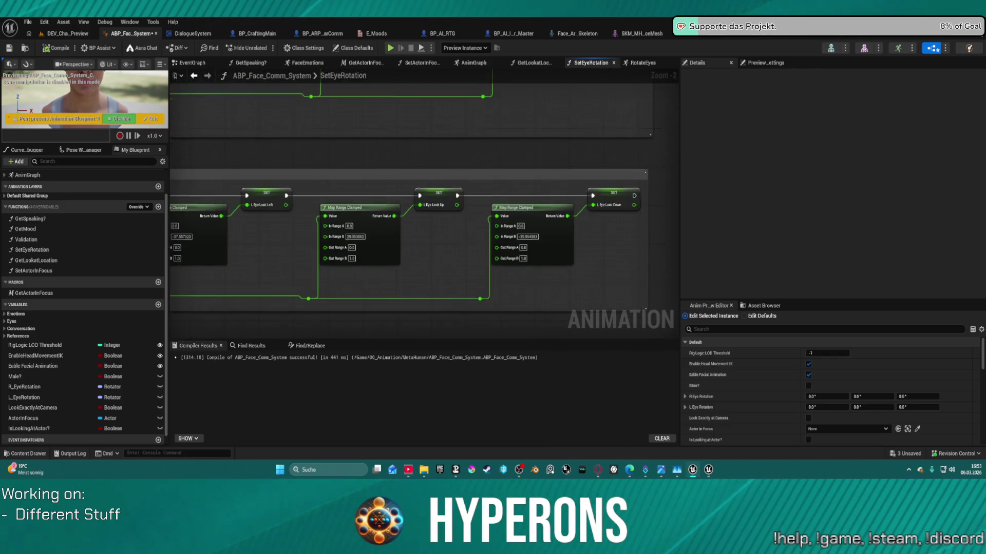
click(360, 231)
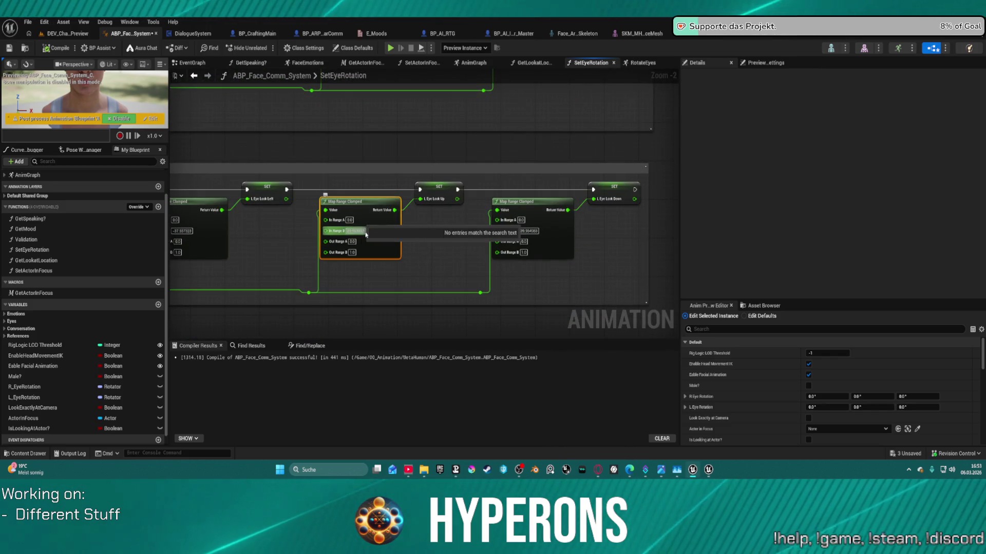
text(4)
key(Return)
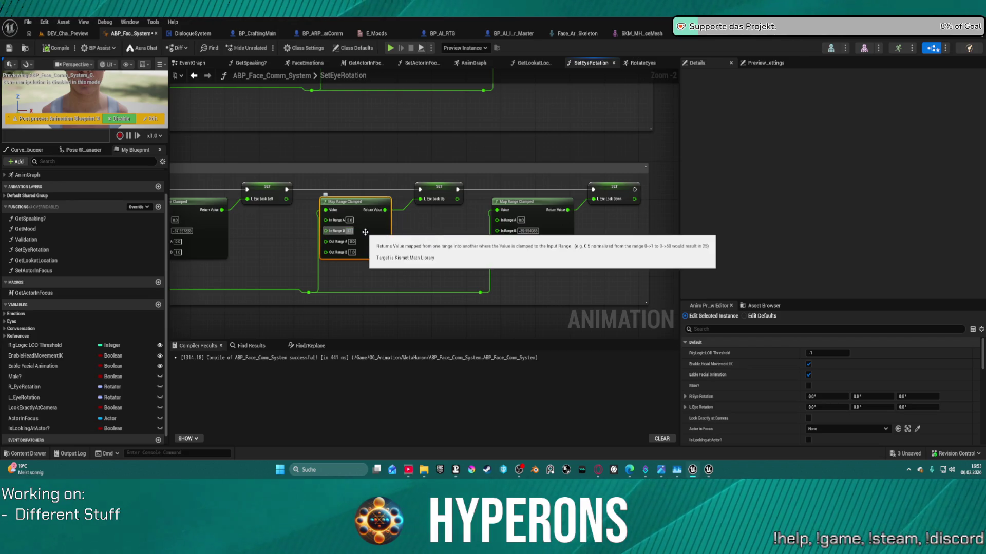
key(Tab)
Set the L Eye Look Down mapping's In Range B to -42.0 and zoom out over the function
click(527, 231)
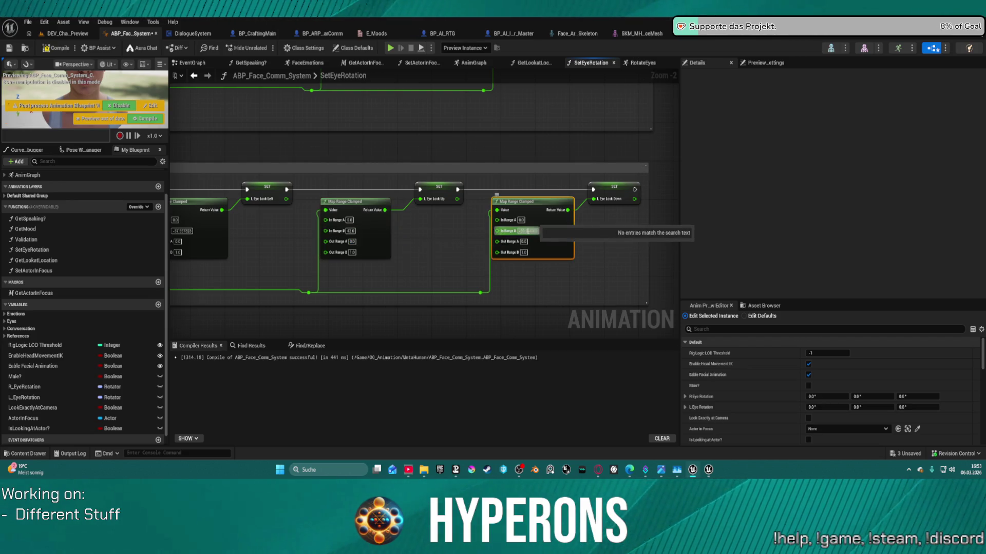
key(BackSpace)
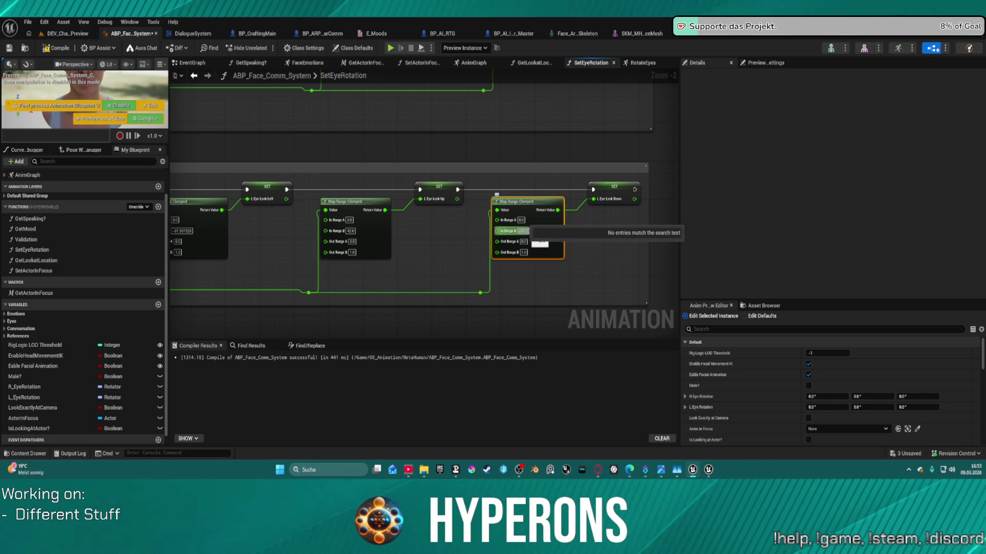
key(Return)
drag(435, 126, 520, 215)
scroll(477, 151, down, 2)
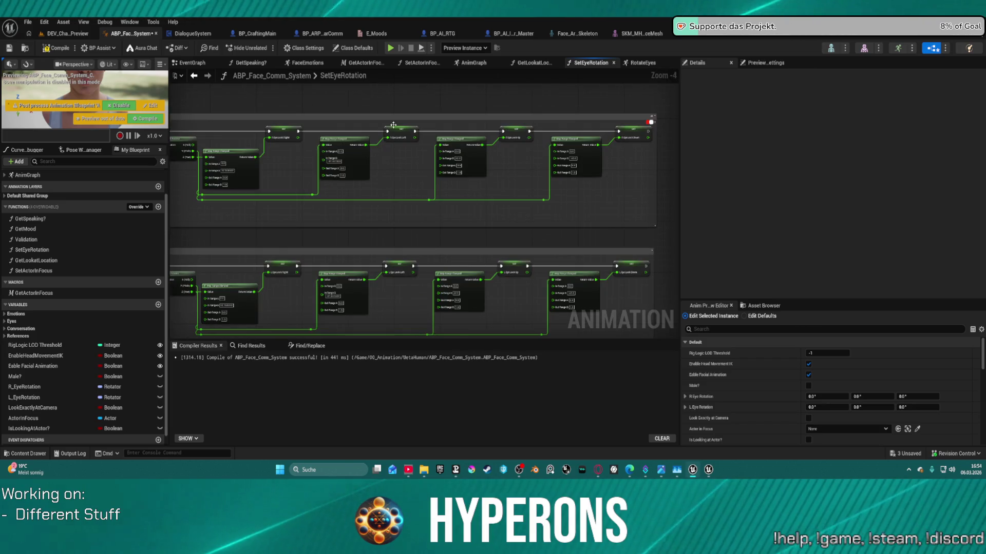
Pan through the RotateEyes eye-look Modify Curve and Randomize Staring nodes, then open the SKM_MH face mesh
click(646, 63)
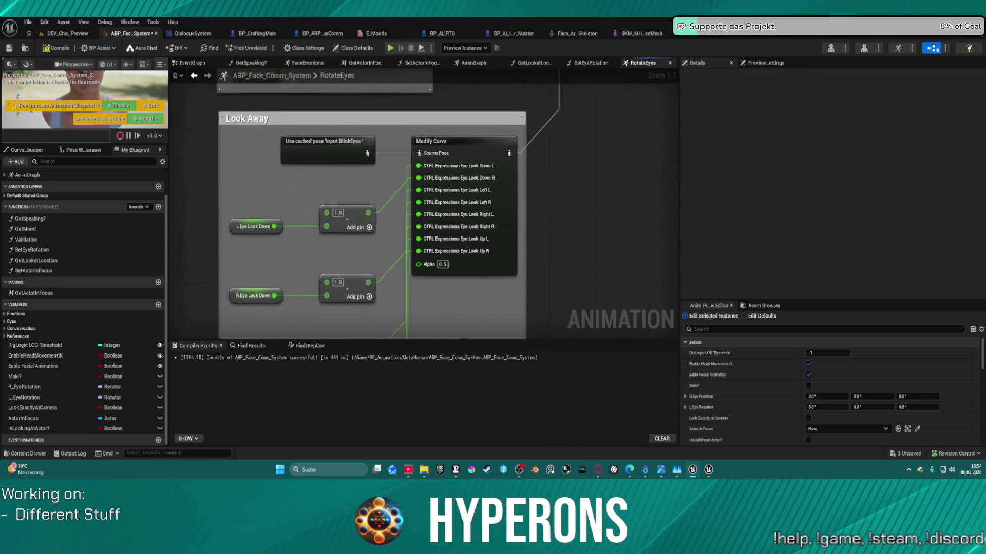
mouse_move(237, 84)
mouse_down()
mouse_move(194, 192)
mouse_move(189, 325)
mouse_move(194, 294)
mouse_move(308, 268)
mouse_move(414, 264)
mouse_move(439, 333)
mouse_move(216, 308)
mouse_move(257, 231)
mouse_move(242, 318)
mouse_move(308, 216)
mouse_move(306, 138)
mouse_move(280, 194)
mouse_up()
right_click(452, 165)
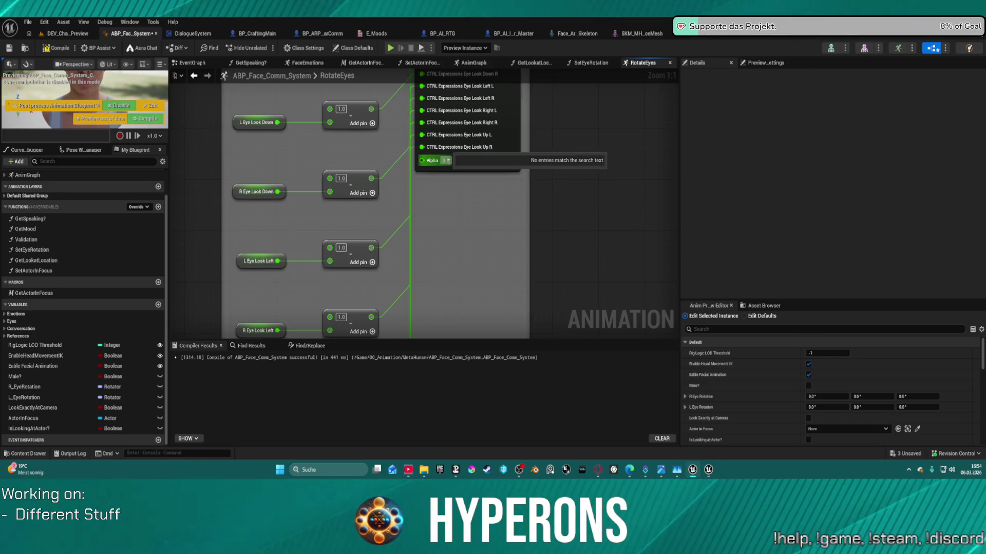
click(455, 208)
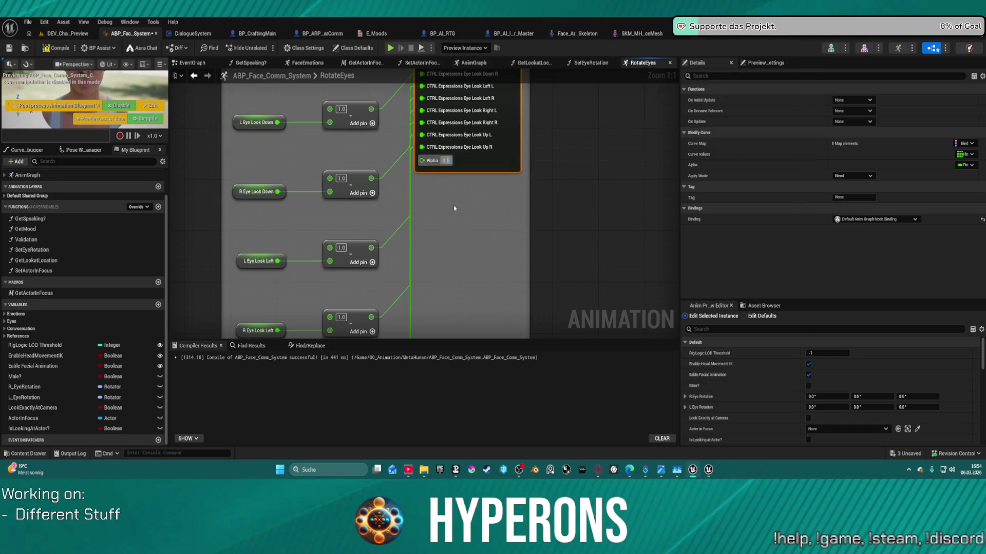
click(557, 183)
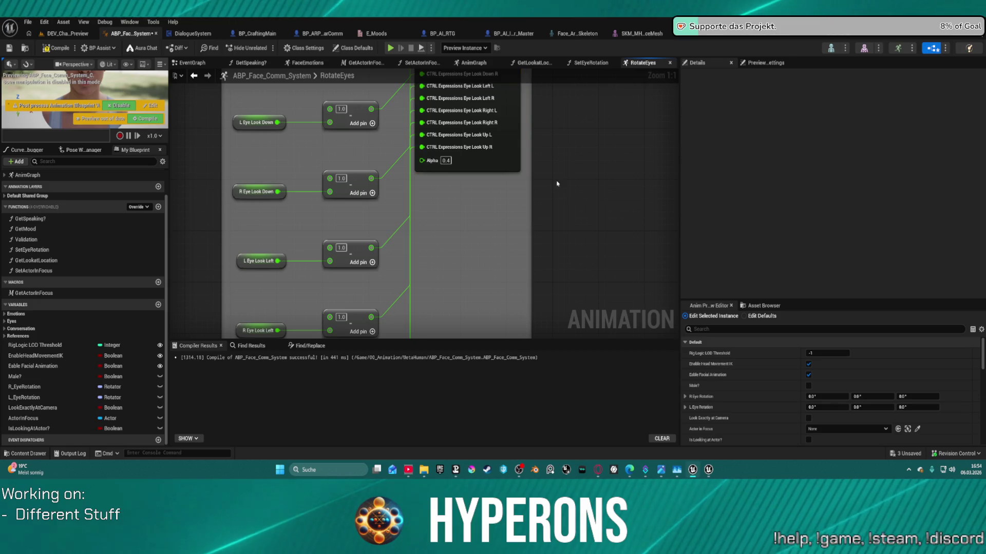
mouse_move(557, 182)
mouse_down()
mouse_move(453, 167)
mouse_move(257, 231)
mouse_move(4, 208)
mouse_up()
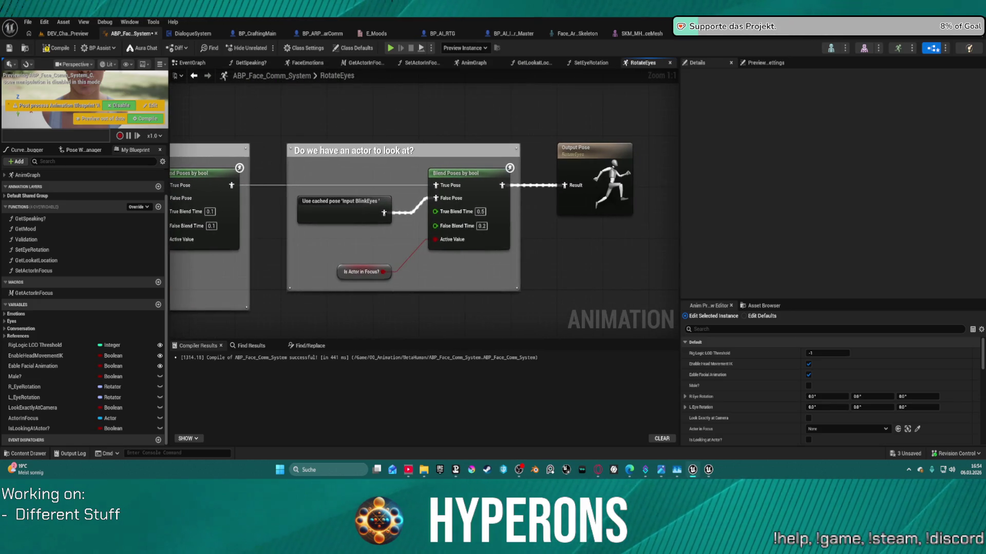
mouse_move(424, 205)
mouse_down()
mouse_move(557, 282)
mouse_move(580, 273)
mouse_move(555, 280)
mouse_move(456, 137)
mouse_move(456, 184)
mouse_move(403, 427)
mouse_move(417, 392)
mouse_move(396, 200)
mouse_move(387, 380)
mouse_up()
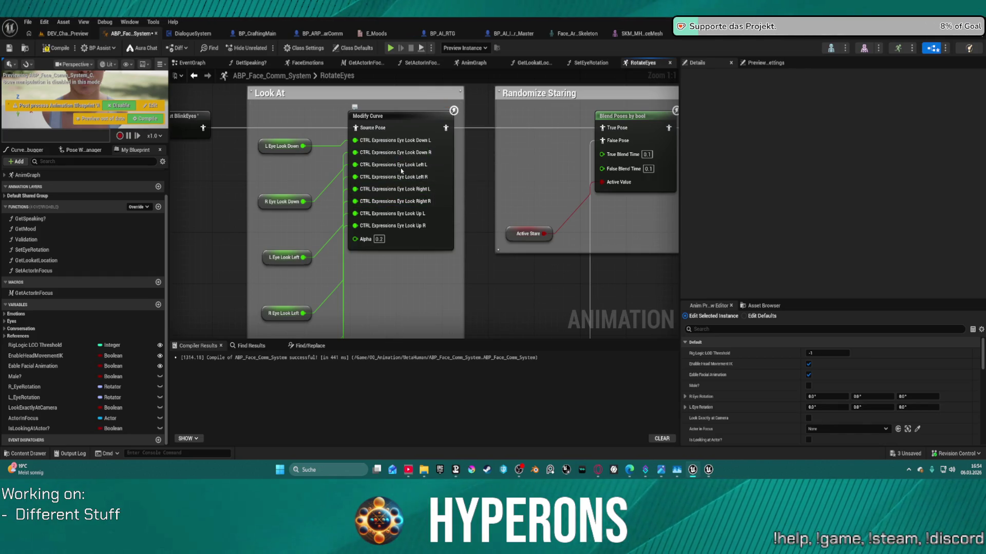
mouse_move(362, 156)
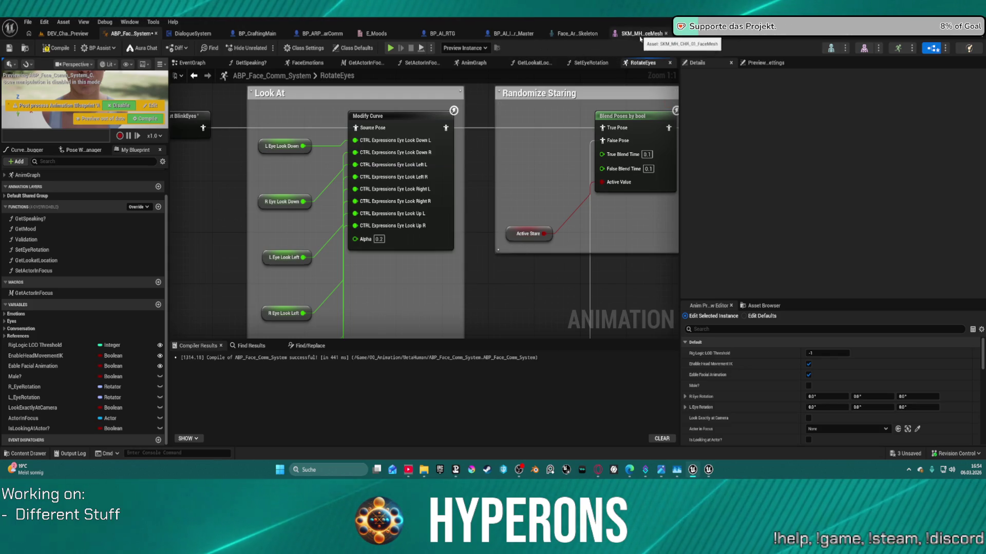
click(639, 39)
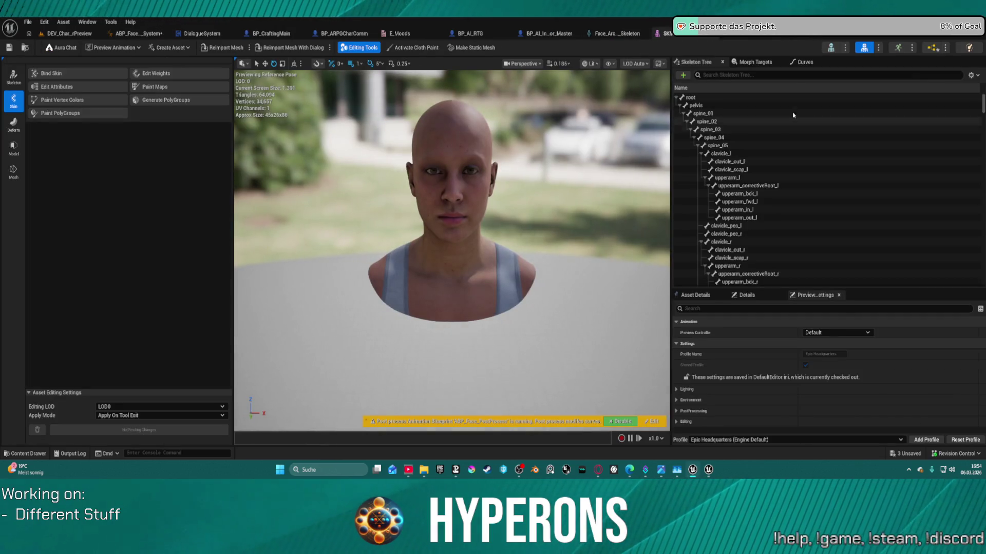
Filter the face mesh's Curves list for the eye curves
click(807, 62)
scroll(729, 164, down, 3)
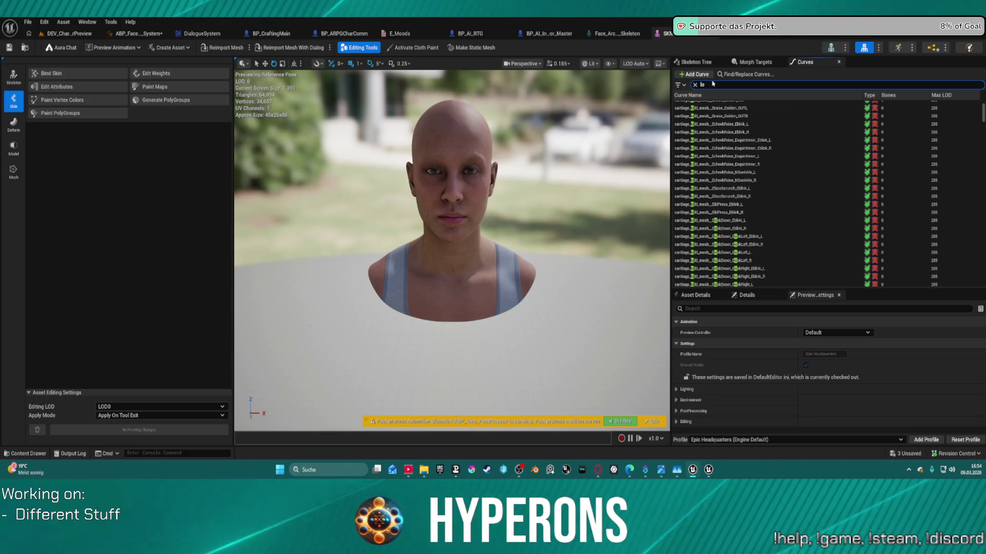
text(eye)
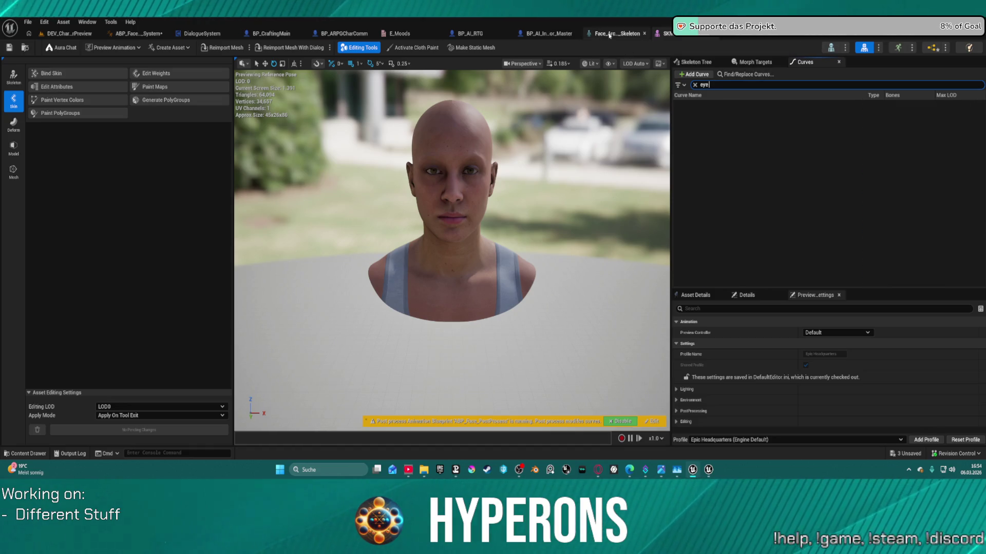
Check the face blueprint and Full_Emotion_spectrum animation, then open the Face_Archetype skeleton editor
click(134, 33)
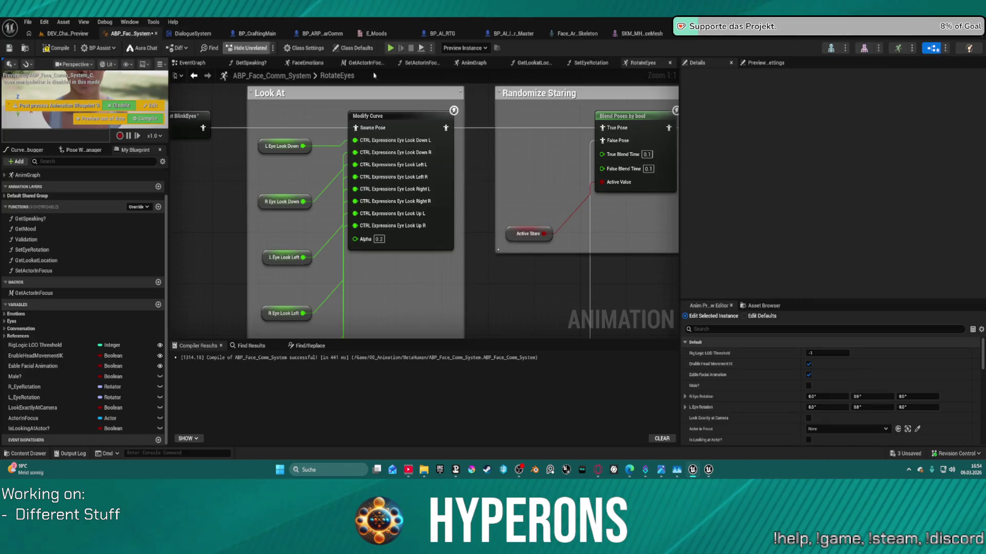
mouse_move(391, 177)
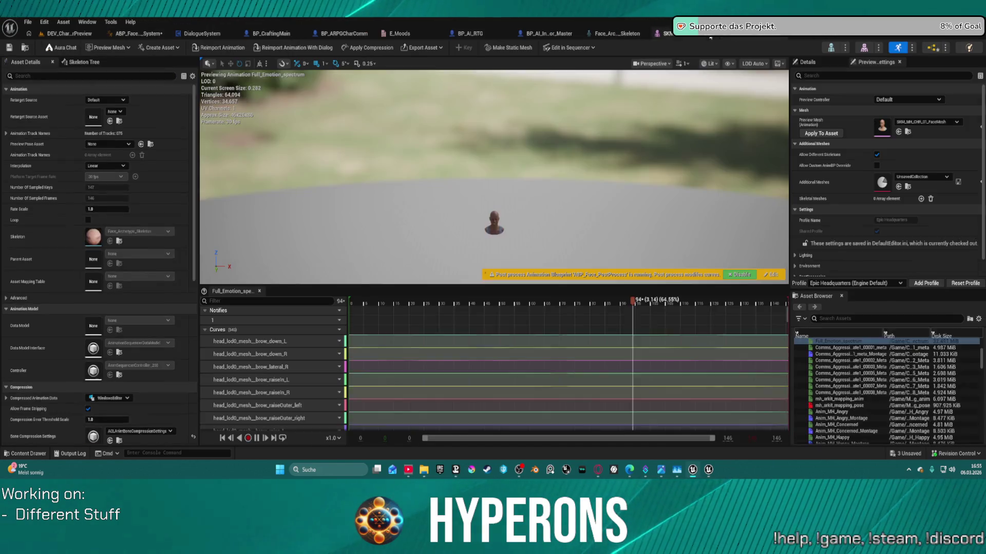
click(697, 39)
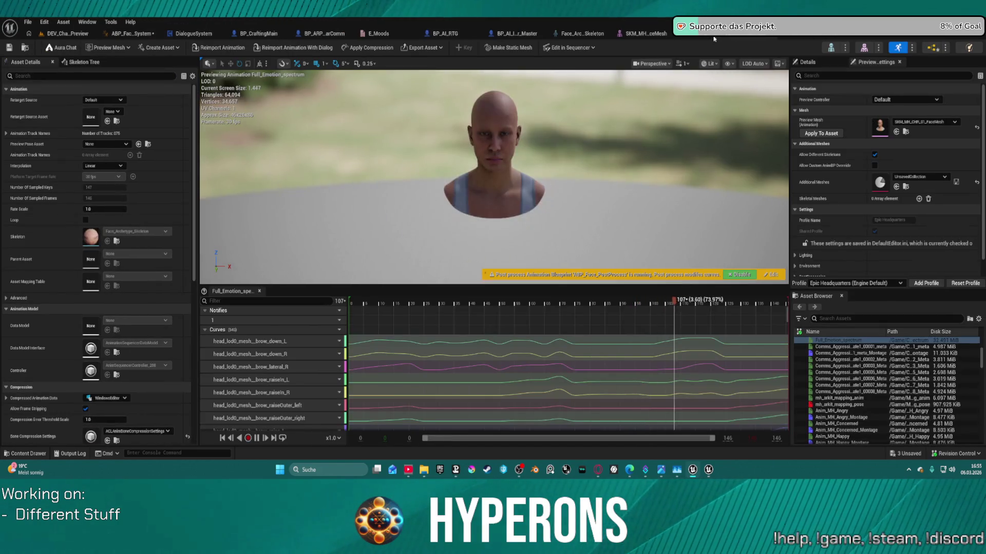
click(697, 39)
click(729, 39)
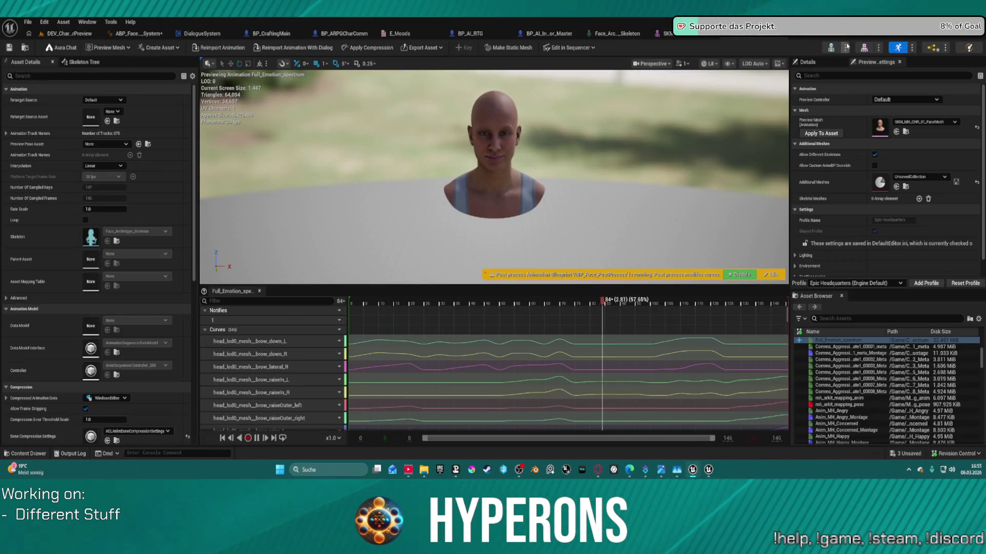
click(626, 32)
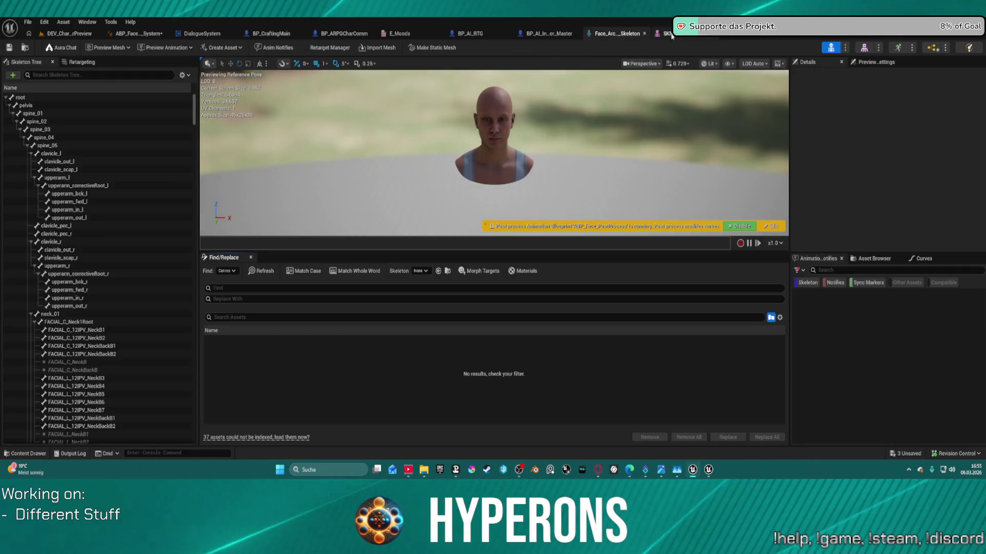
Search the face mesh's morph targets for 'eye look' and inspect the eye lookDown_L curve
click(691, 36)
click(752, 61)
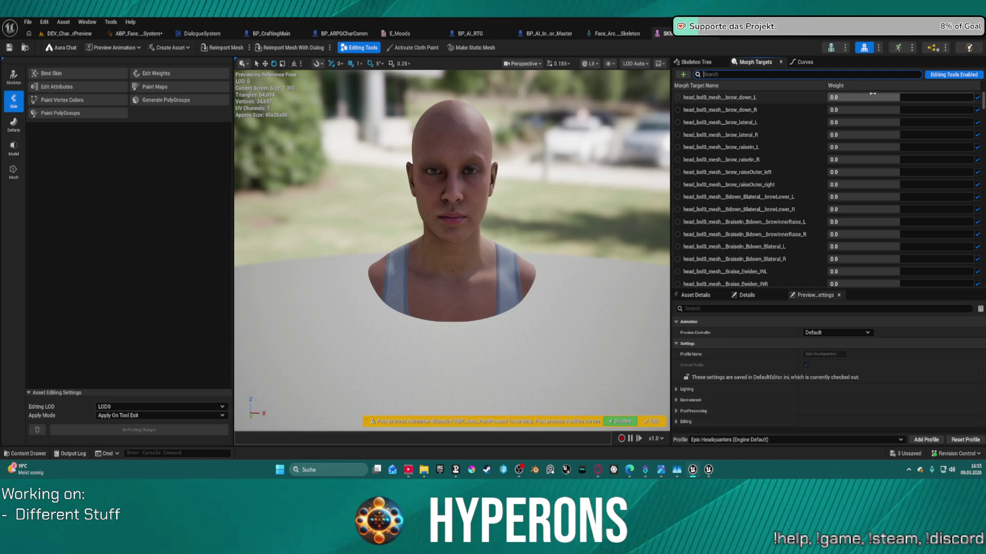
text(eye look)
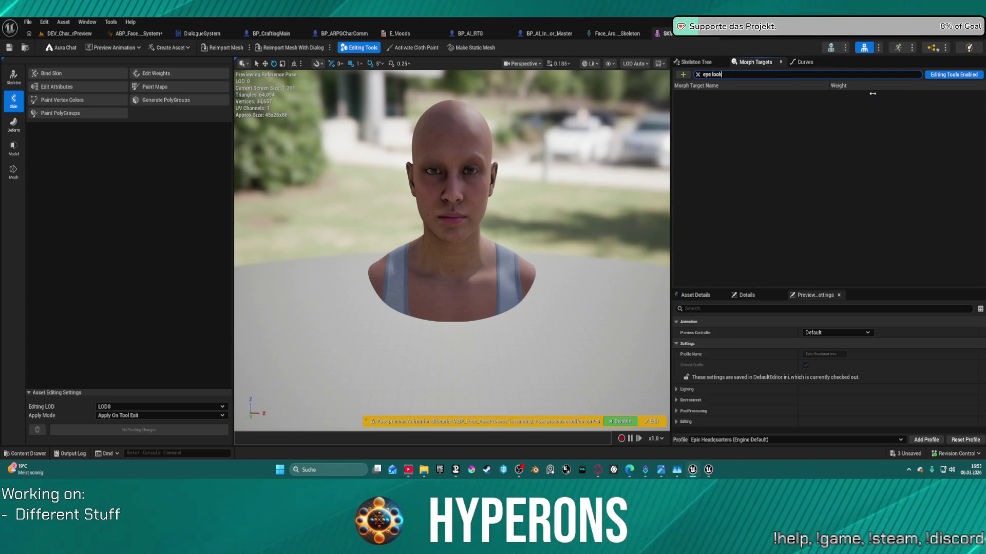
click(803, 62)
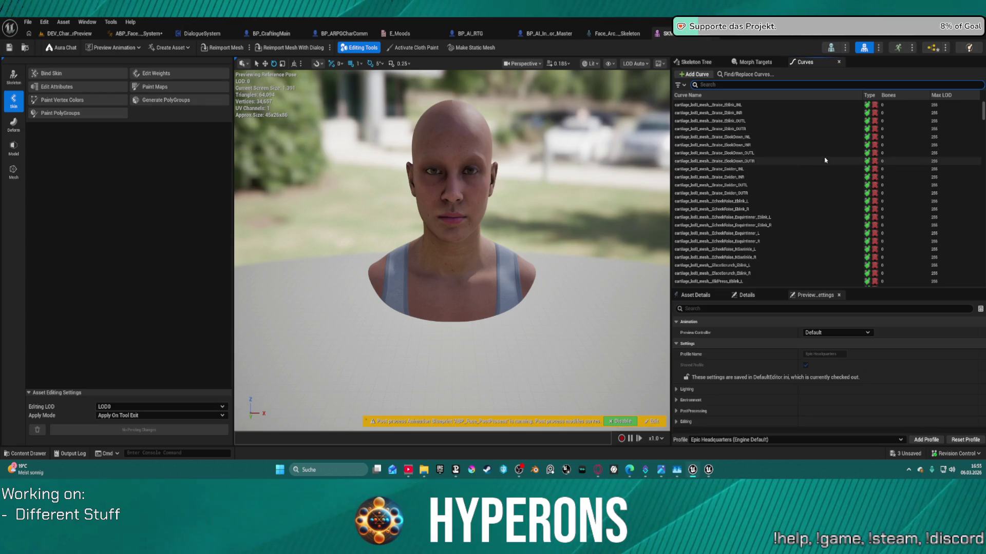
scroll(821, 163, down, 15)
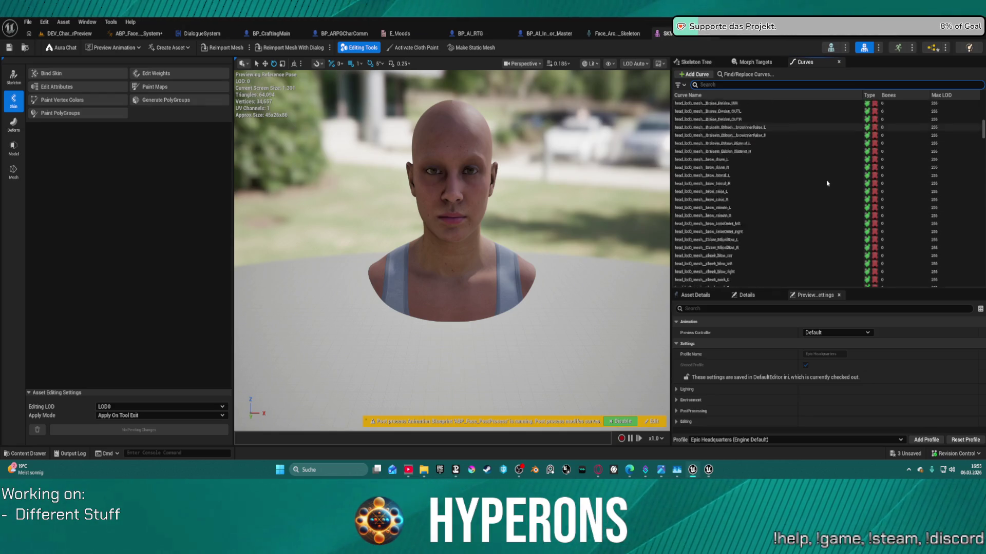
scroll(822, 161, up, 3)
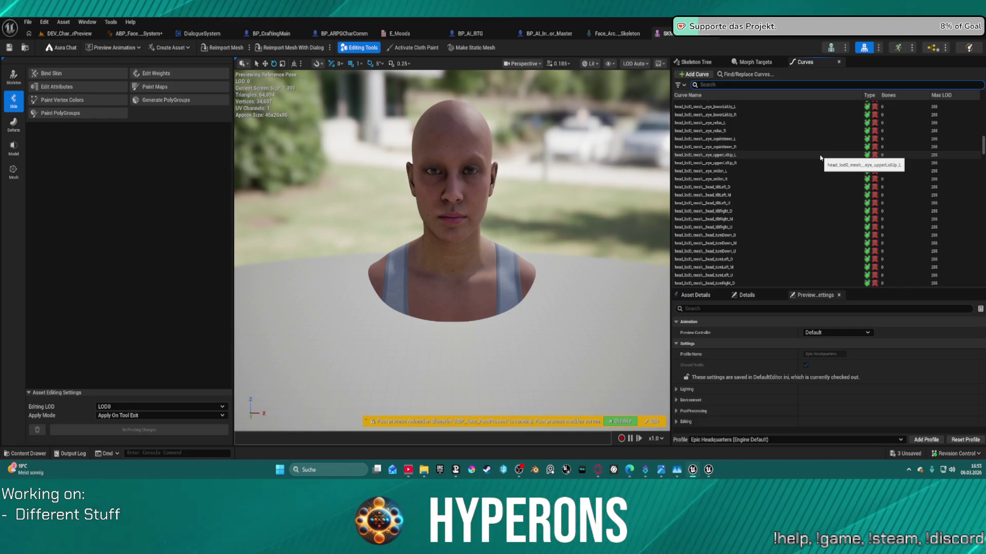
scroll(811, 154, up, 5)
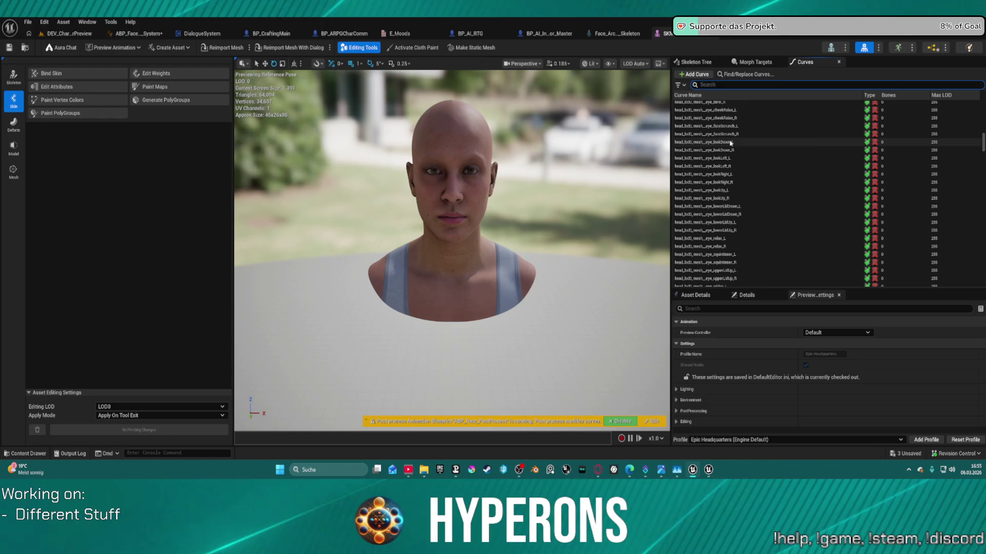
click(730, 143)
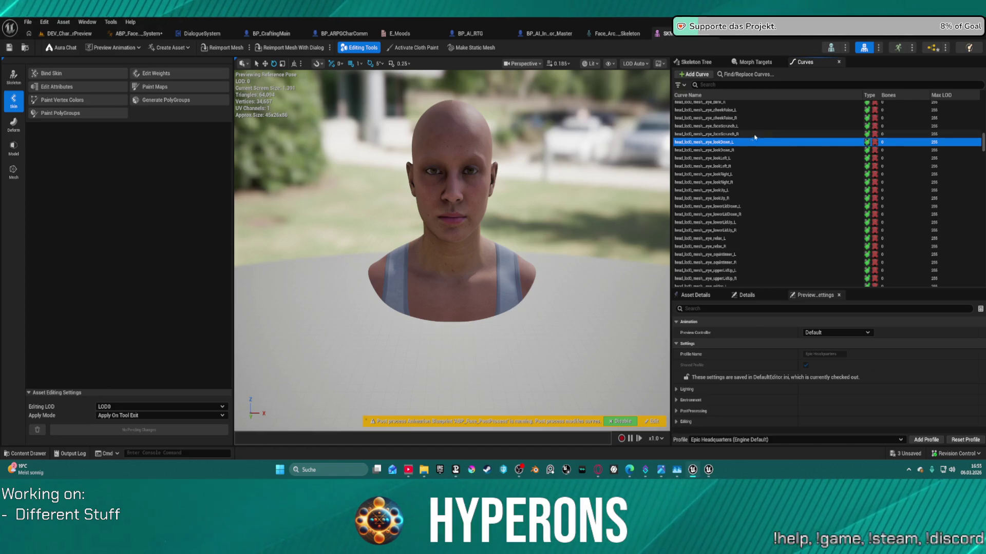
click(867, 145)
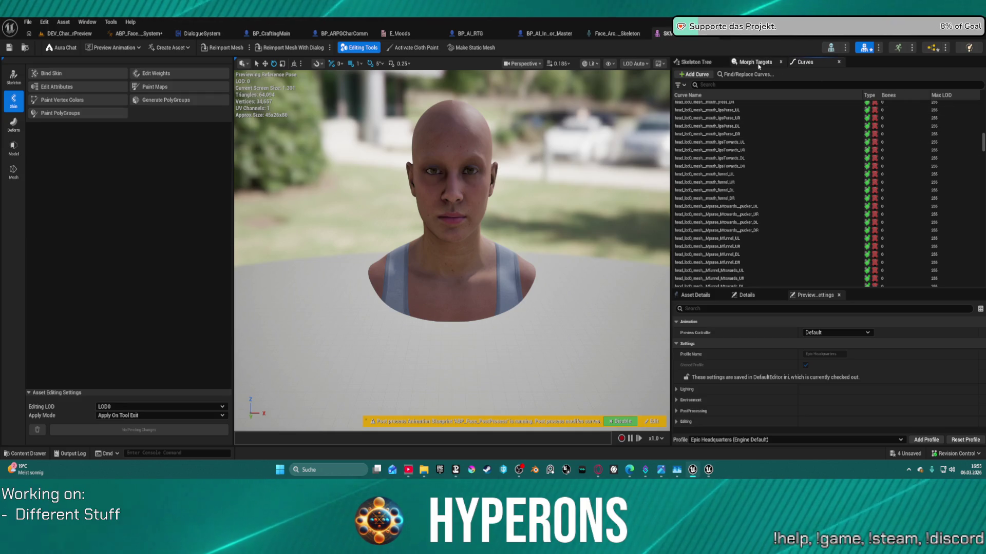
Browse the Face_Archetype skeleton's curve list, inspecting a cheek-raise blink curve's details
click(834, 48)
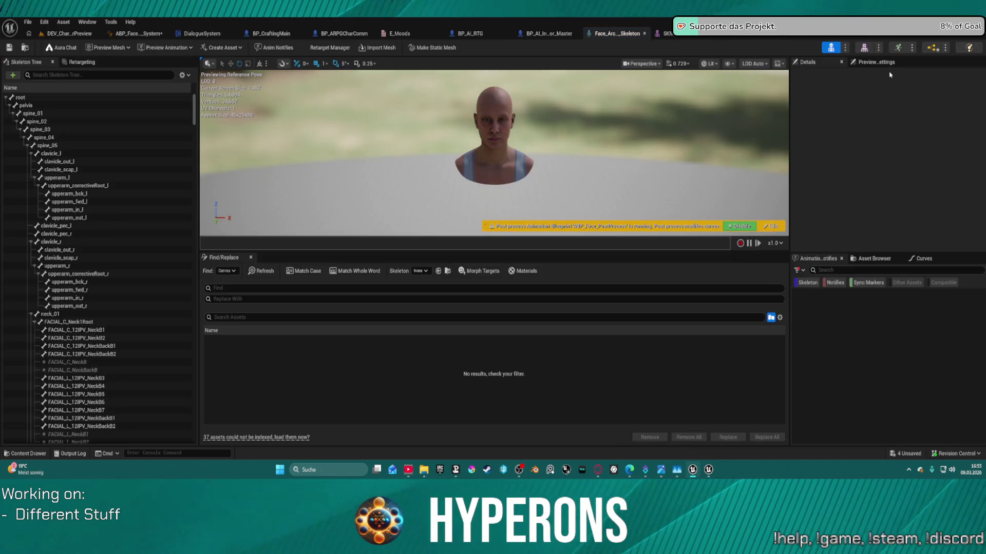
click(924, 258)
scroll(887, 352, down, 1)
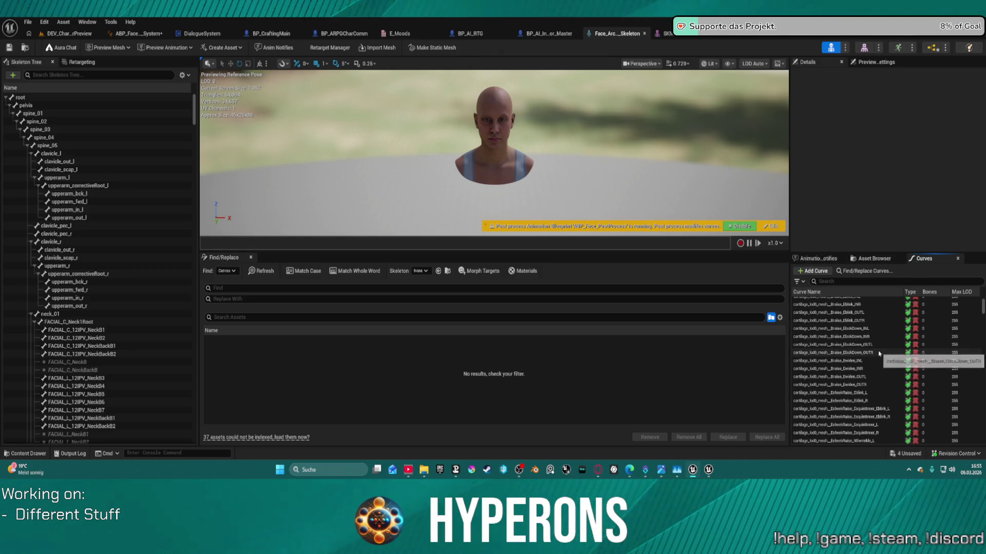
click(828, 393)
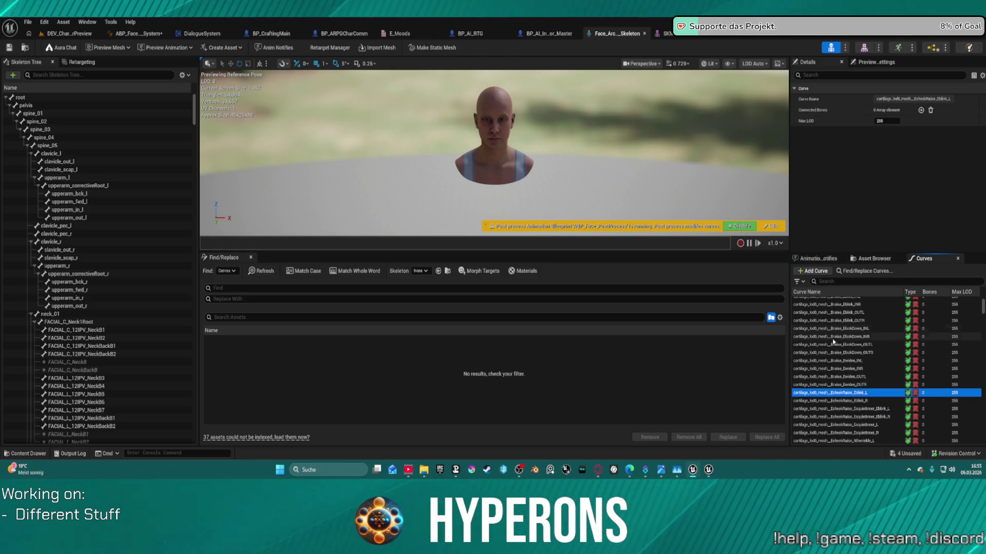
scroll(833, 341, down, 5)
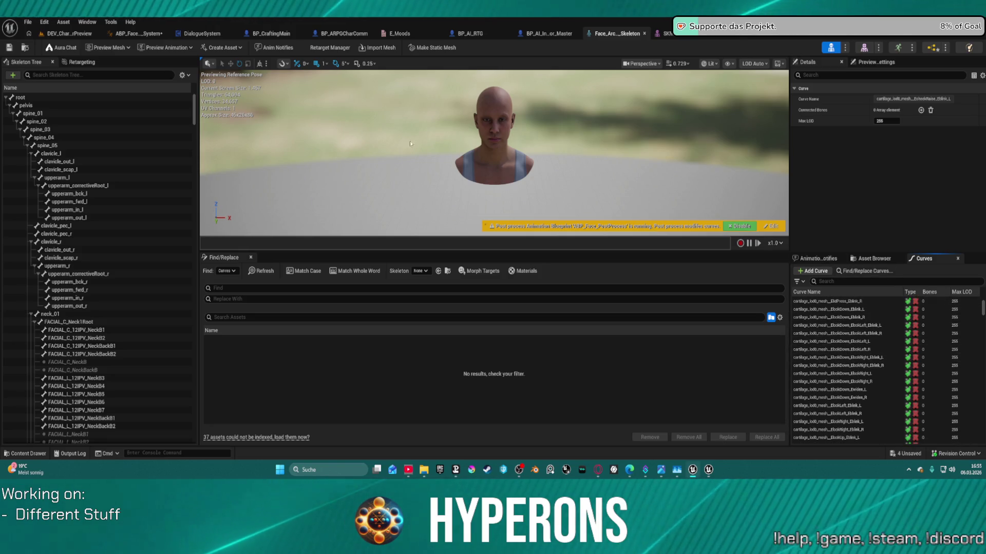
click(143, 35)
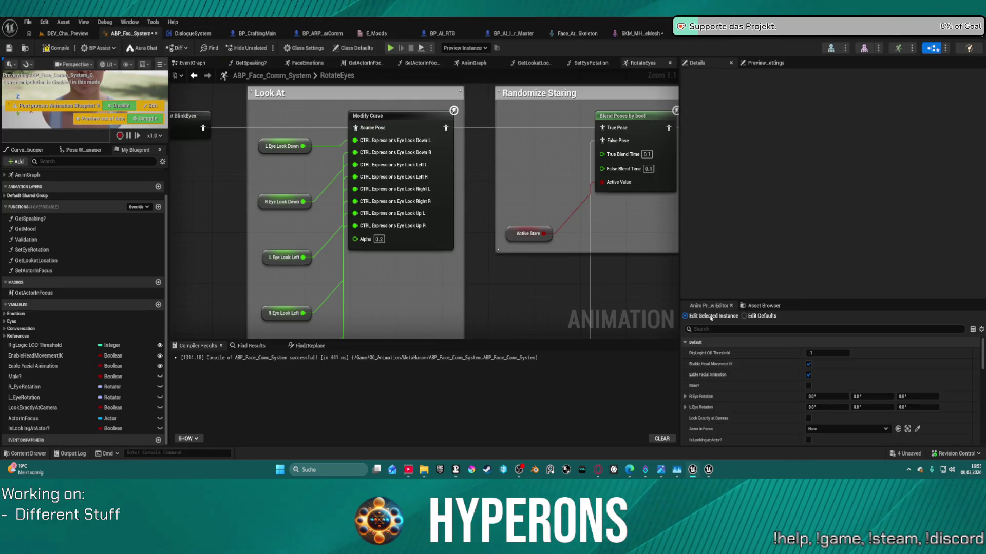
Pan the graph toward the Look At section and enlarge the blueprint's character preview
mouse_move(334, 138)
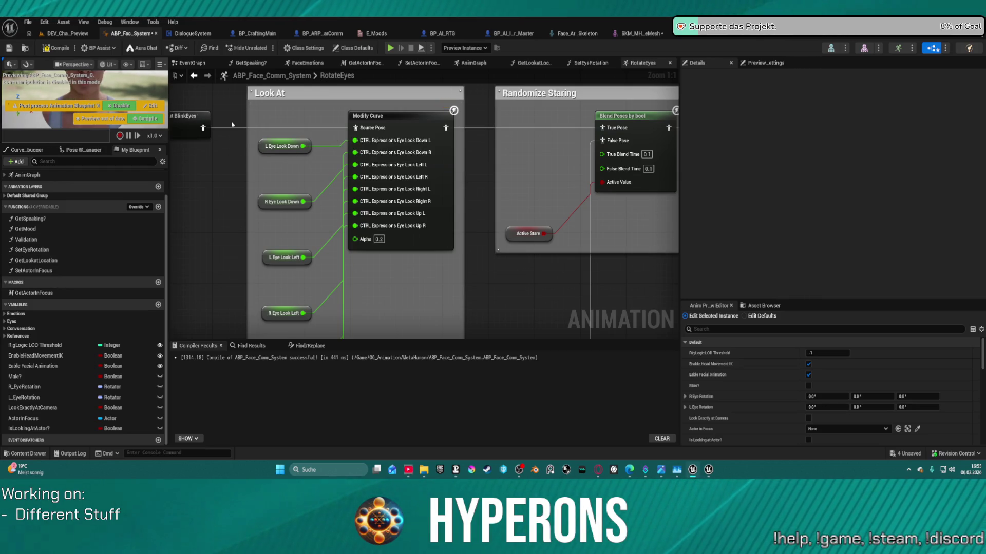
drag(251, 102, 411, 195)
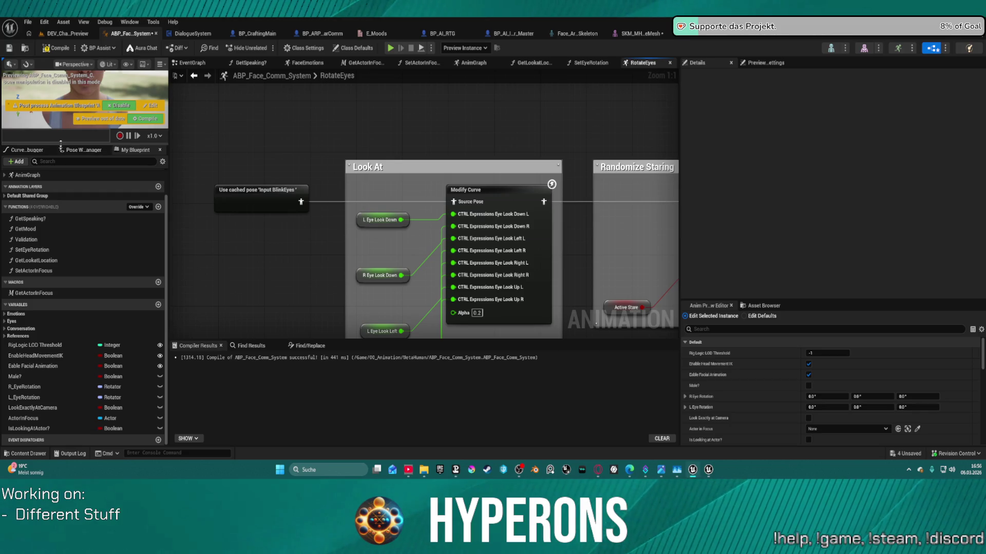
drag(60, 144, 61, 292)
Show the Curve Debugger, widen the preview, and pick the eye lookDown_L curve
click(12, 298)
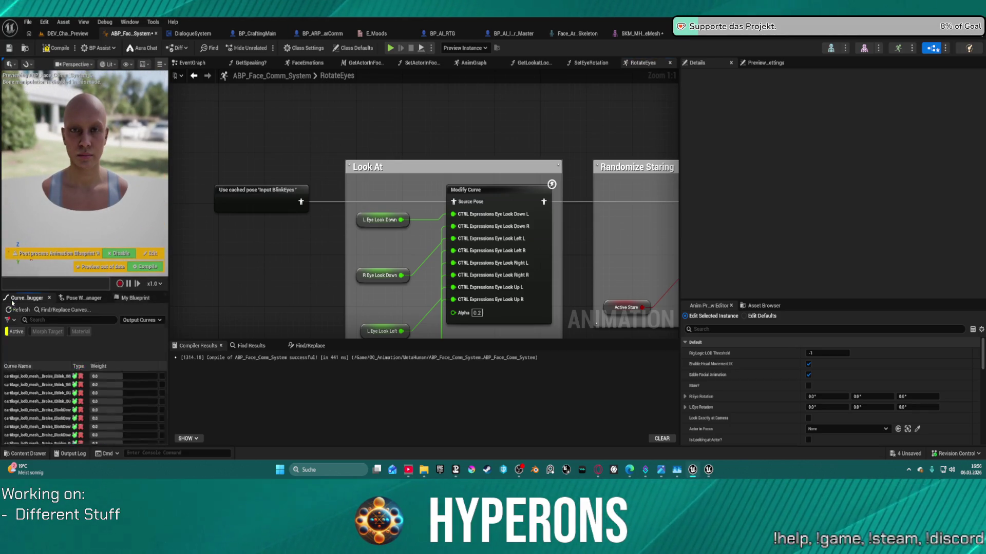
drag(166, 156, 516, 156)
scroll(332, 163, down, 5)
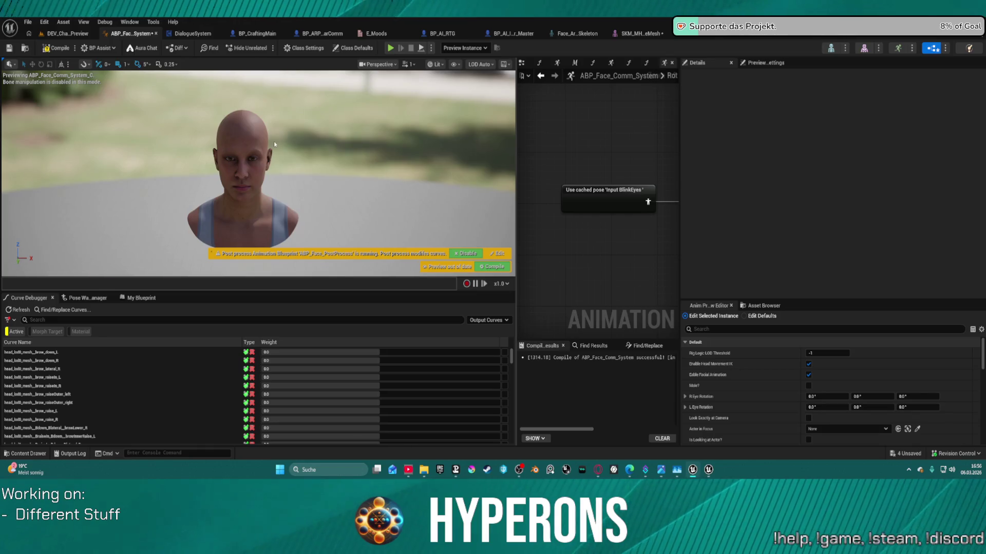
scroll(274, 144, up, 3)
scroll(93, 400, down, 1)
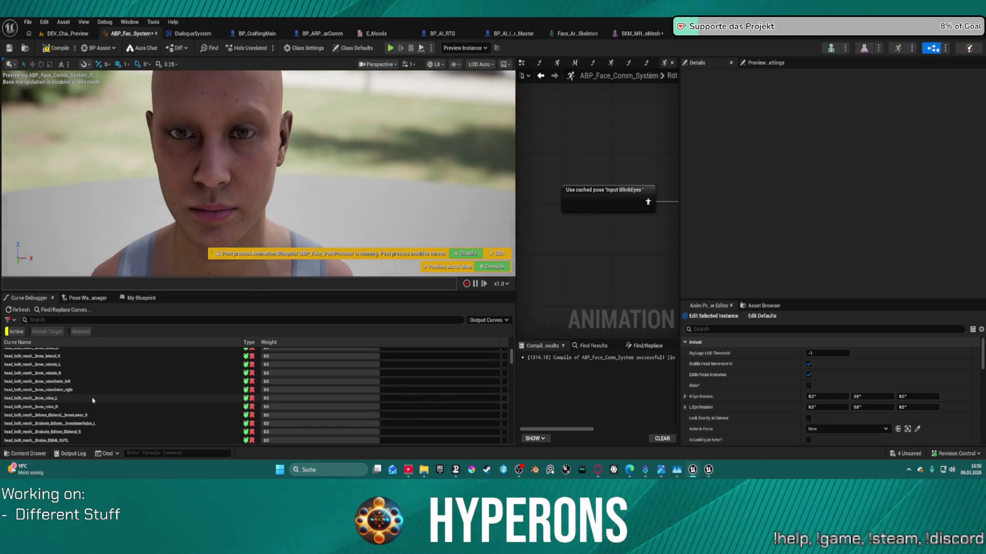
scroll(93, 400, down, 3)
scroll(118, 406, down, 3)
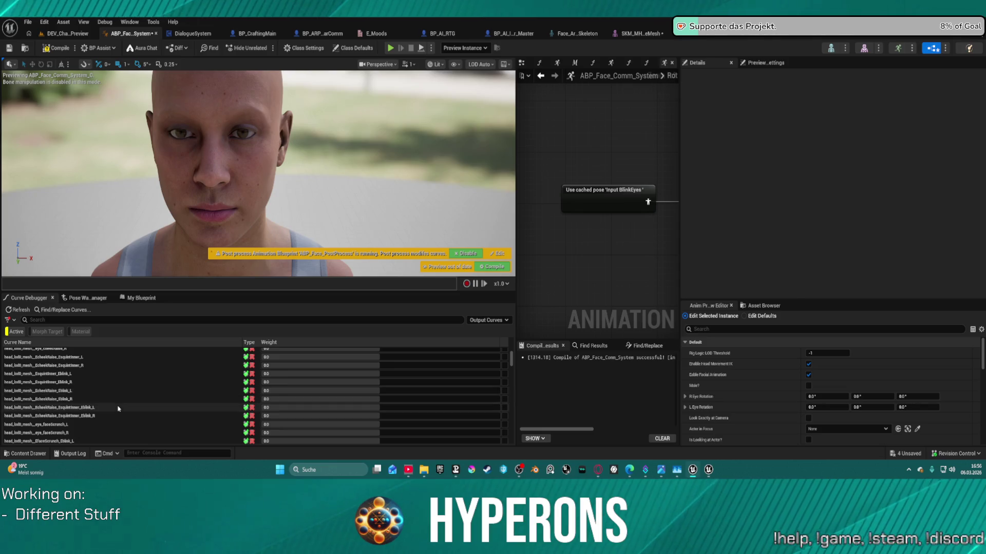
scroll(86, 404, down, 3)
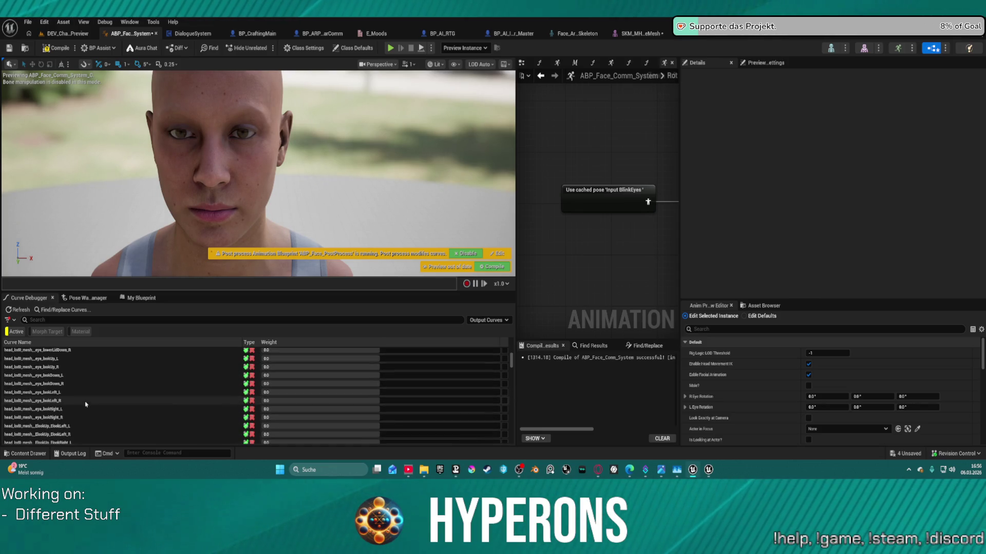
click(133, 375)
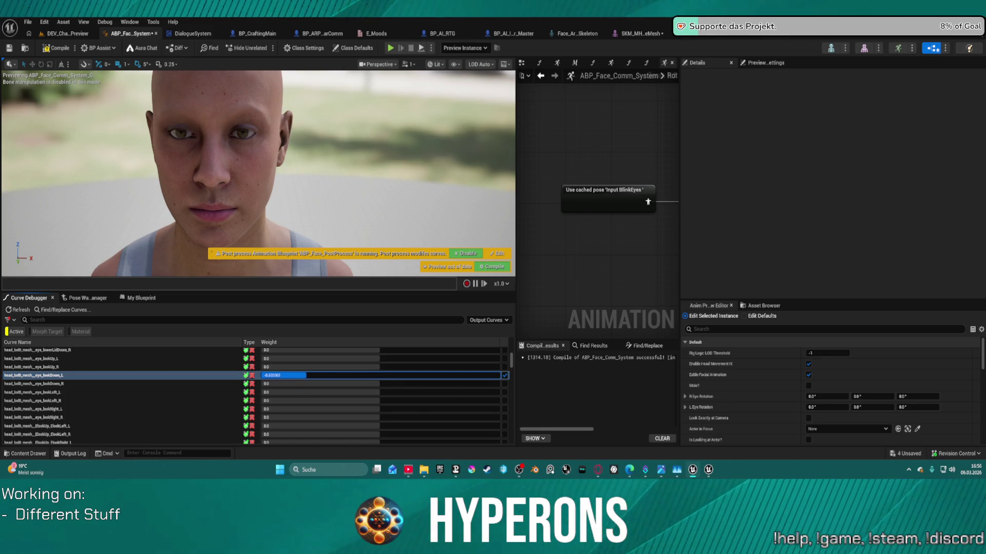
Test the eye lookDown_L and lookLeft_L weights, then compile and disable the post-process animation blueprint
drag(356, 375, 397, 375)
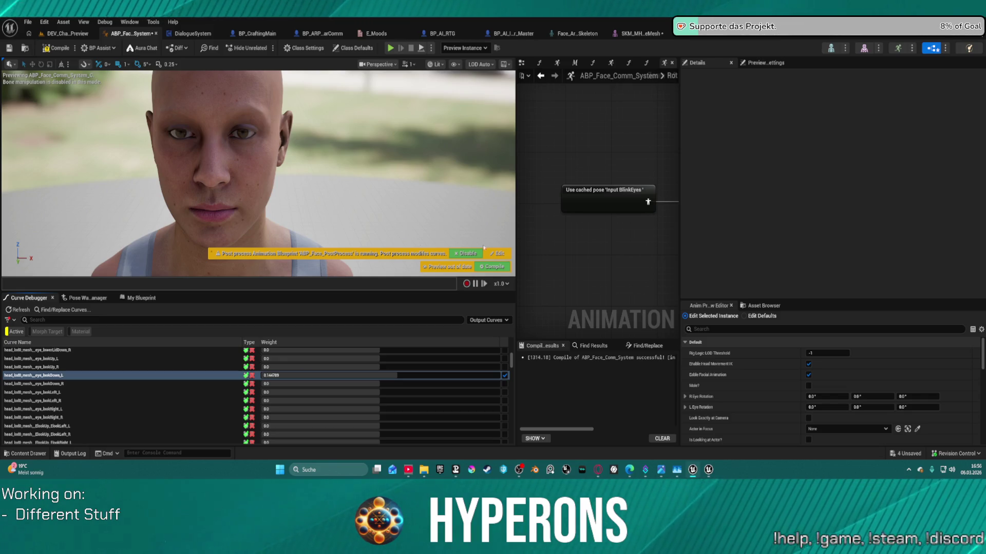
click(432, 375)
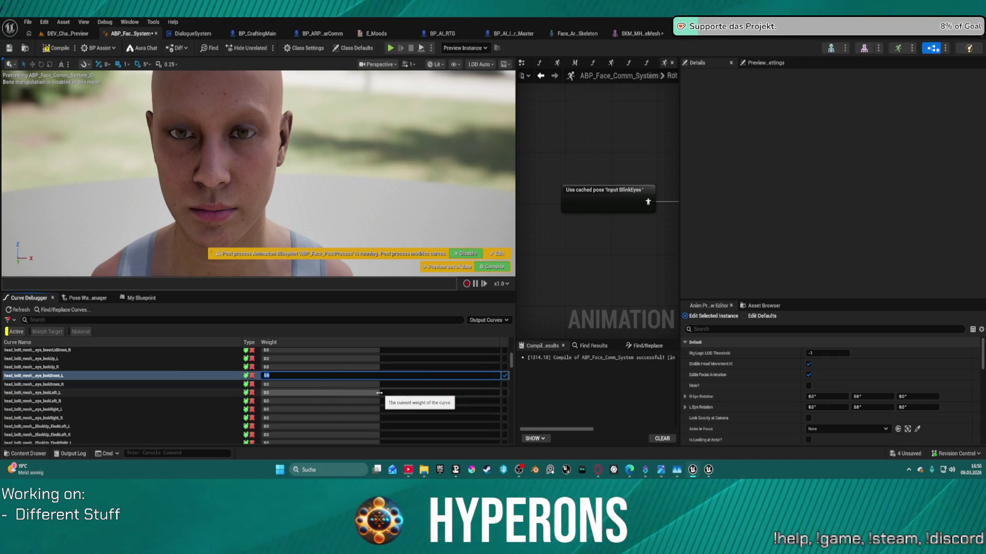
drag(377, 394, 417, 393)
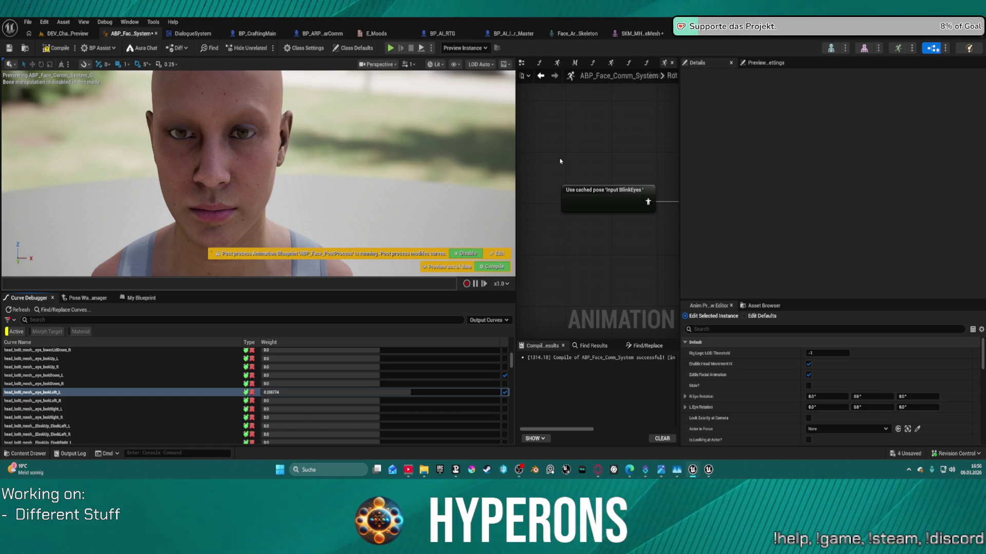
click(490, 268)
click(462, 267)
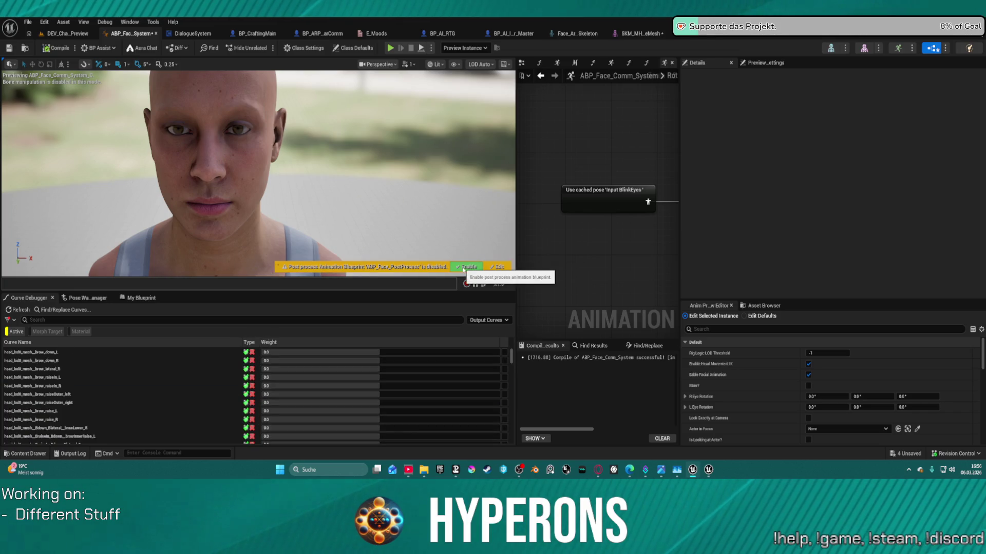
Stop overriding the eye lookLeft_L curve so its weight returns to 0.0
scroll(409, 389, down, 3)
scroll(410, 385, down, 10)
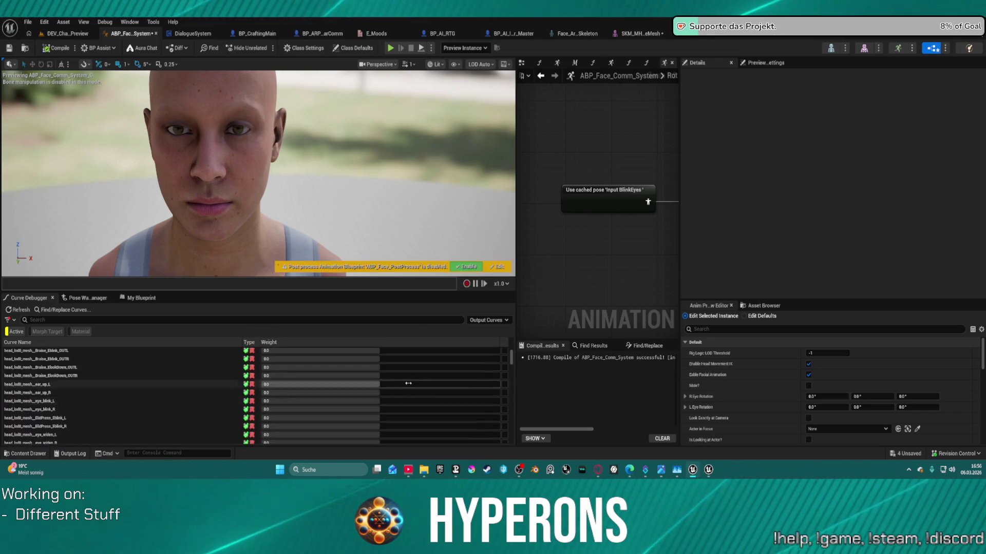
scroll(410, 380, up, 5)
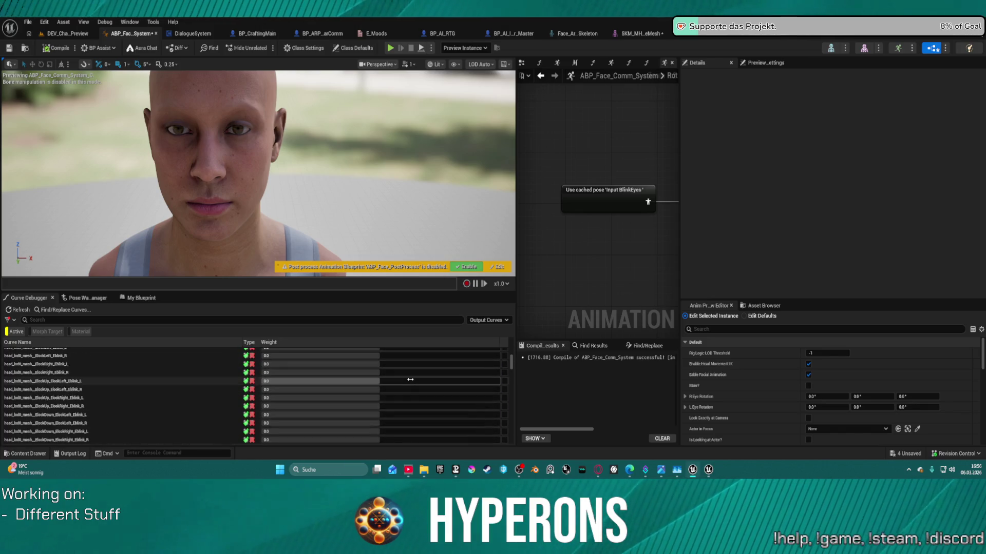
scroll(410, 380, down, 1)
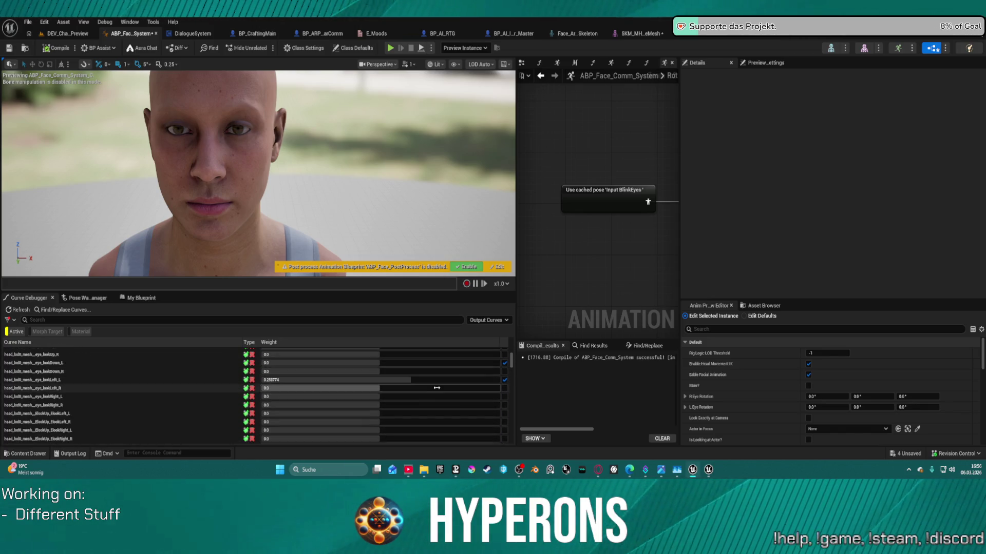
click(411, 380)
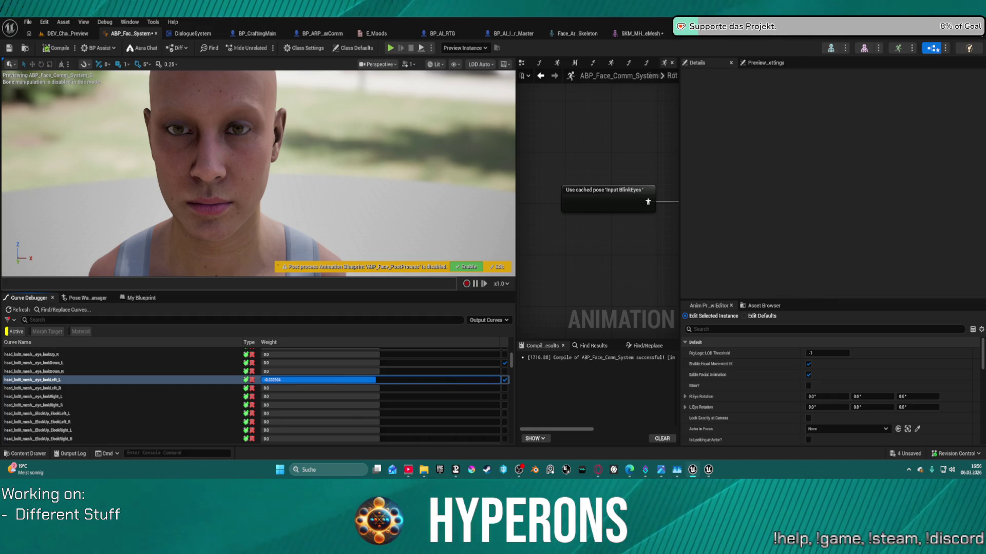
click(504, 381)
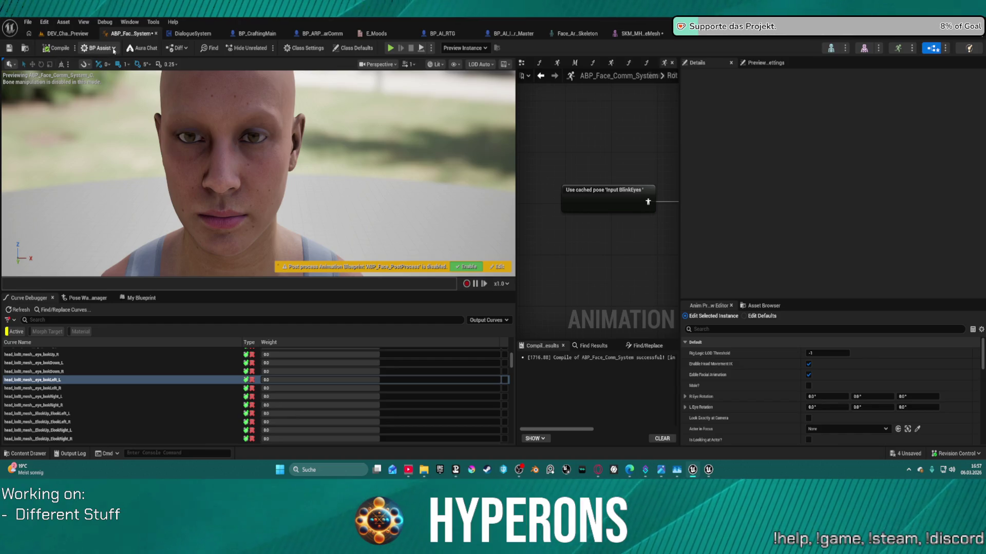
scroll(538, 179, down, 4)
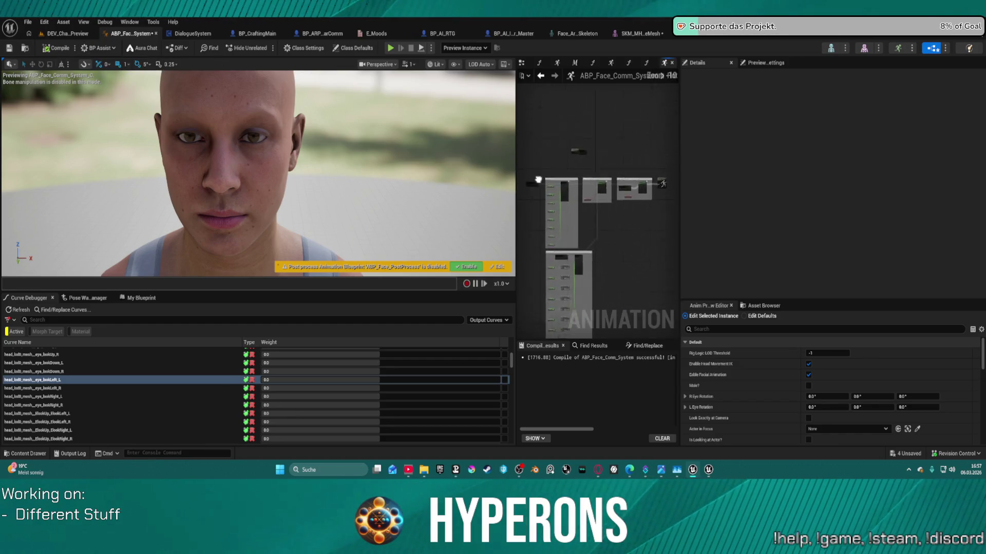
scroll(596, 143, up, 4)
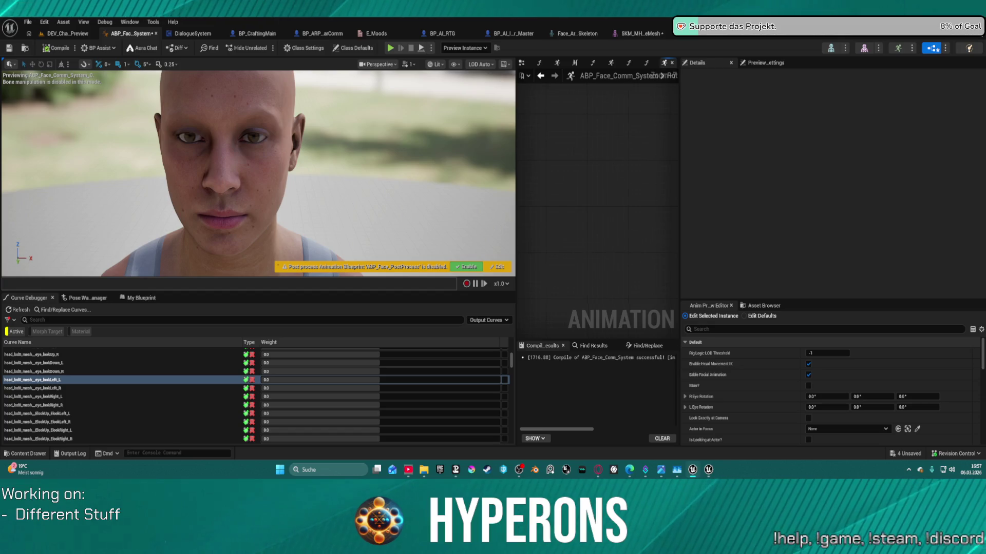
scroll(630, 152, down, 2)
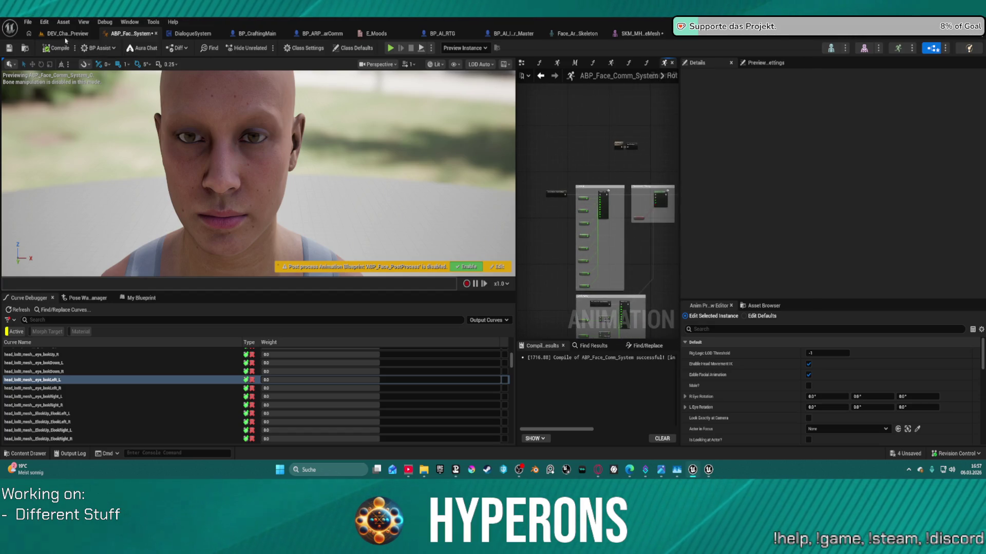
In the character preview level, move the green BP_TestActor sphere beside her face, lowering then raising it
click(66, 34)
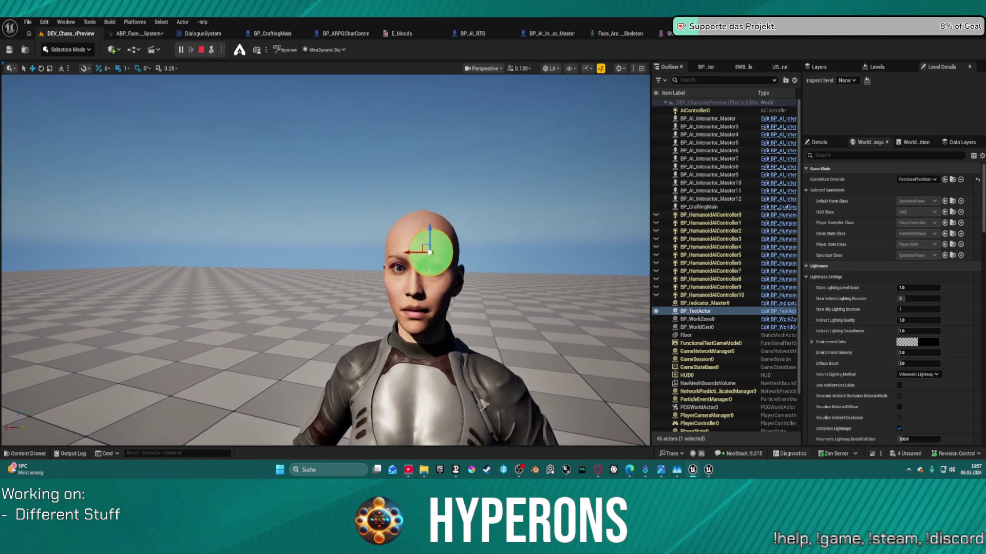
mouse_move(463, 241)
mouse_down()
mouse_move(309, 236)
mouse_move(308, 266)
mouse_up()
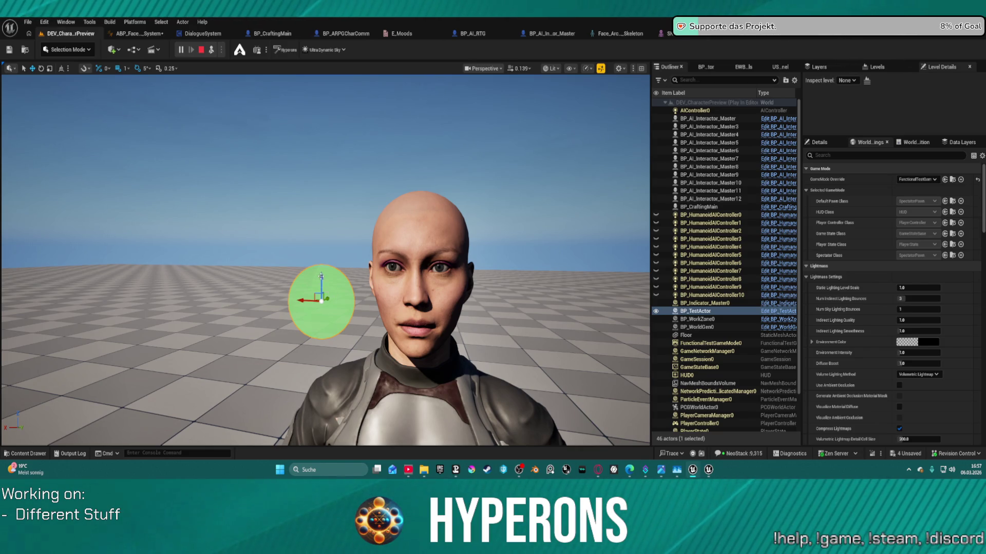
mouse_move(309, 266)
mouse_down()
mouse_move(309, 392)
mouse_move(309, 219)
mouse_move(373, 170)
mouse_up()
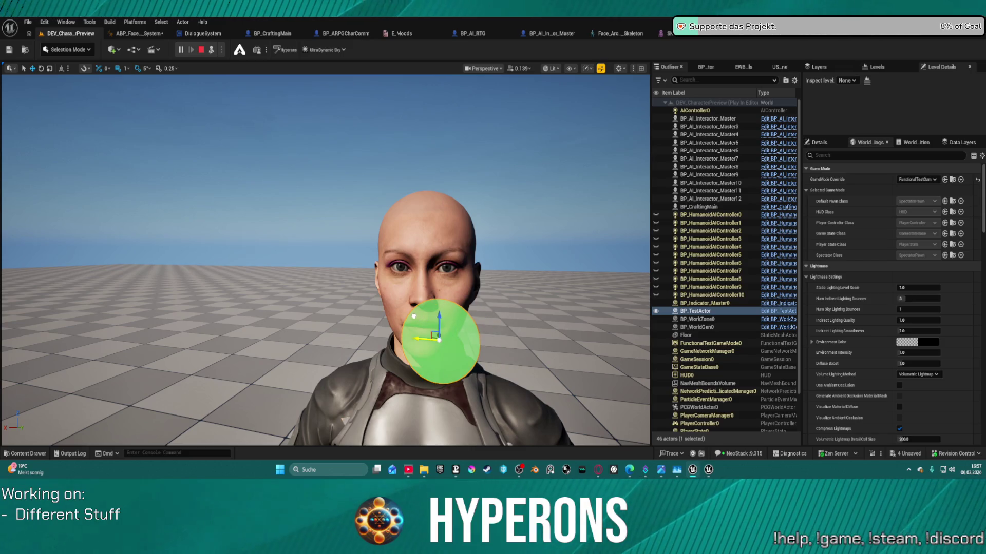
click(761, 34)
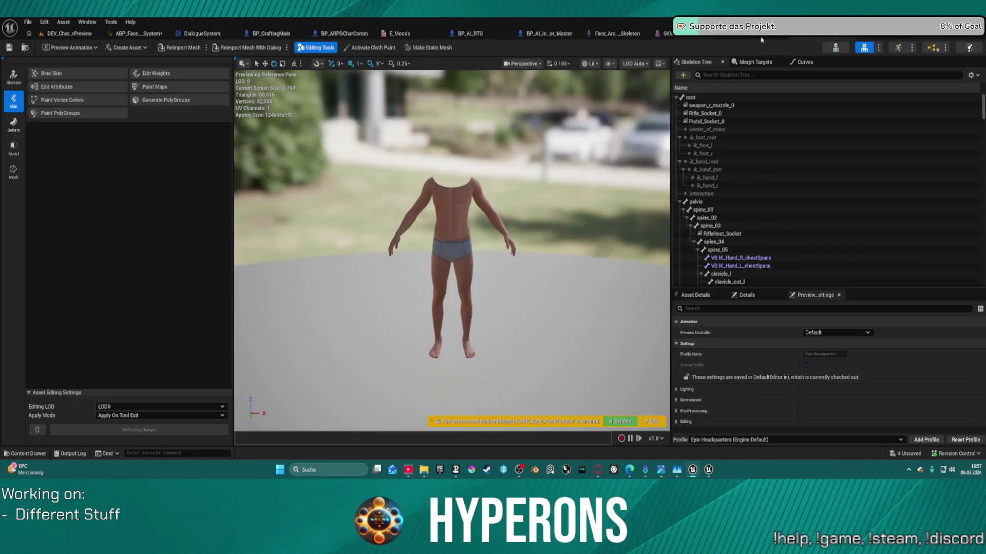
Restart the ABP_Face_Comm_System simulation and toggle the face post-process blueprint on and off
click(136, 35)
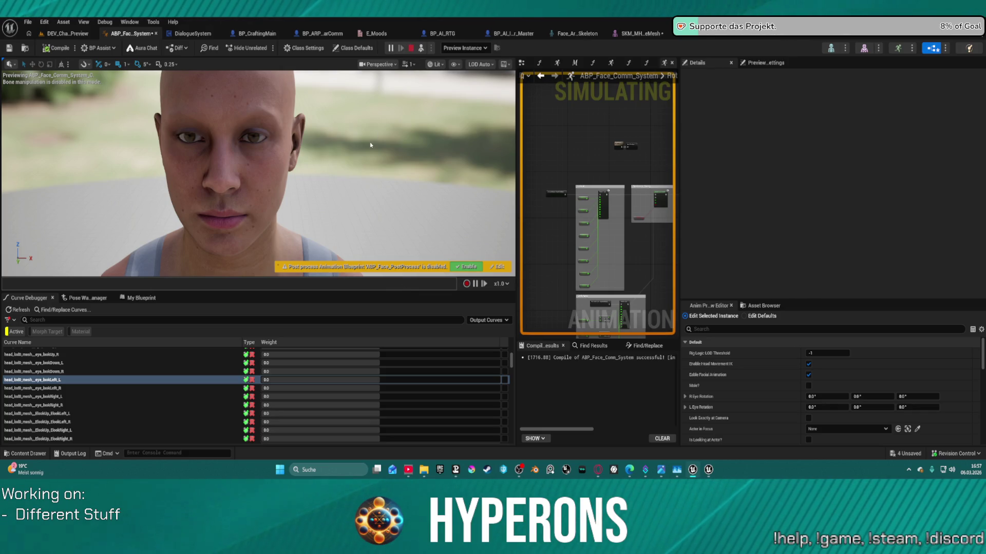
key(Escape)
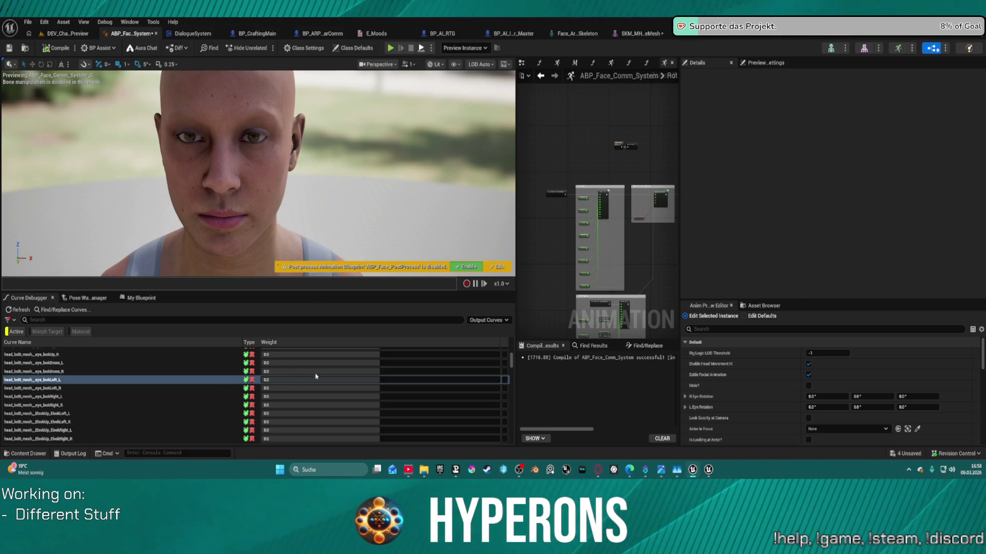
key(alt+p)
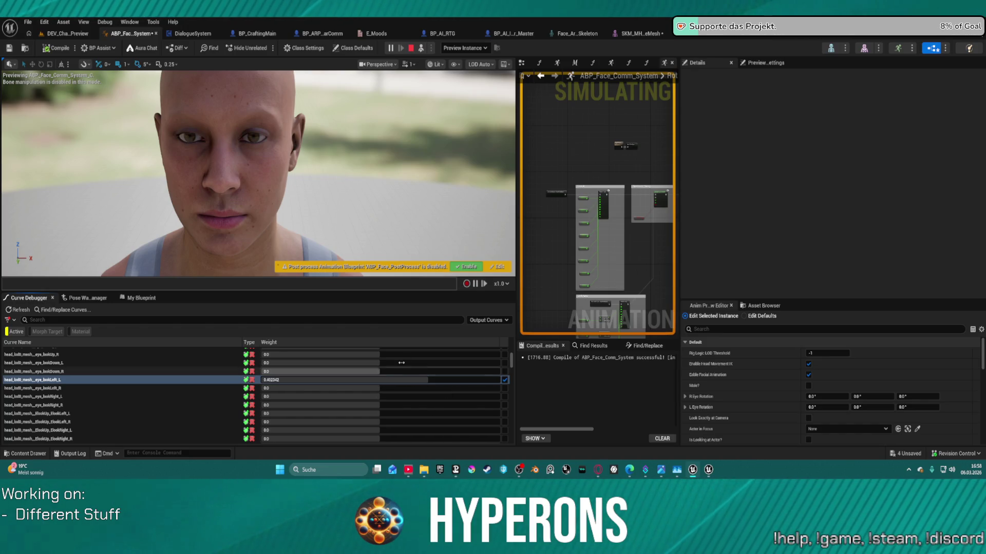
click(469, 267)
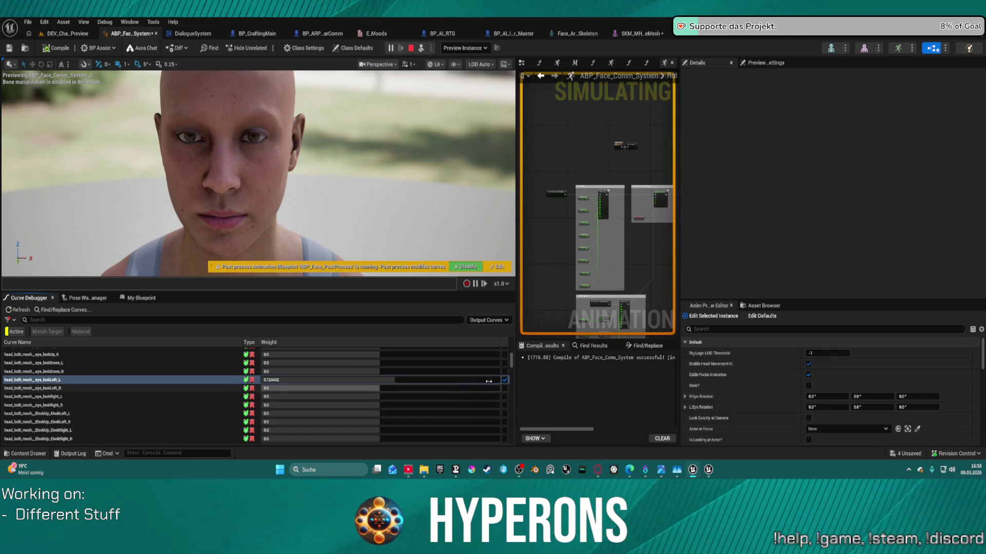
click(505, 381)
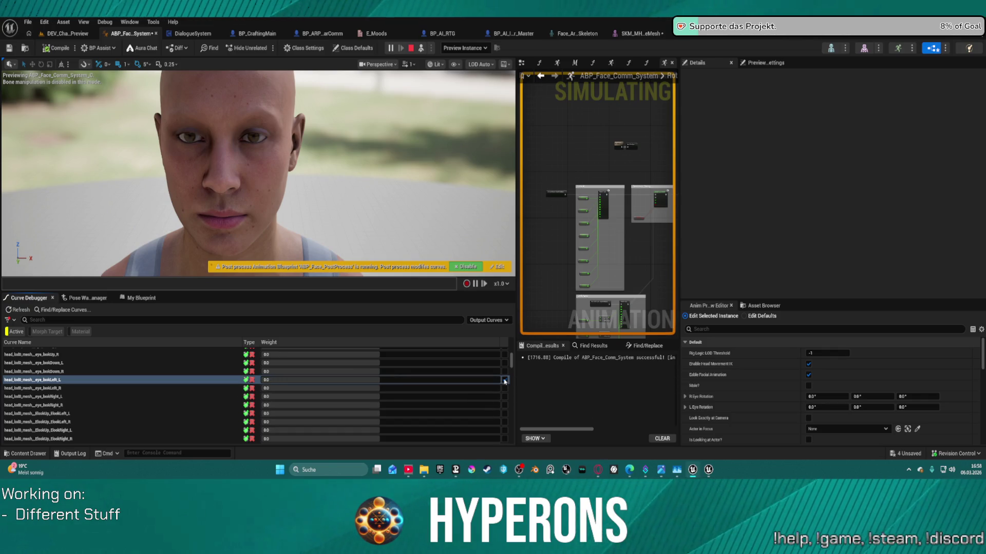
click(462, 267)
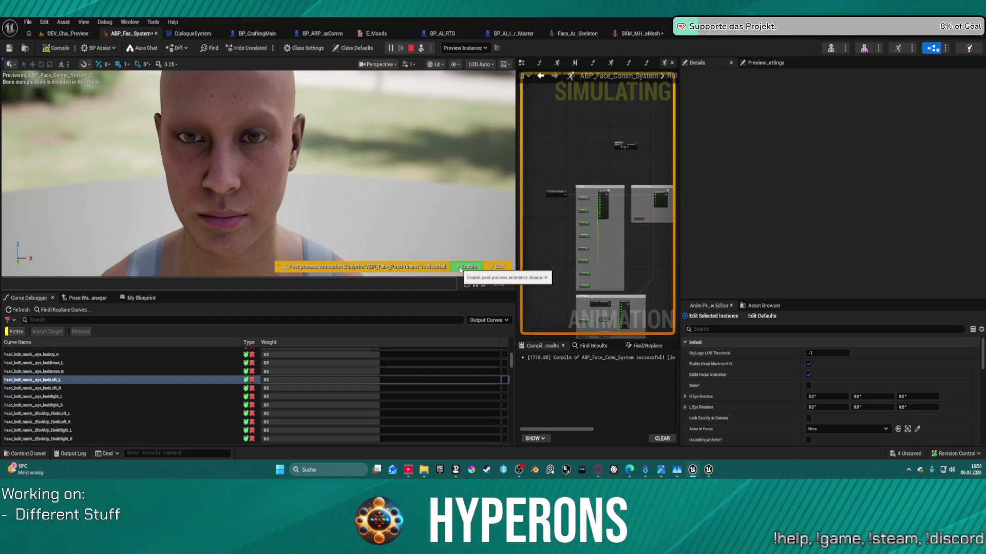
click(485, 284)
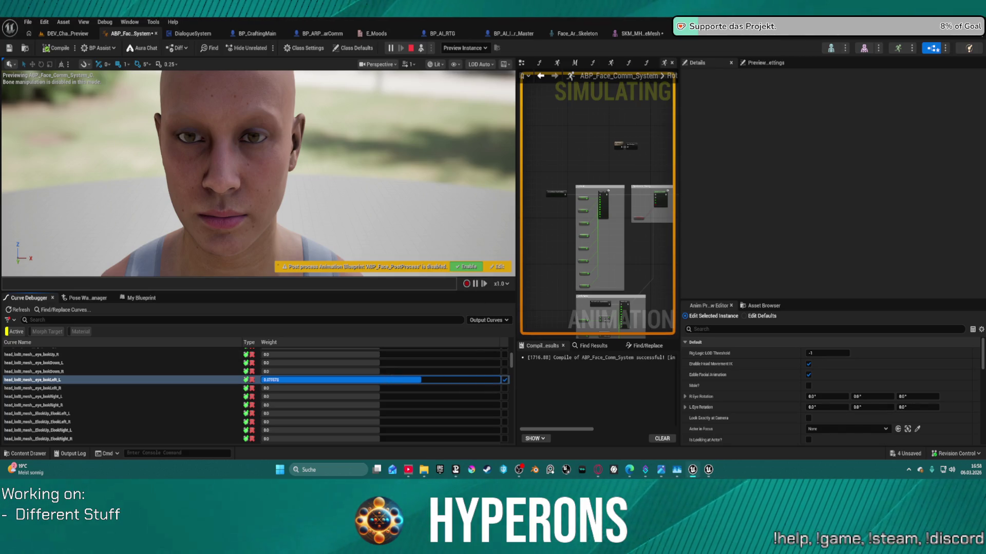
Raise and lower the eye_lookLeft_L curve weight in the Curve Debugger
drag(391, 380, 409, 380)
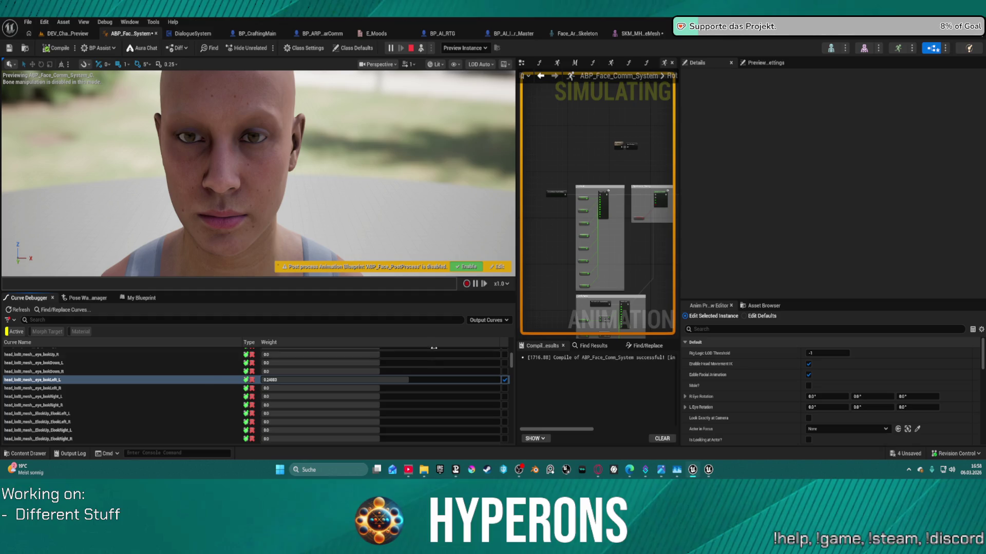
click(504, 65)
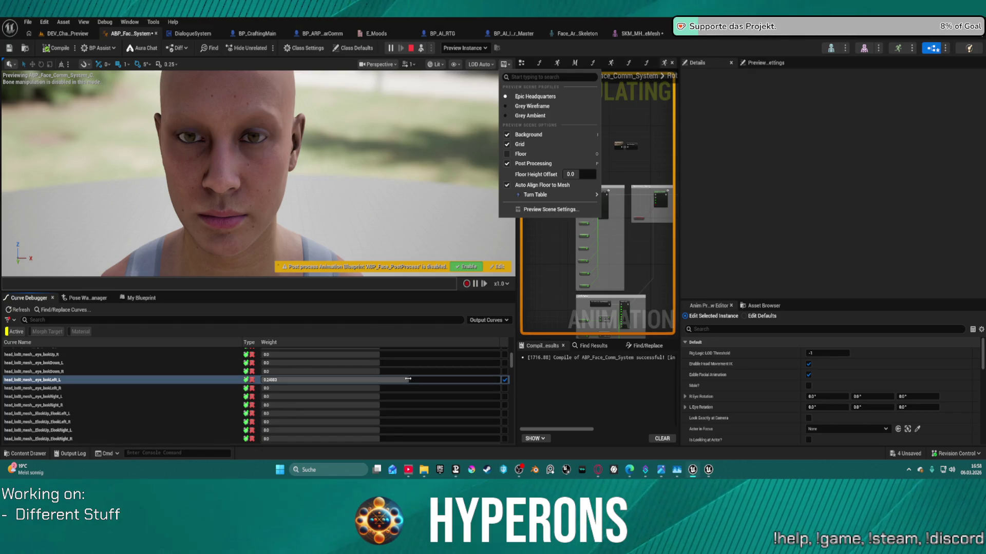
drag(408, 378, 397, 380)
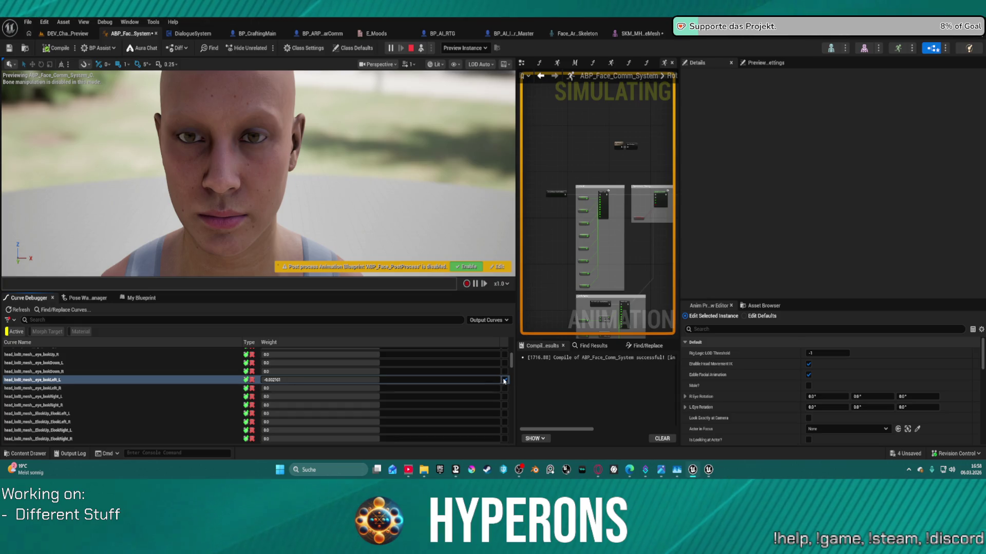
click(246, 382)
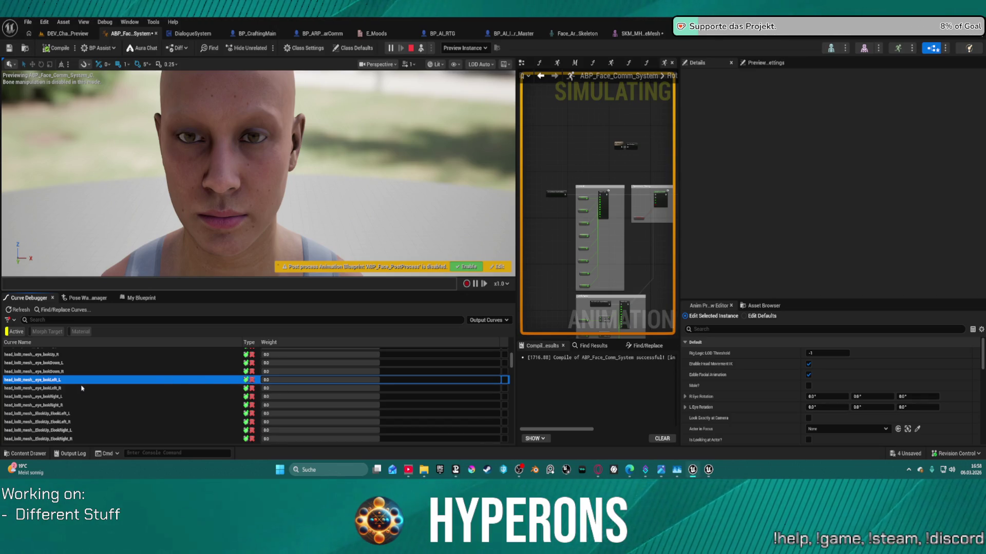
right_click(43, 384)
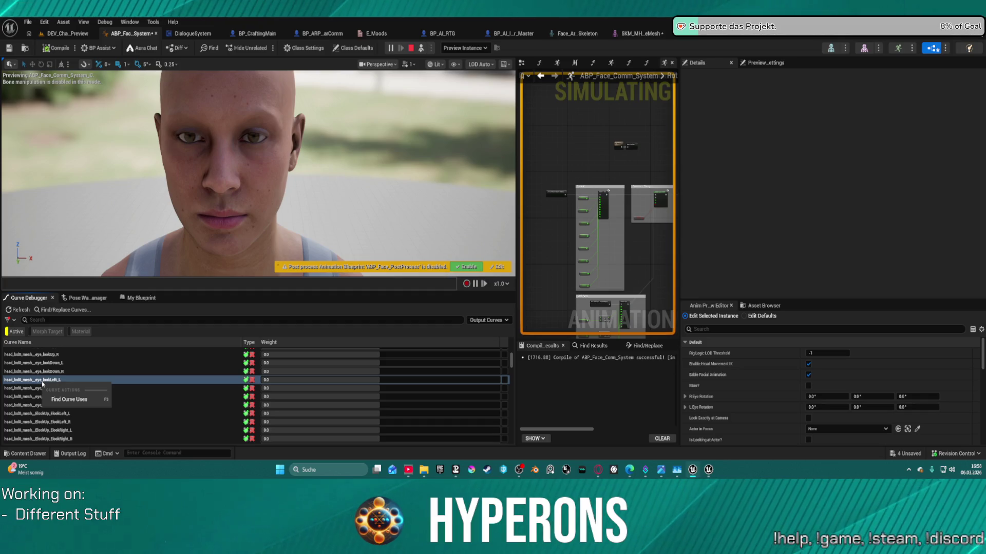
click(261, 139)
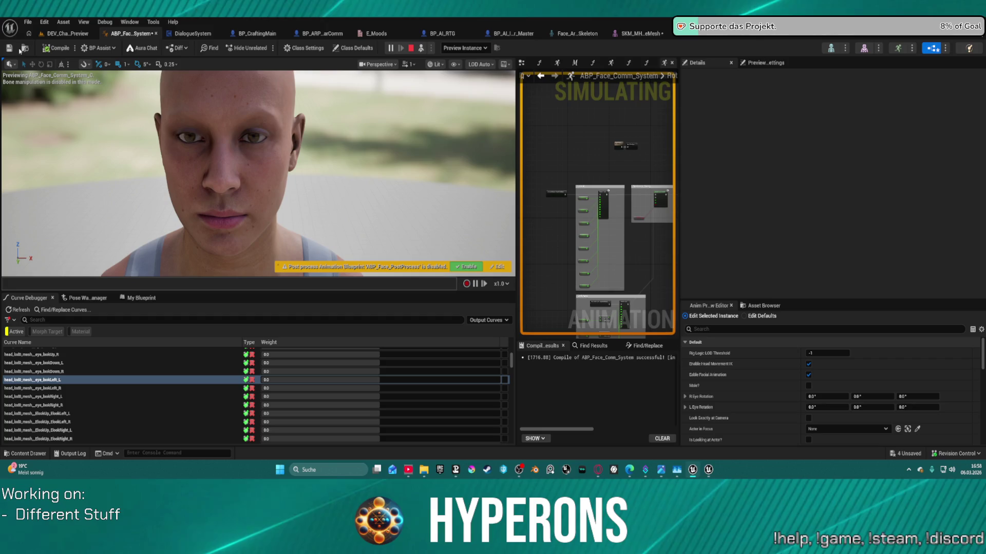
click(25, 48)
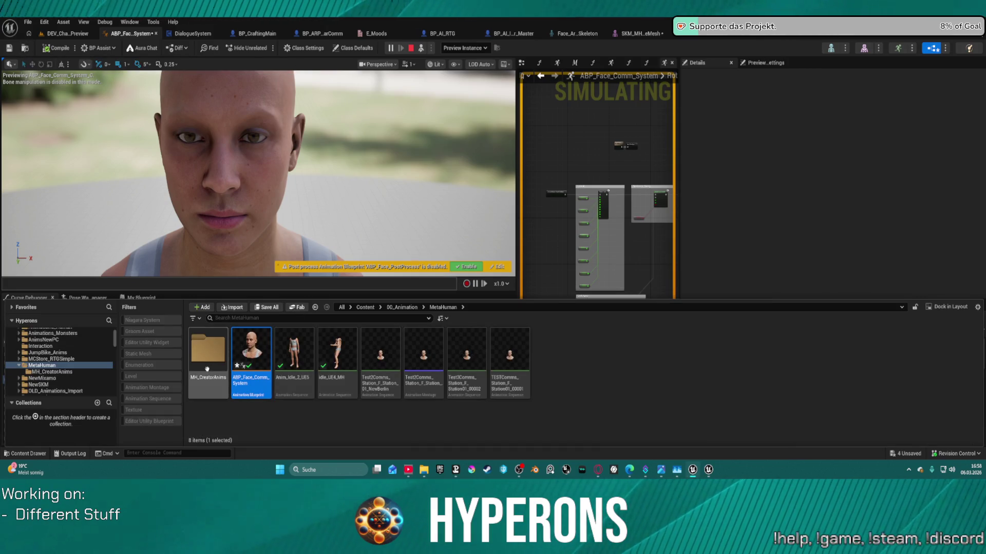
Search the MetaHumans assets for 'face' and open ABP_Face_PostProcess
scroll(87, 375, down, 5)
scroll(87, 374, down, 5)
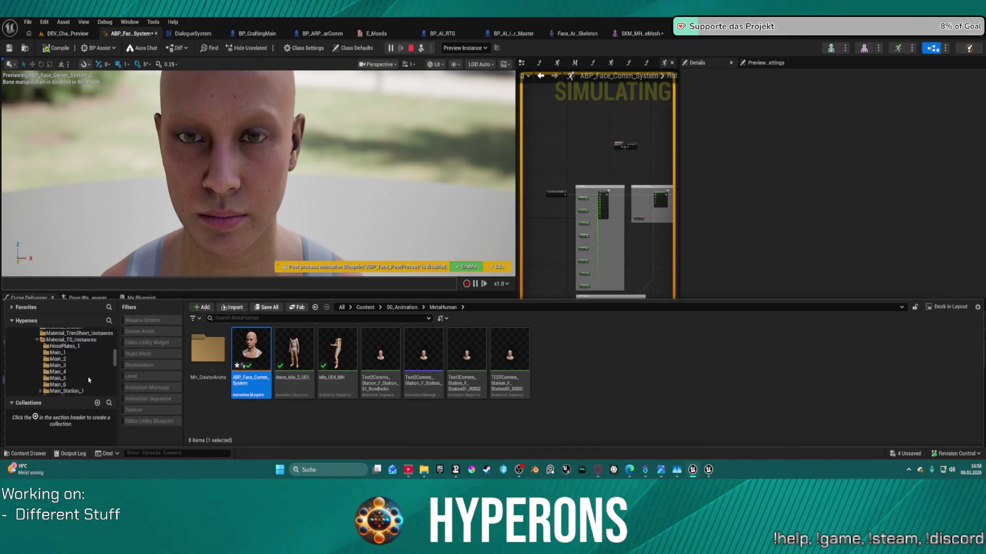
scroll(84, 378, down, 1)
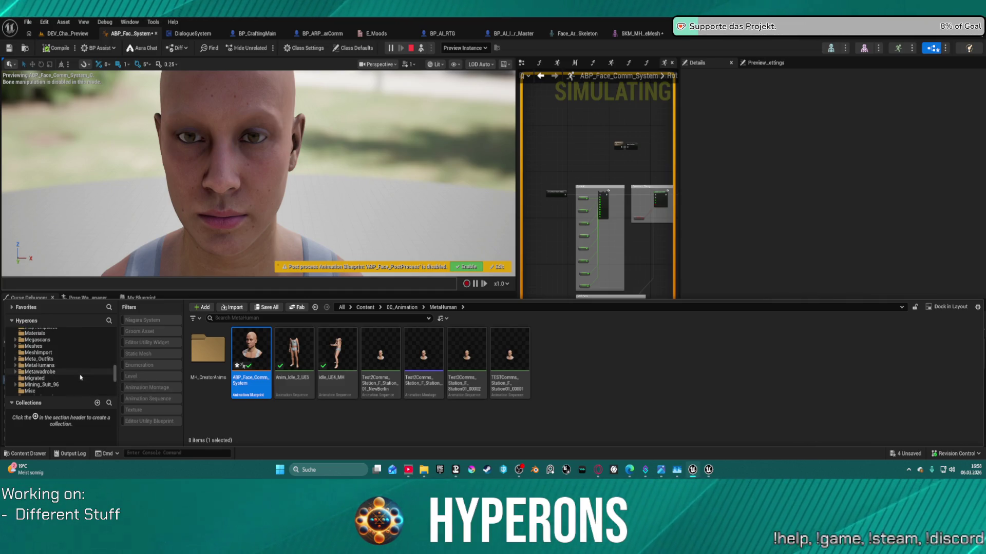
click(320, 319)
text(fac)
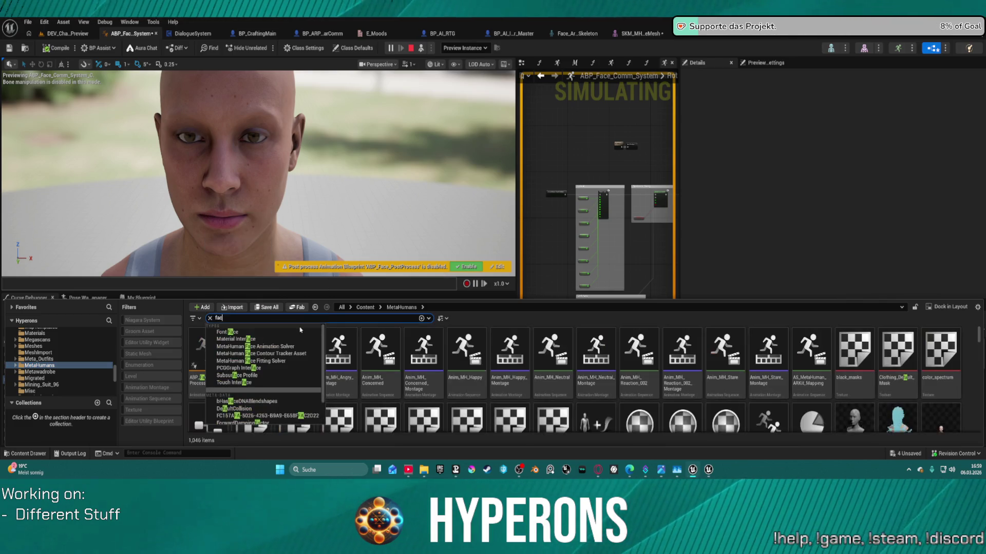
text(e)
click(465, 393)
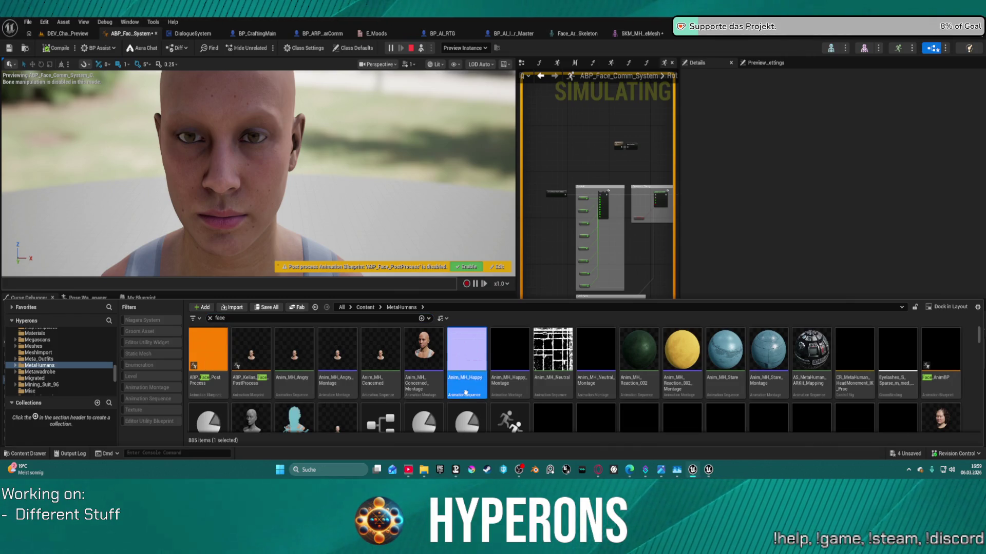
scroll(283, 379, down, 1)
scroll(284, 379, up, 1)
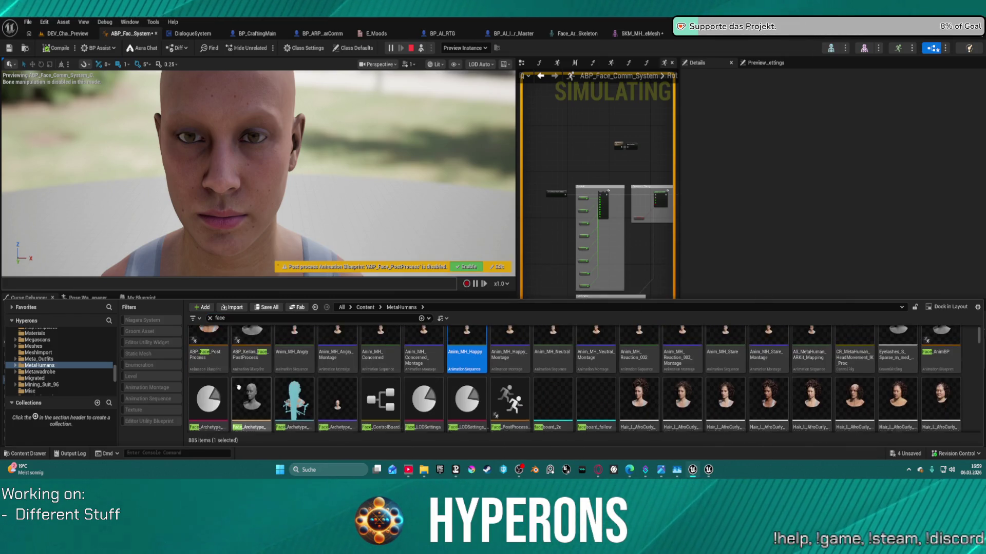
click(214, 351)
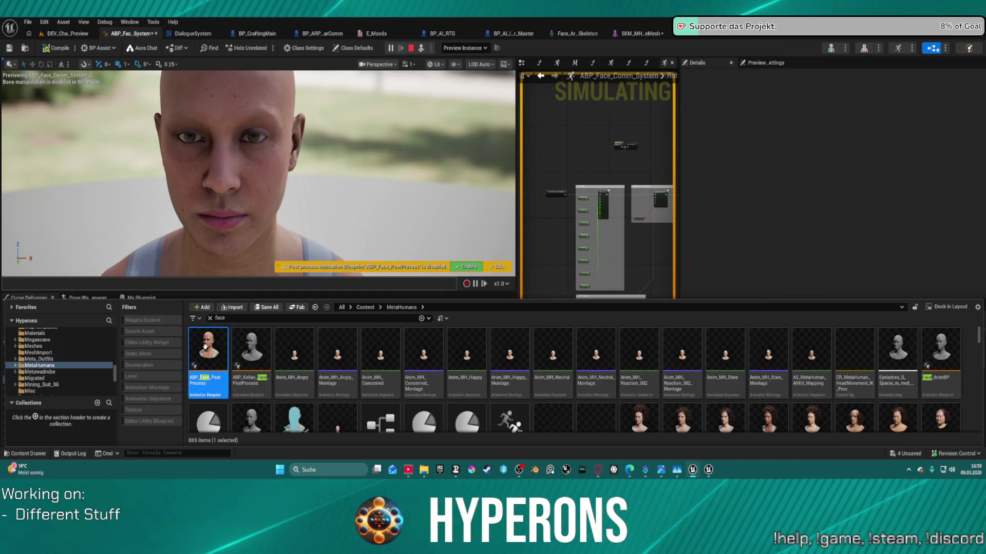
double_click(200, 345)
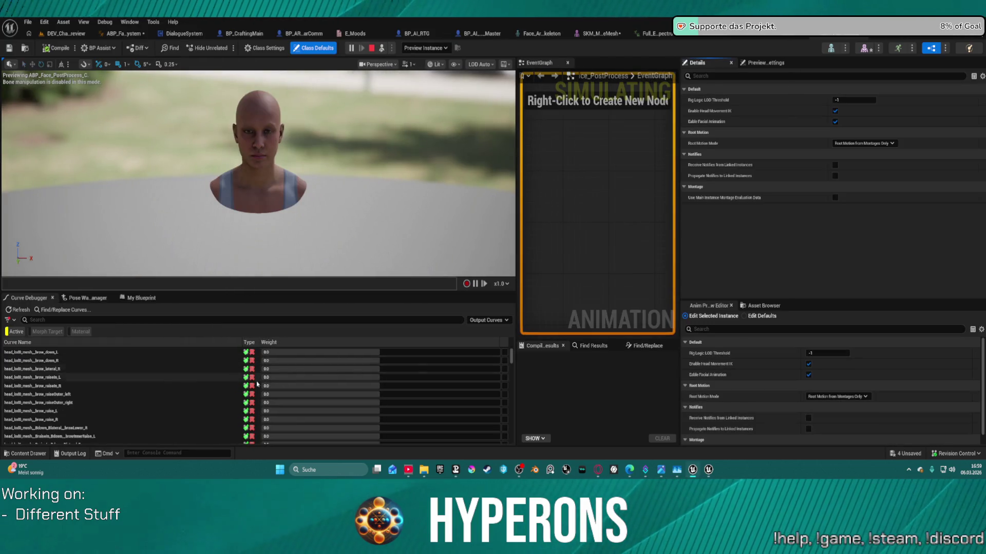
Raise the brow_raiseIn_R curve weight to about 0.1 in the Curve Debugger
scroll(200, 363, down, 1)
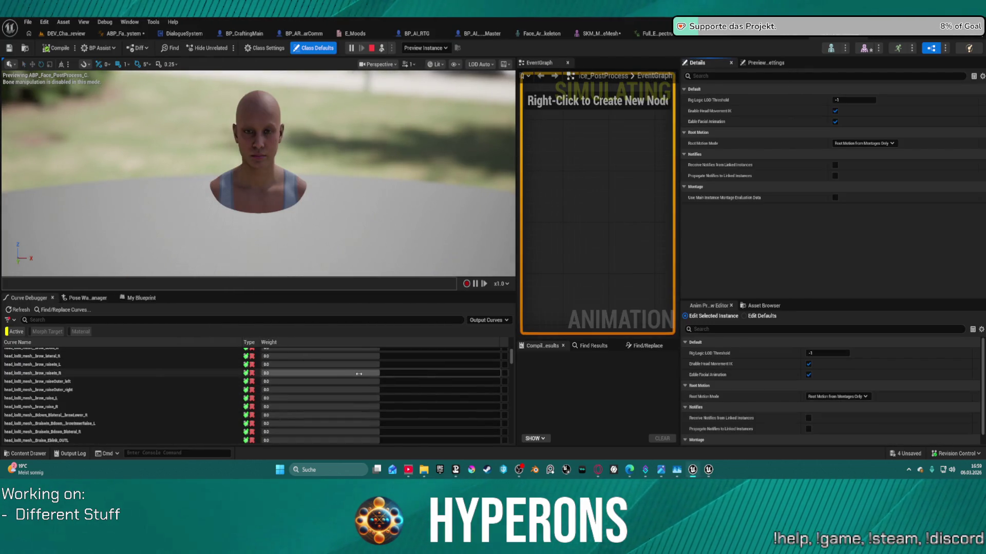
drag(380, 376, 412, 374)
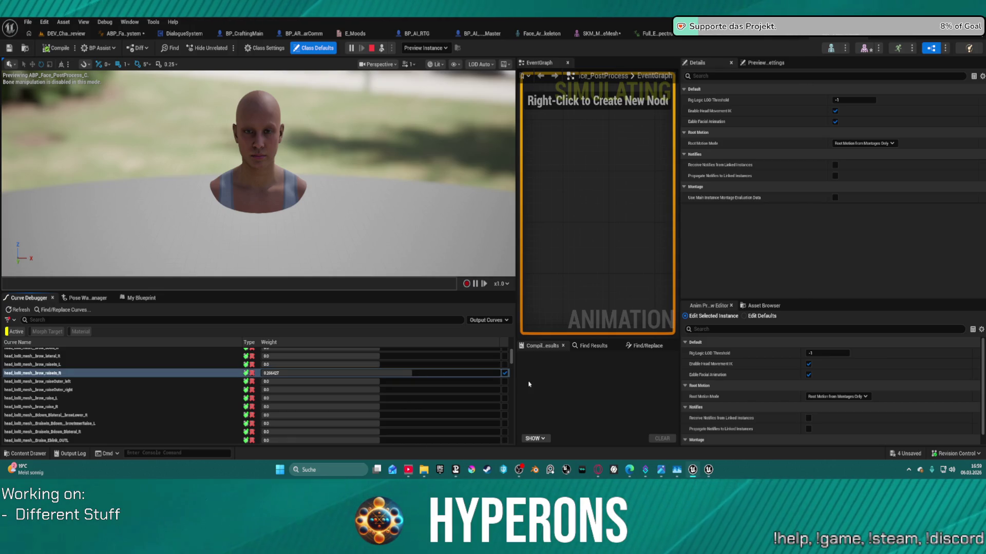
click(456, 374)
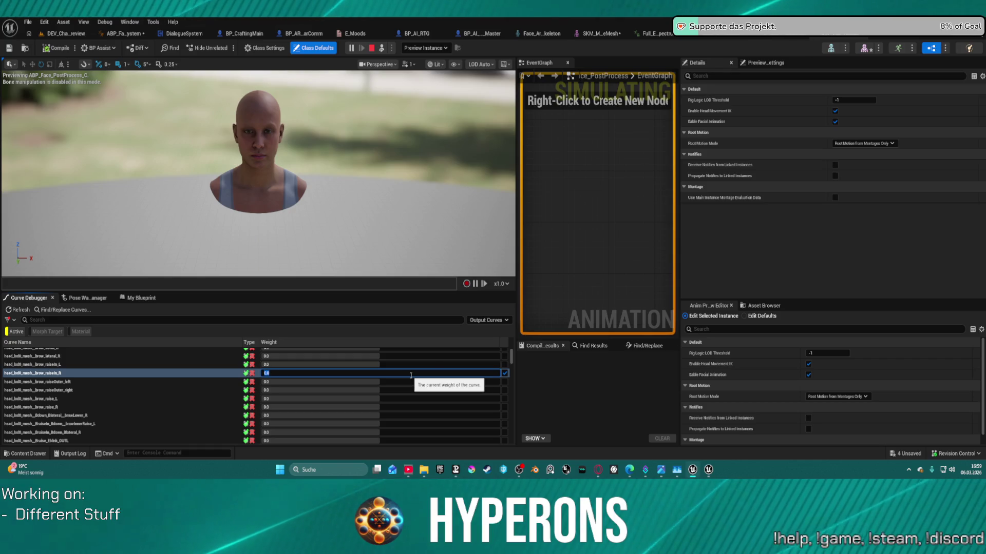
scroll(201, 381, down, 1)
scroll(202, 382, down, 5)
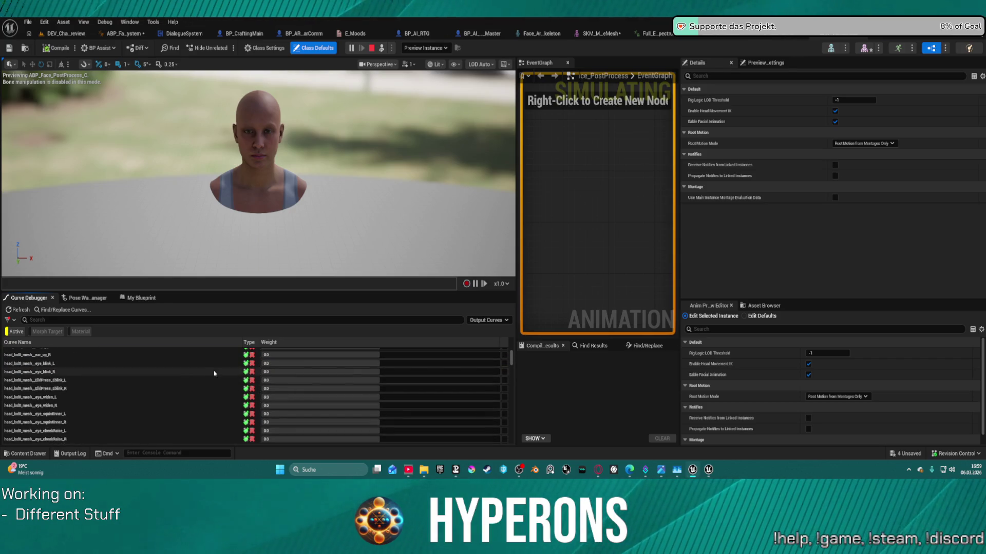
scroll(201, 404, down, 3)
scroll(205, 408, down, 2)
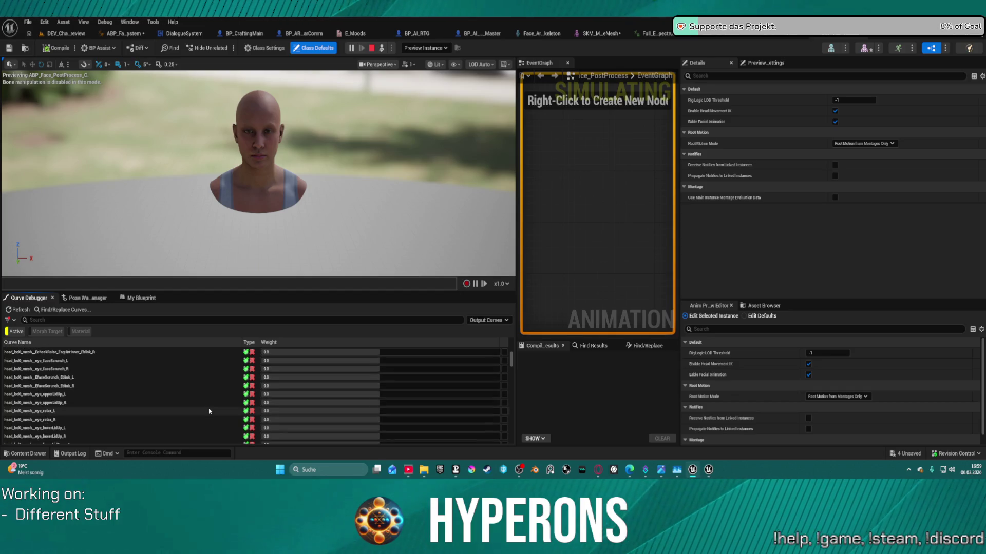
scroll(208, 406, down, 3)
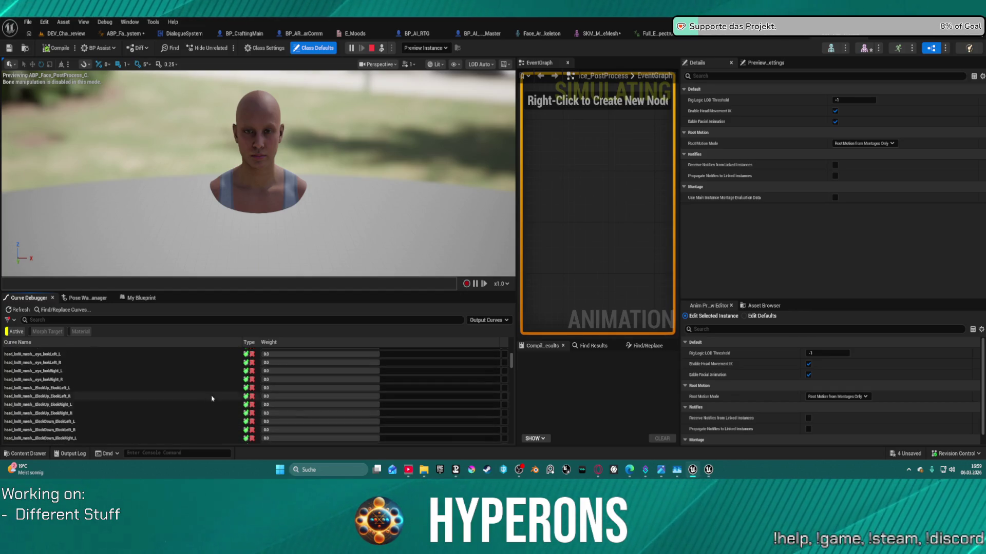
scroll(245, 196, up, 5)
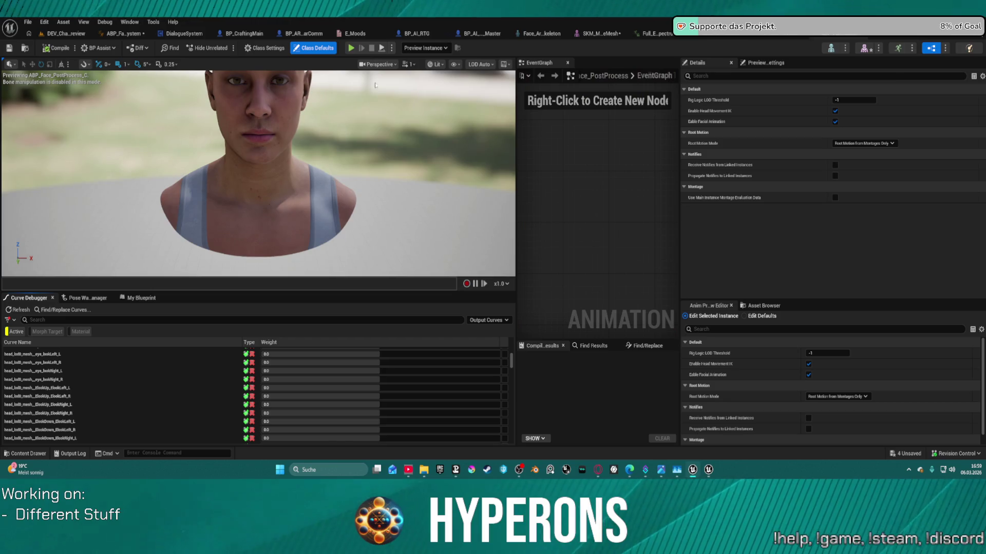
Override the eye look-up-right curve to about 0.14, clear the override, and save the blueprint
click(378, 405)
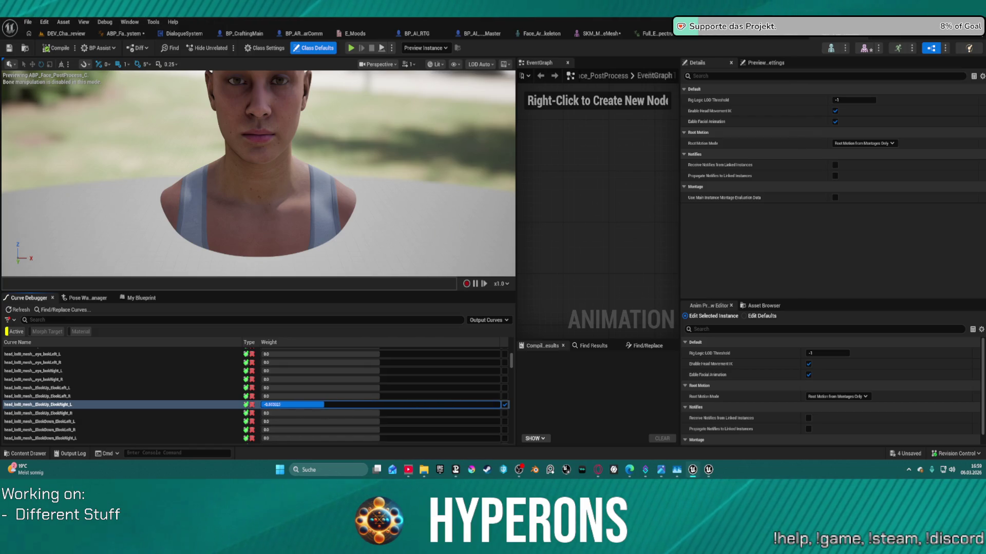
drag(397, 405, 394, 405)
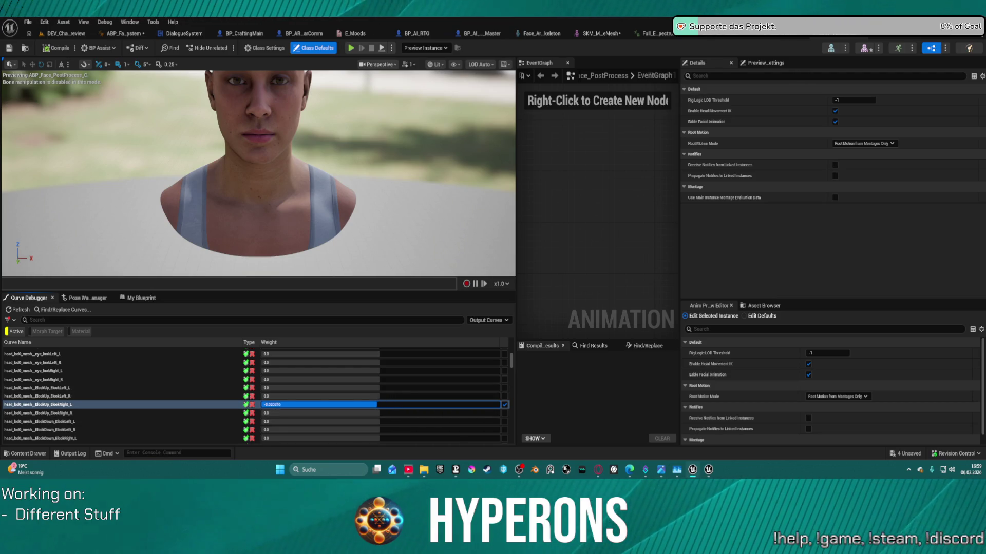
click(505, 404)
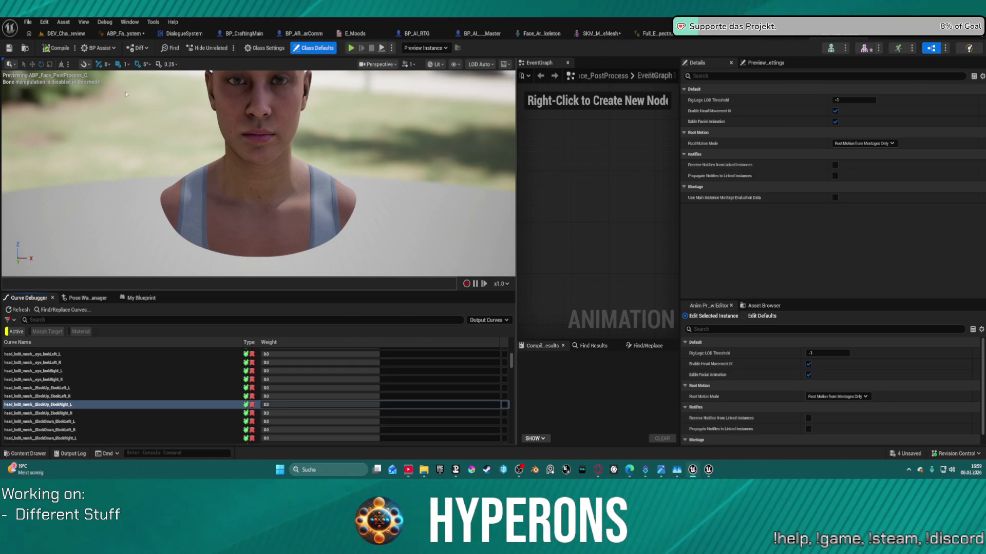
click(9, 48)
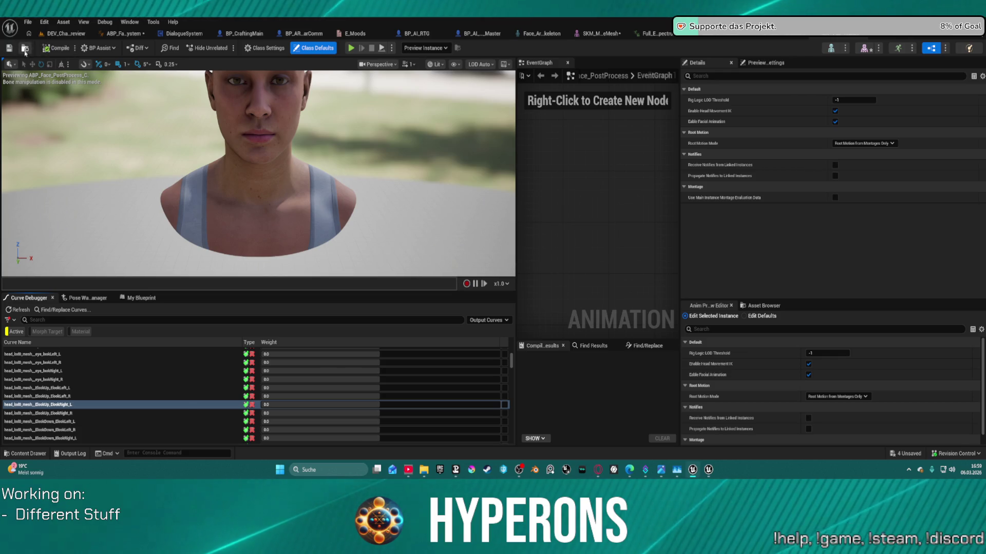
Locate Face_ControlBoard_CtrlRig in MetaHumans/Common/Face and open it
click(25, 48)
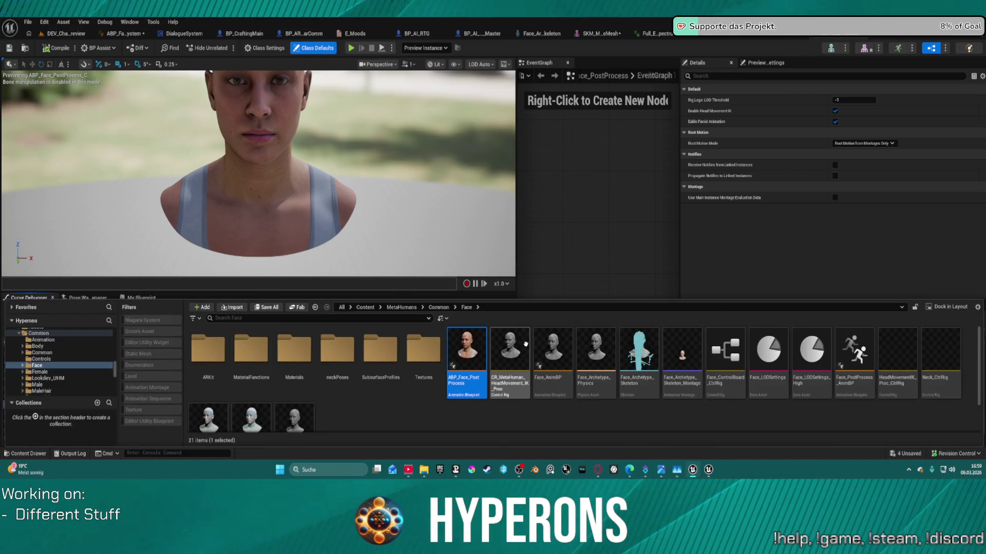
mouse_move(741, 348)
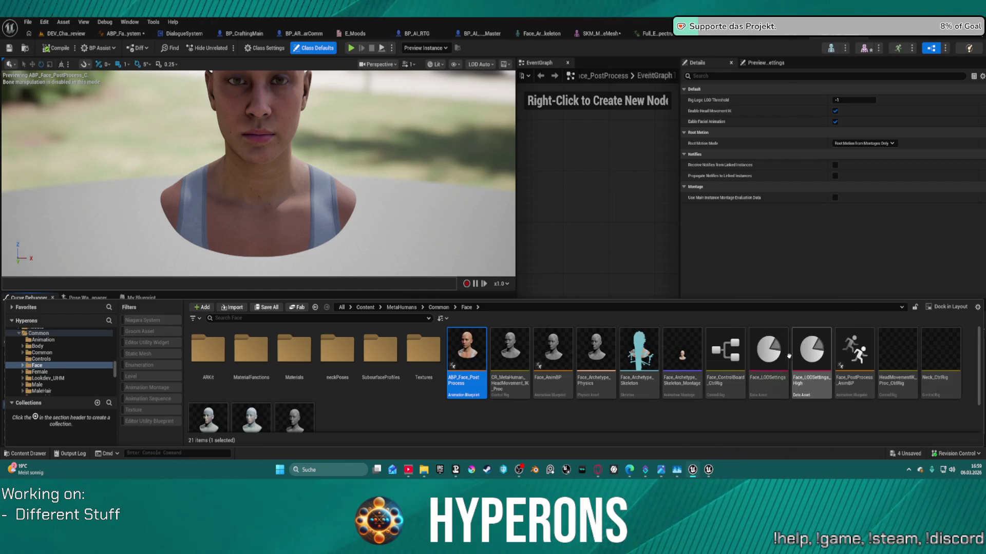
click(733, 350)
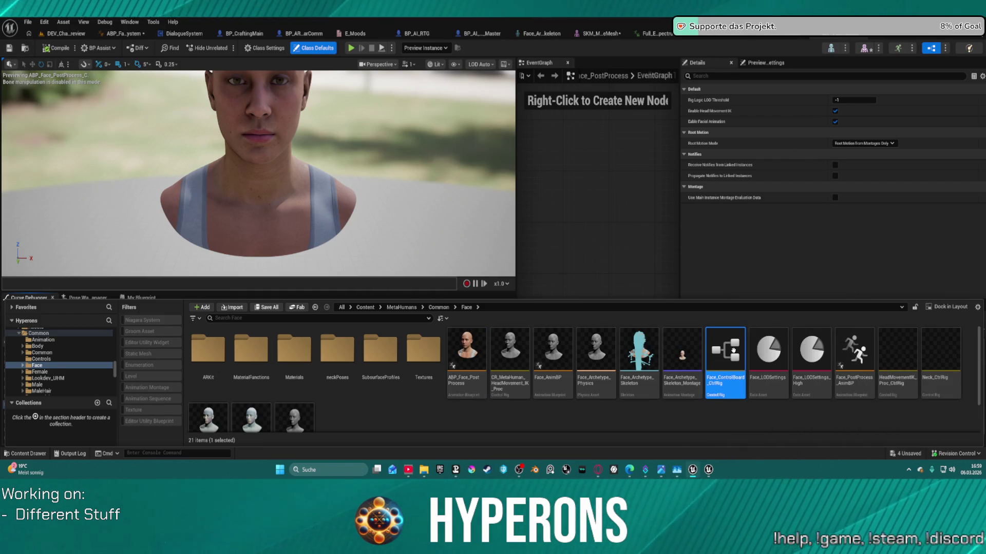
double_click(733, 350)
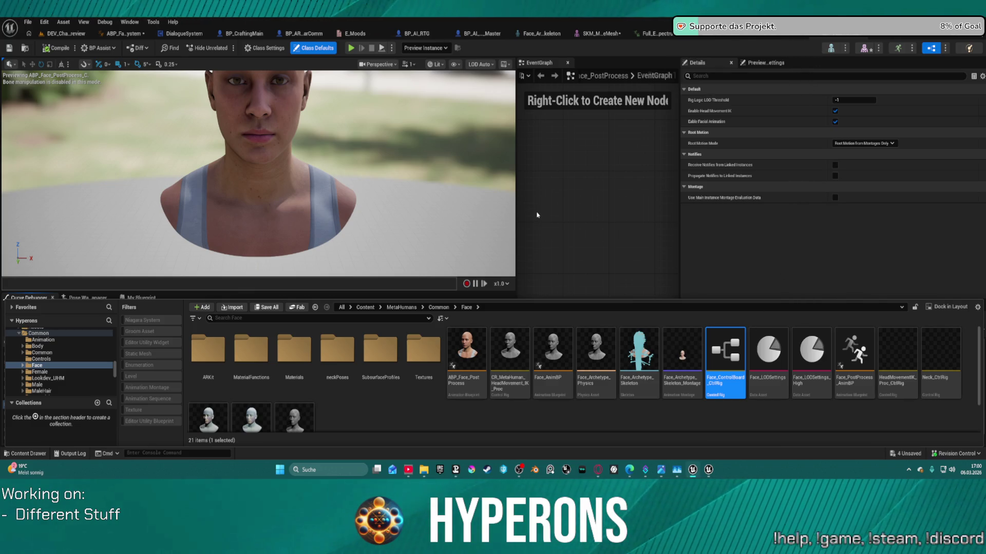
scroll(537, 215, down, 10)
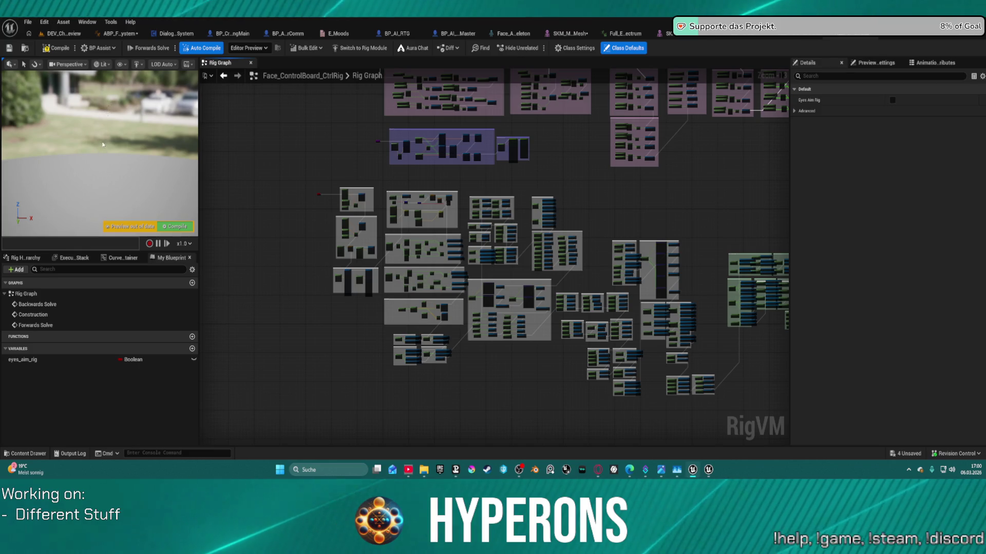
Orbit the rig preview camera and centre the whole Rig Graph in view
mouse_move(101, 178)
mouse_down()
mouse_move(51, 208)
mouse_move(61, 208)
mouse_up()
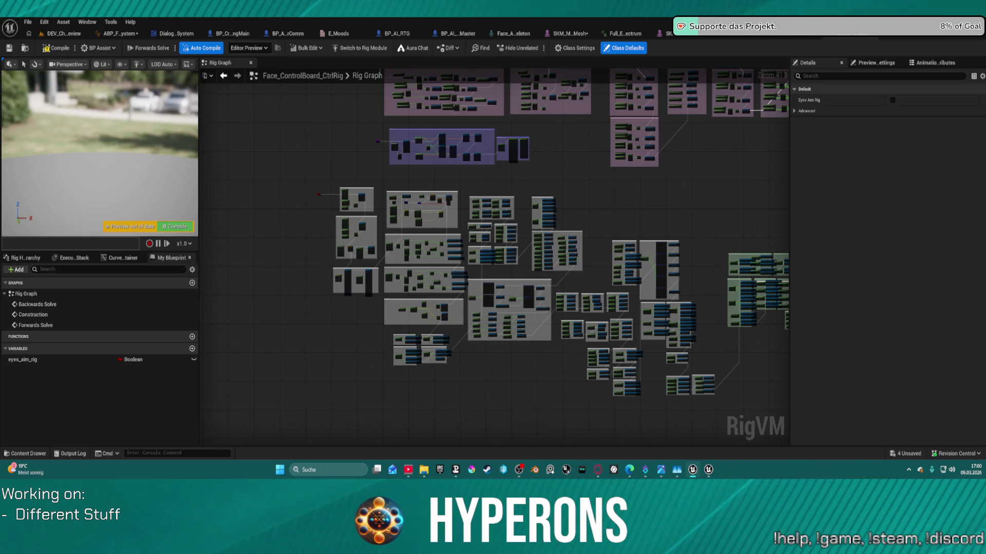
drag(61, 208, 34, 218)
scroll(606, 164, down, 3)
drag(657, 192, 649, 321)
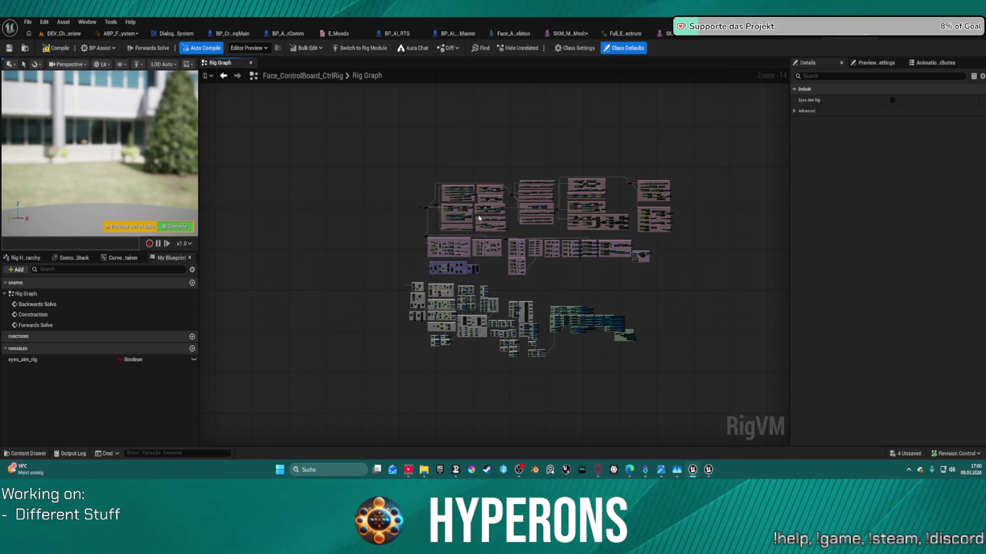
Pan and zoom across the Rig Graph's comment boxes, then return to ABP_Face_PostProcess
scroll(521, 229, up, 5)
scroll(508, 253, up, 4)
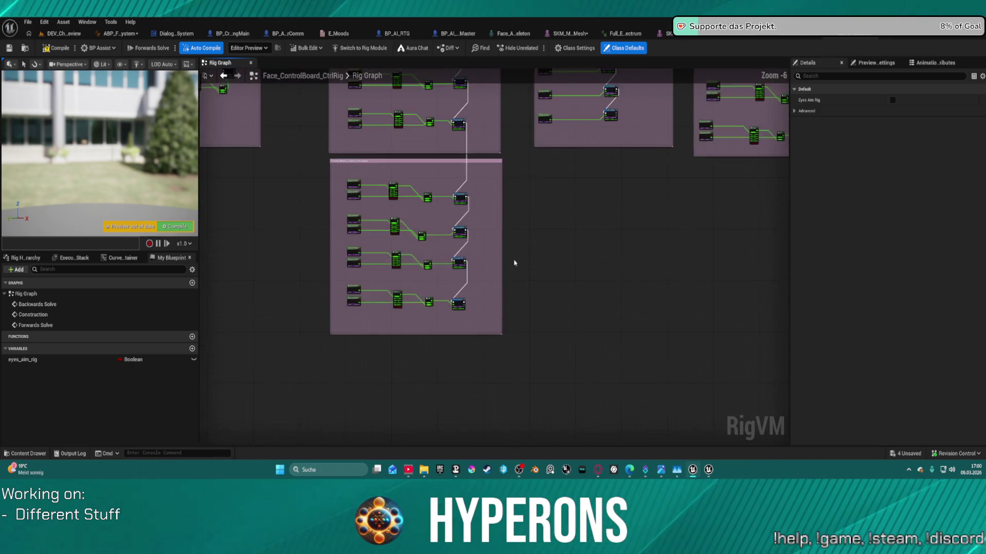
drag(493, 308, 431, 106)
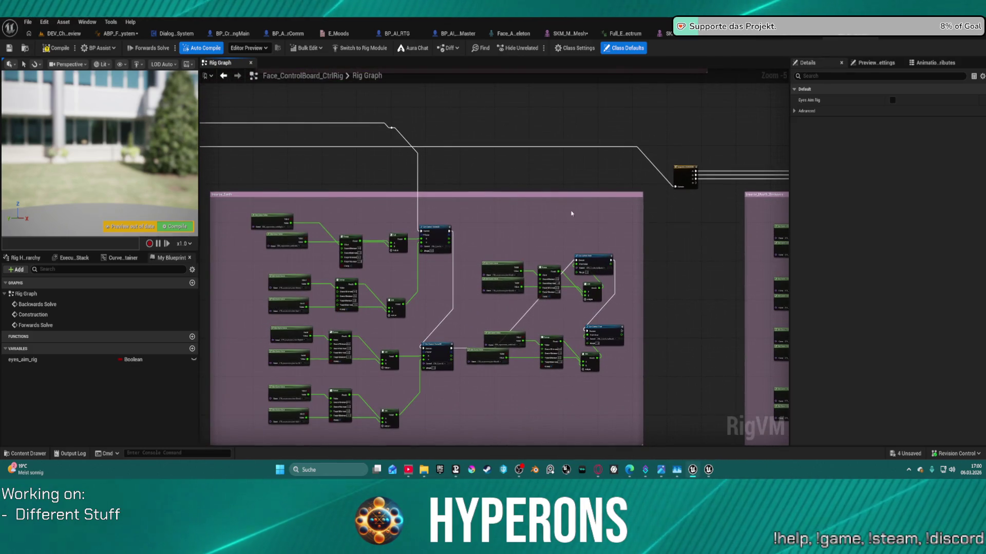
mouse_move(570, 214)
mouse_down()
mouse_move(534, 171)
mouse_move(708, 255)
mouse_move(718, 360)
mouse_up()
mouse_move(514, 360)
mouse_down()
mouse_move(513, 206)
mouse_move(392, 277)
mouse_move(392, 222)
mouse_move(408, 361)
mouse_up()
mouse_move(258, 350)
mouse_down()
mouse_move(479, 362)
mouse_move(404, 240)
mouse_move(406, 207)
mouse_up()
drag(366, 281, 428, 358)
scroll(431, 363, down, 7)
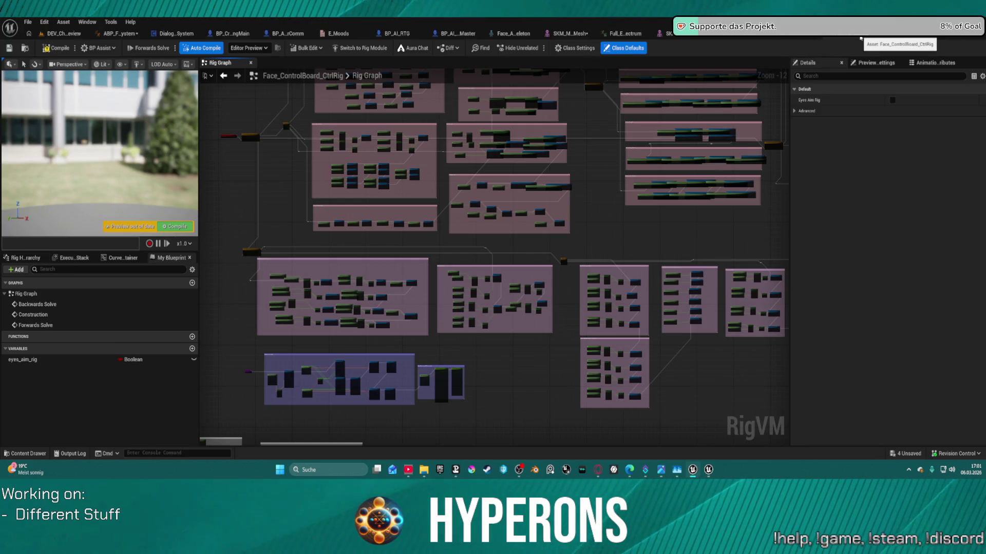
key(ctrl+Tab)
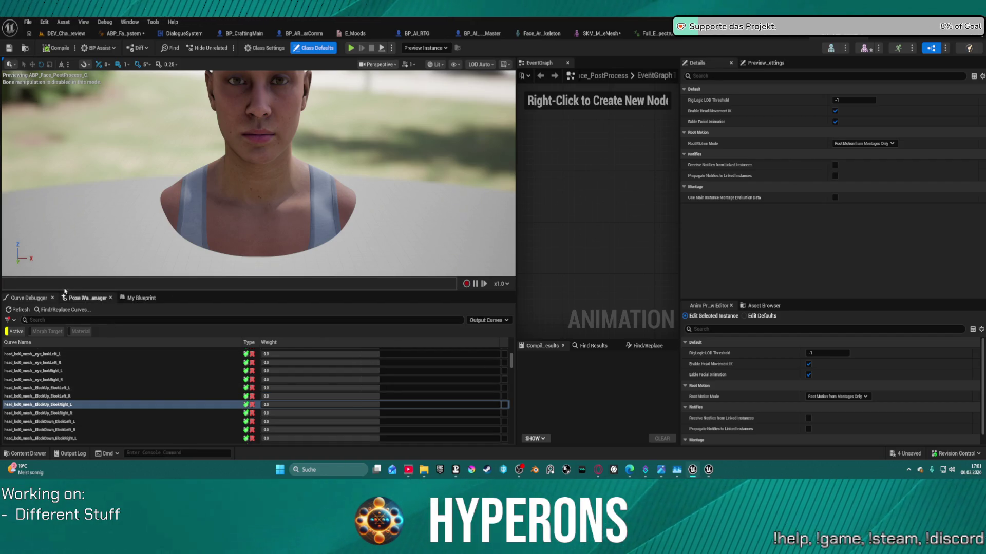
Lower the right brow-down curve weight to near zero in the Curve Debugger
mouse_move(40, 291)
mouse_down()
mouse_move(40, 444)
mouse_move(40, 281)
mouse_up()
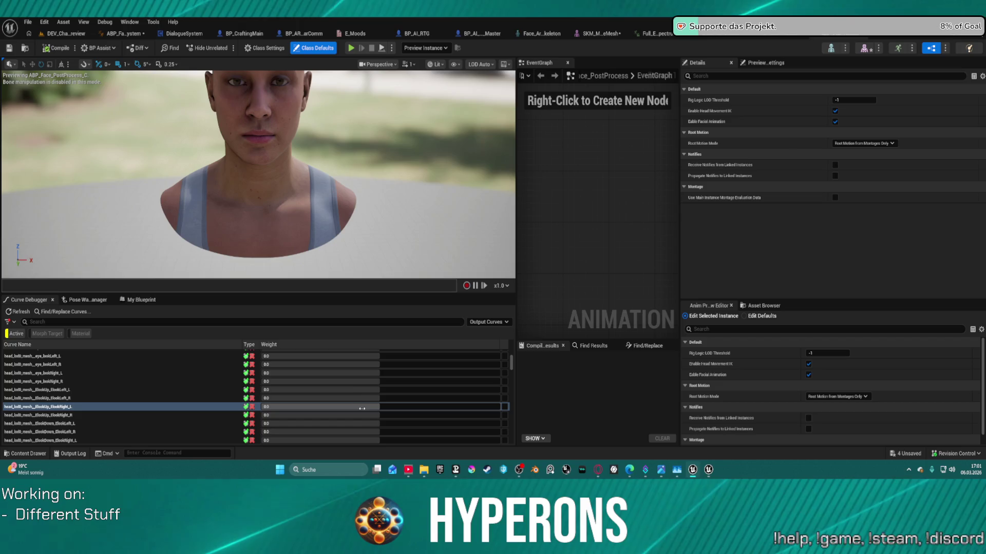
scroll(322, 393, down, 5)
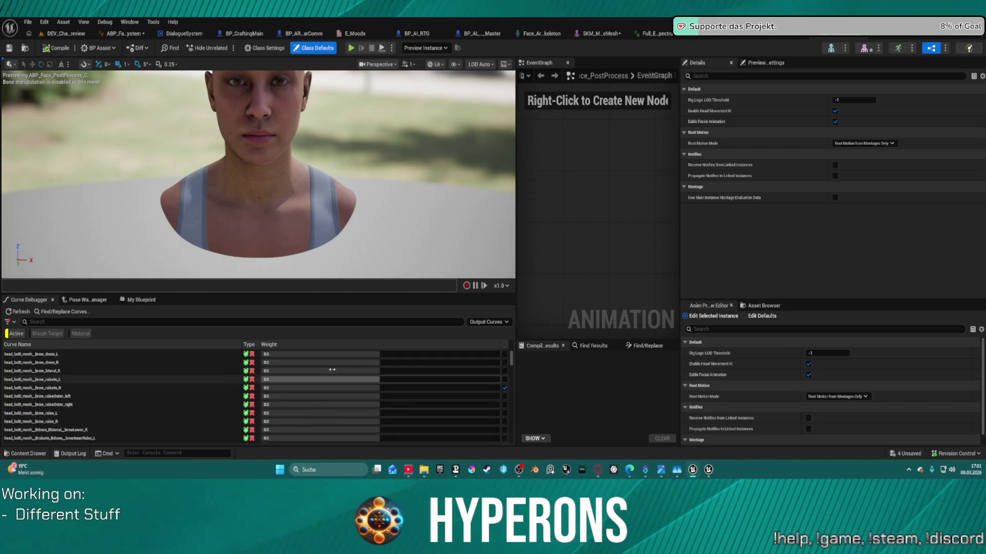
scroll(380, 363, up, 5)
click(379, 363)
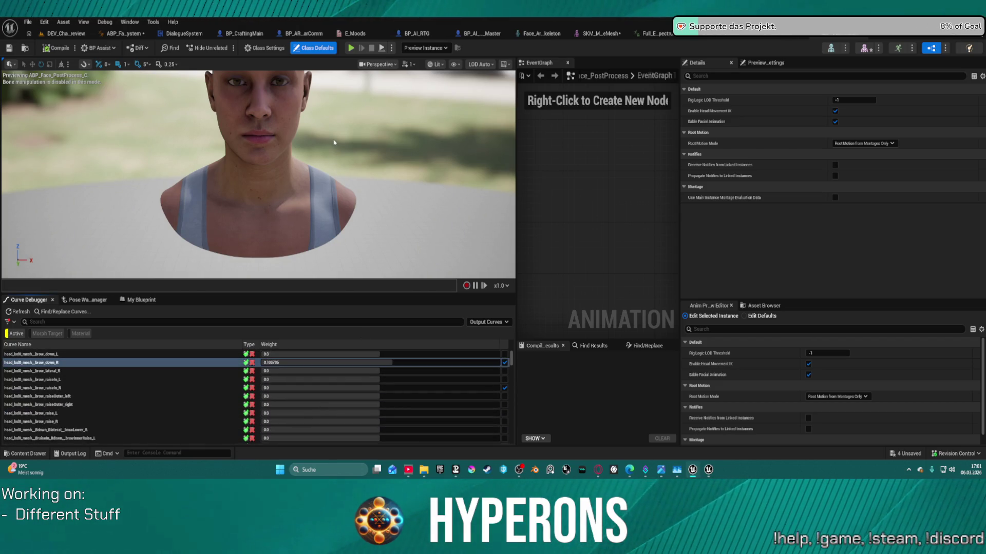
scroll(342, 232, down, 3)
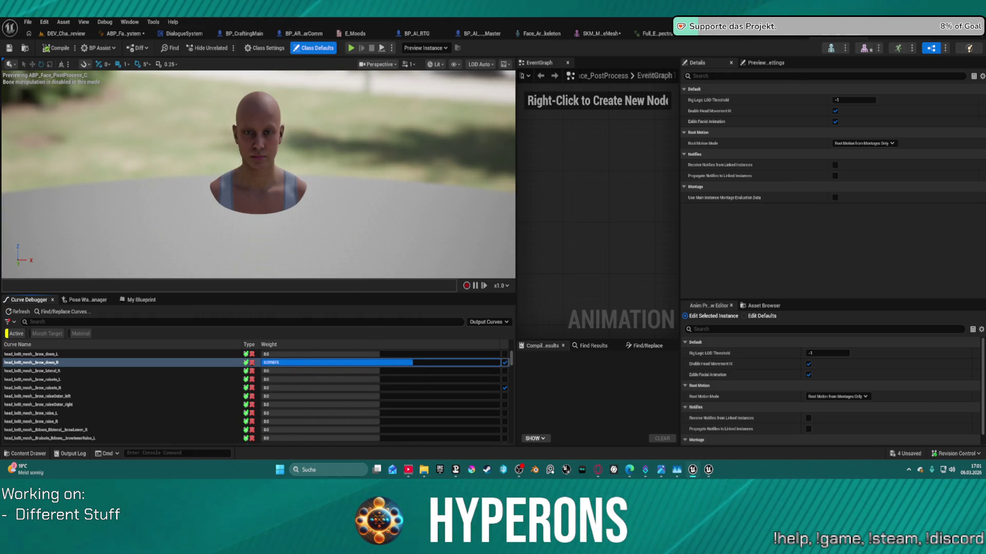
mouse_move(496, 362)
mouse_down()
mouse_move(293, 363)
mouse_move(379, 362)
mouse_move(513, 278)
mouse_up()
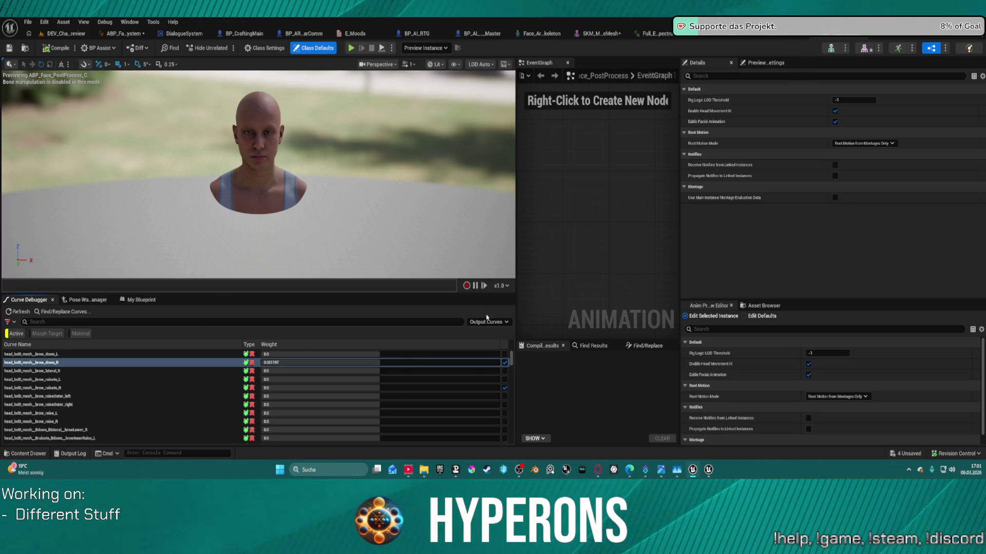
click(493, 329)
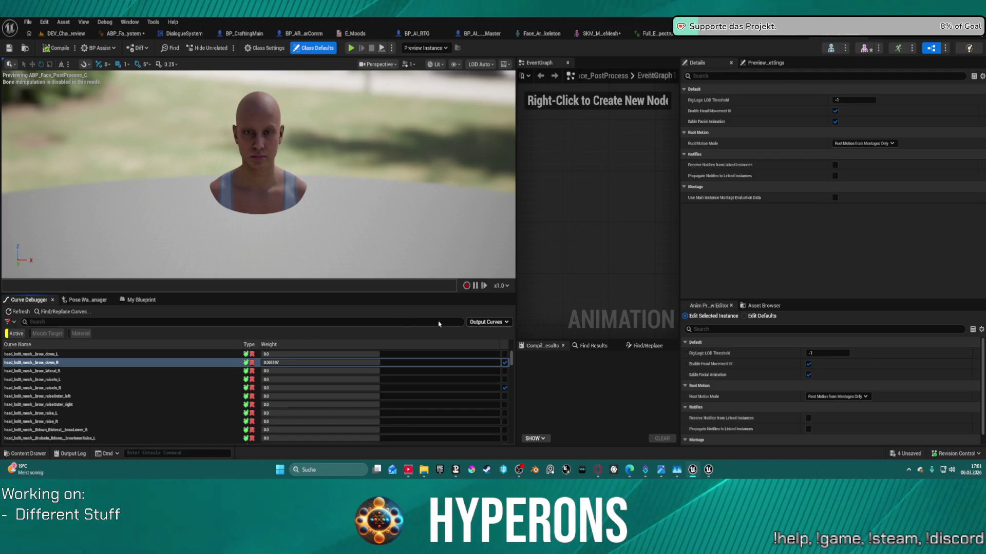
Browse the curve filter options, Pose Watch and My Blueprint panels, then return to curves
click(12, 323)
click(103, 320)
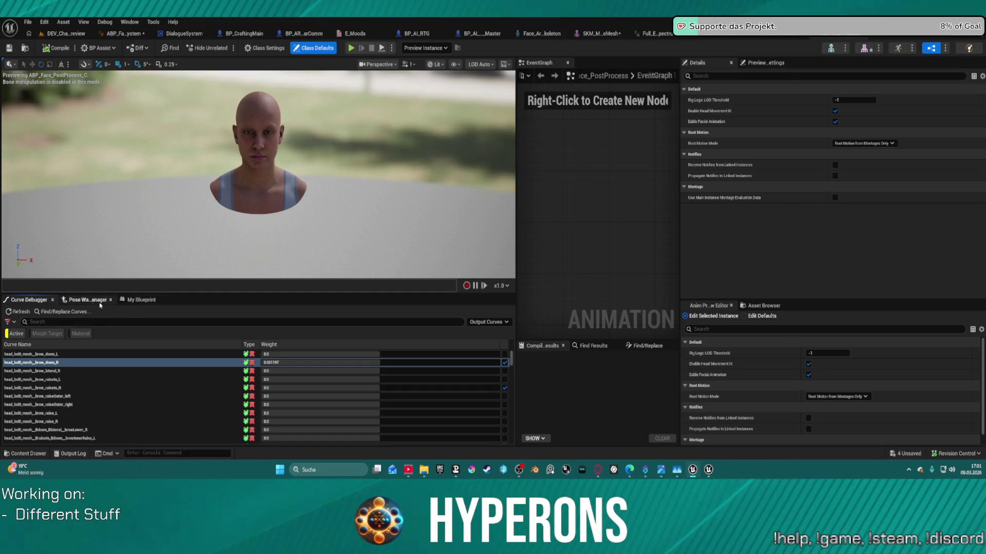
click(87, 301)
click(149, 300)
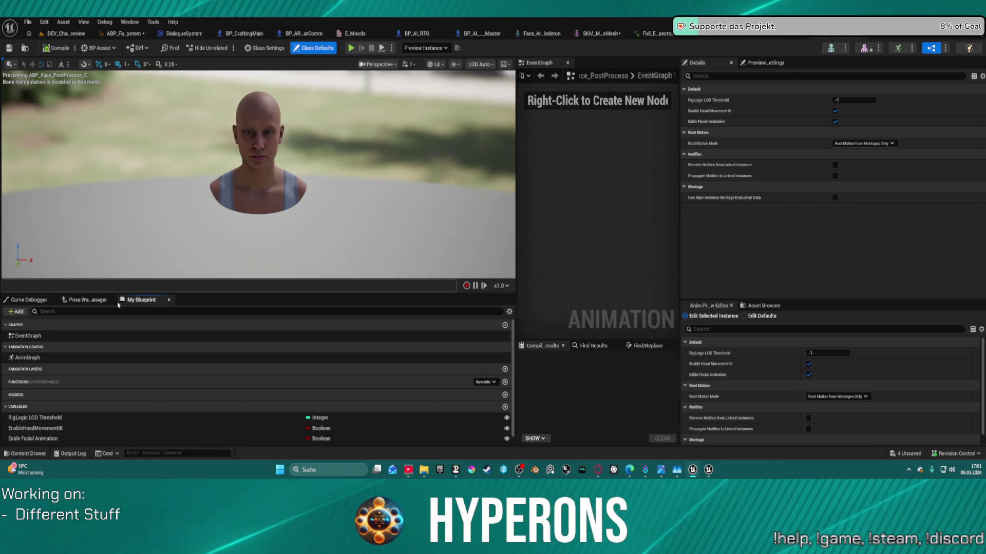
click(31, 300)
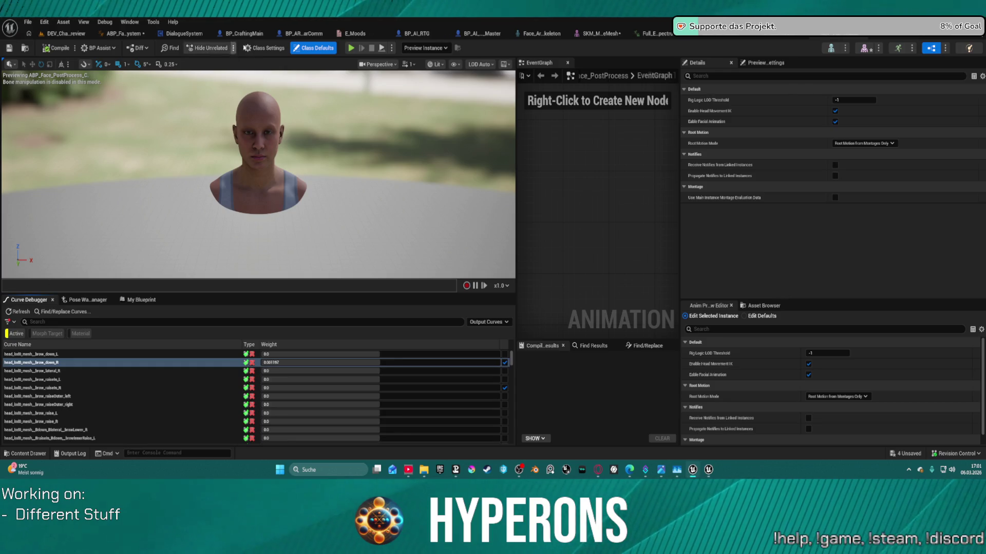
Set the debug object to the Preview Instance and view the Preview Scene Settings
click(443, 47)
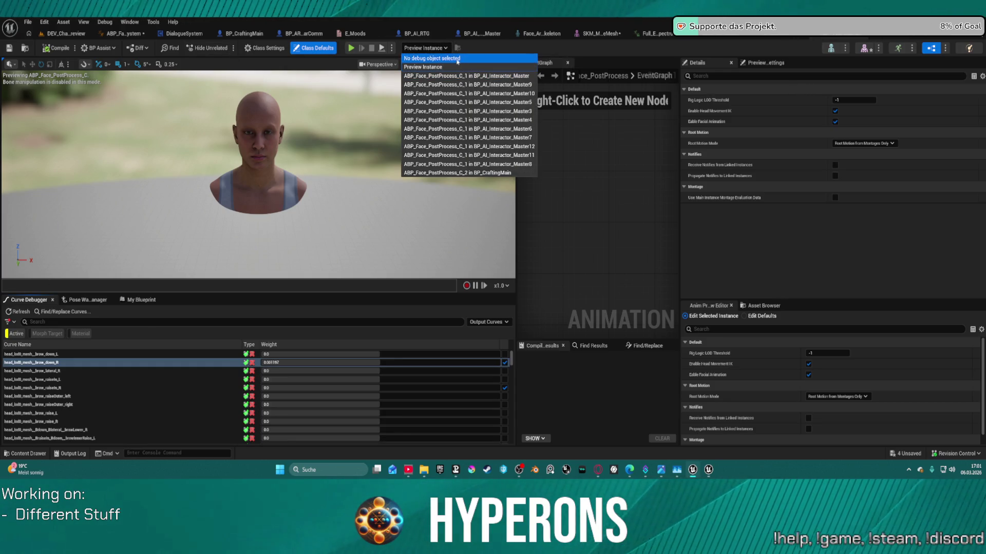
click(456, 60)
click(443, 48)
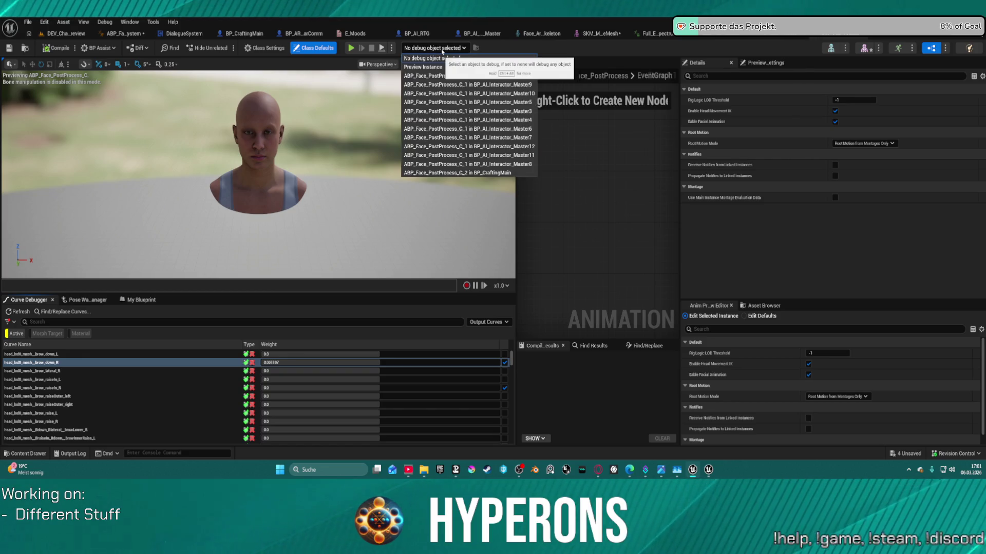
click(456, 67)
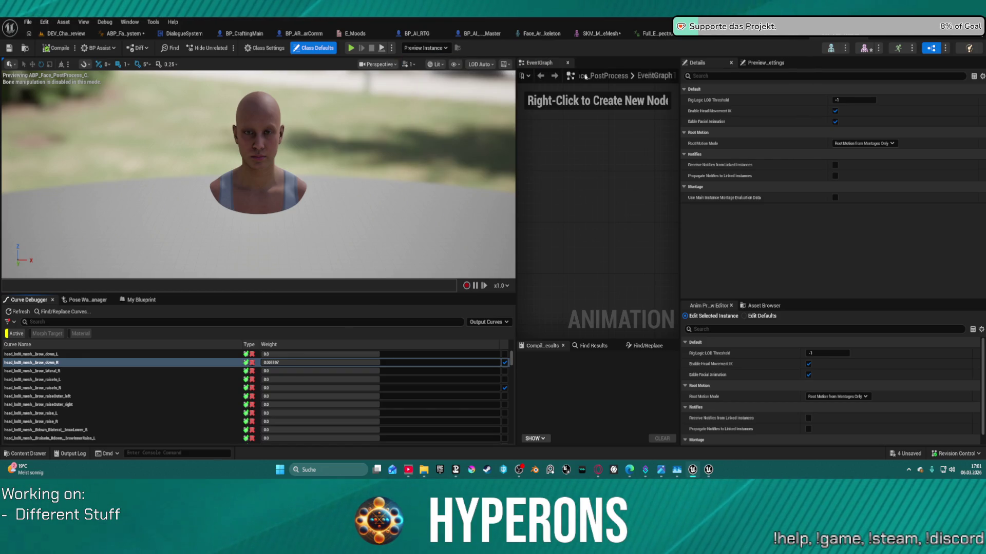
click(774, 65)
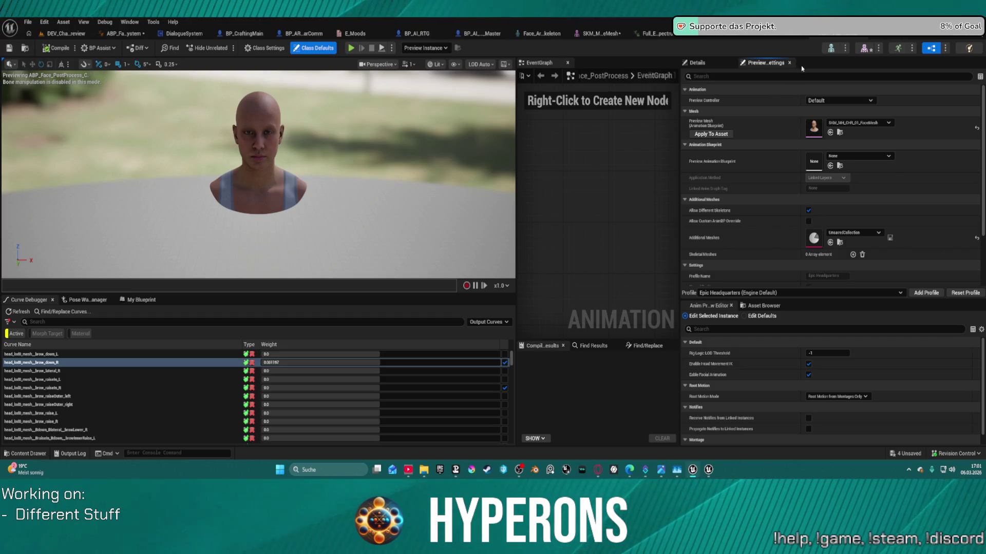
click(865, 48)
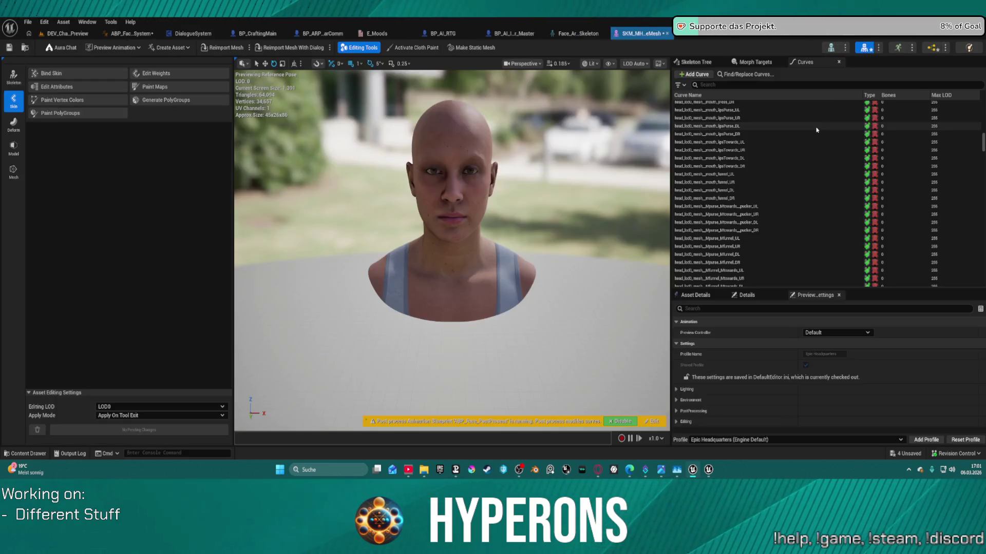
List all morph targets, test brow_lateral_R, and set eye_lookRight_L's weight to 0.007418
click(749, 166)
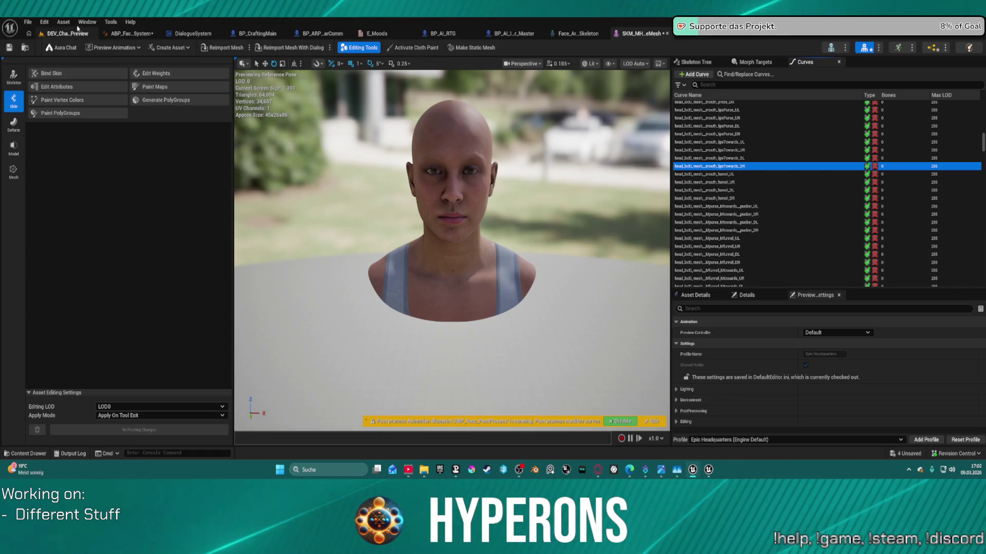
click(753, 62)
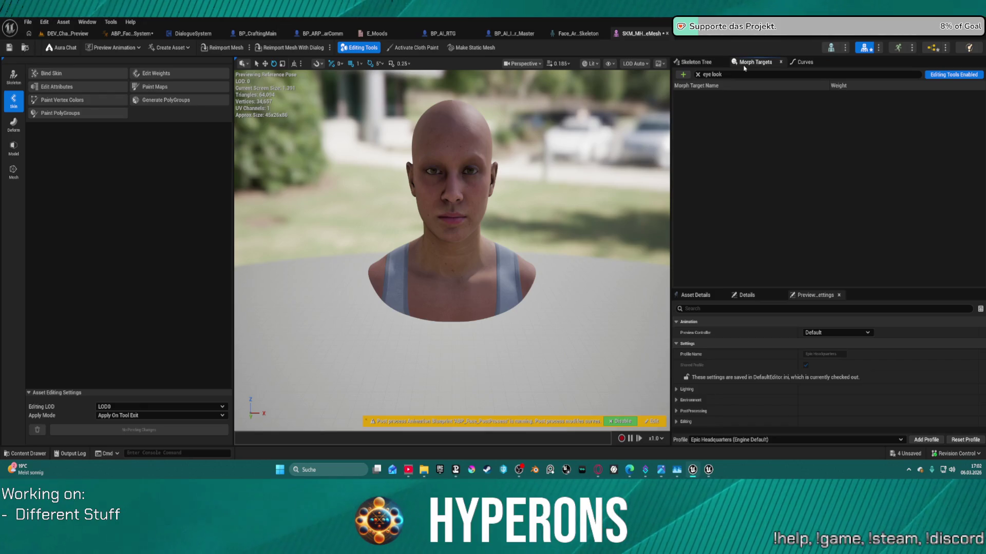
click(698, 75)
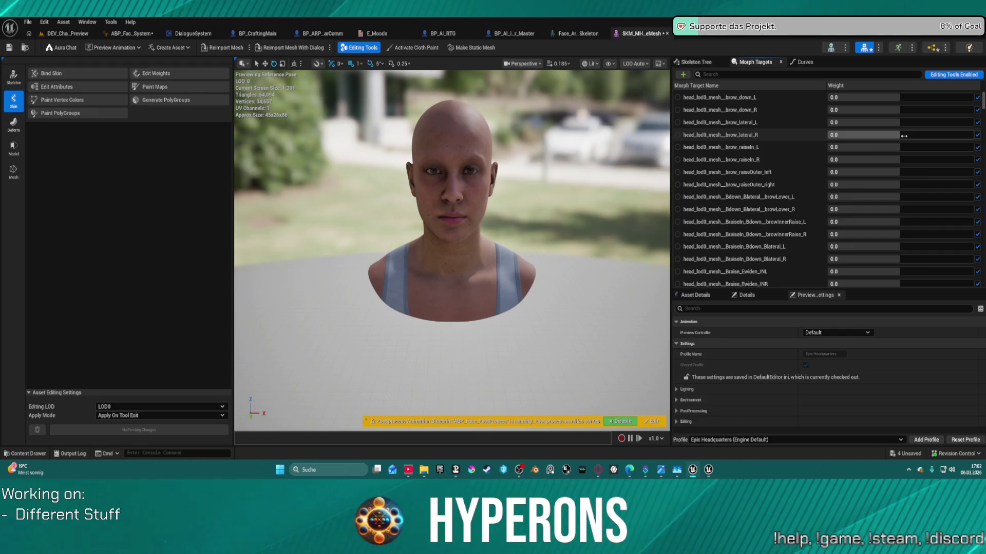
drag(904, 136, 910, 135)
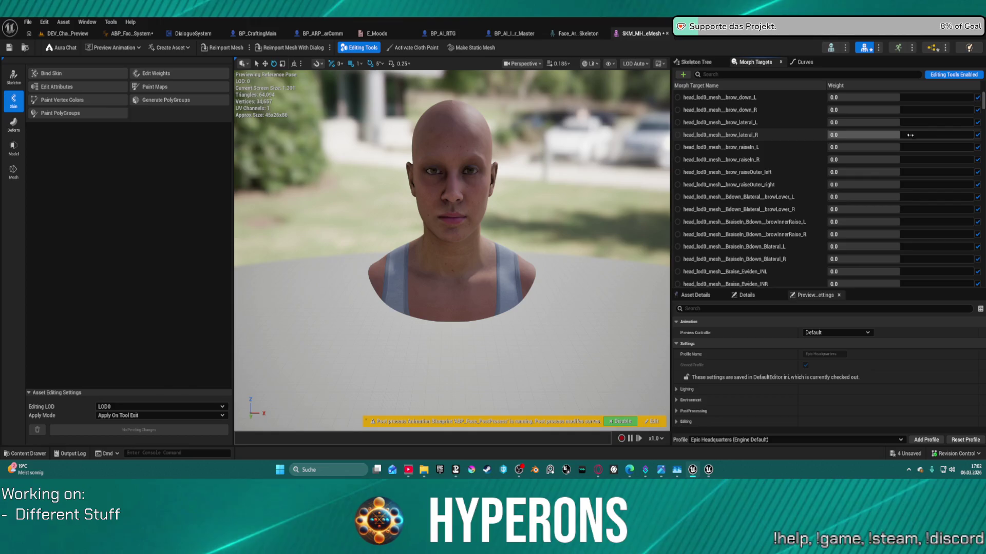
scroll(876, 206, down, 15)
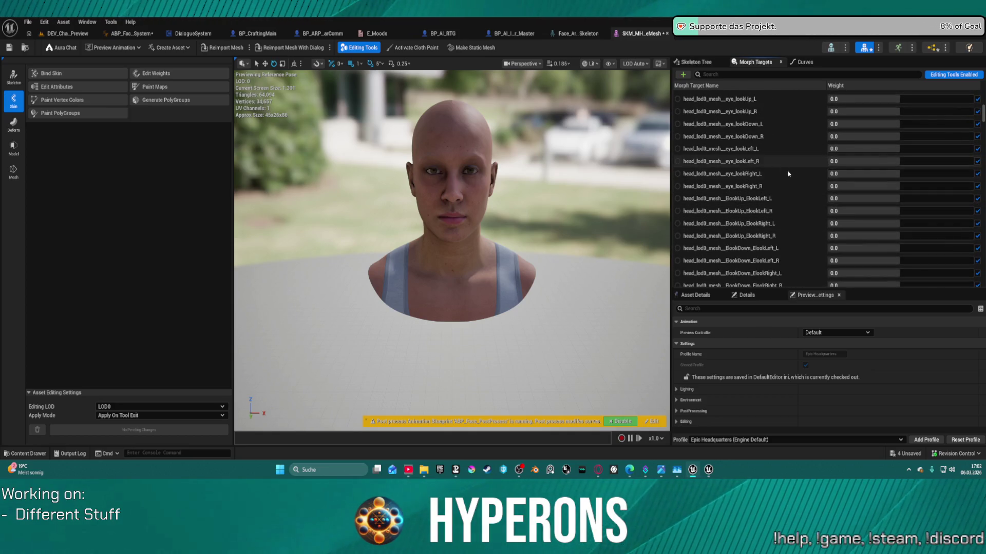
mouse_move(896, 173)
mouse_down()
mouse_move(933, 173)
mouse_move(847, 173)
mouse_move(924, 174)
mouse_move(904, 174)
mouse_up()
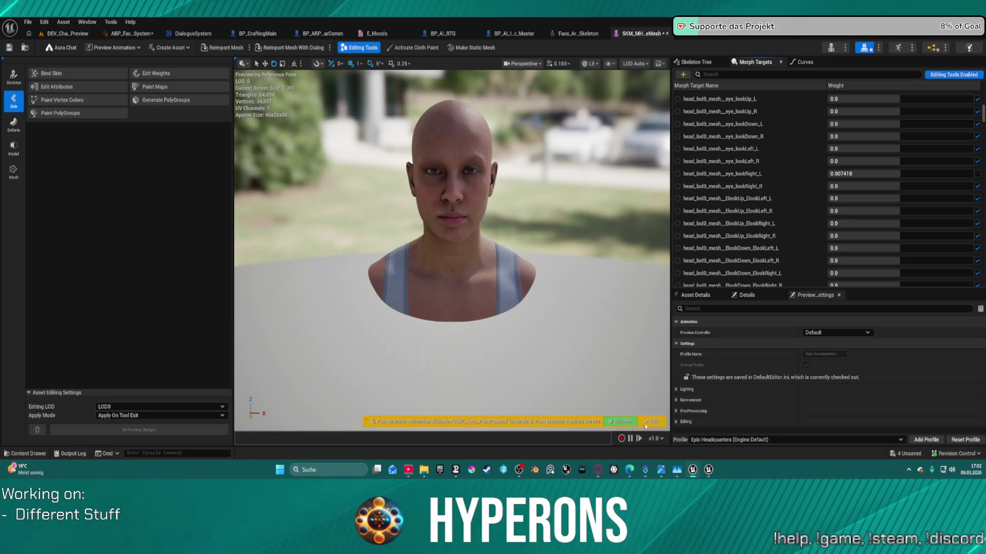
Disable the post-process blueprint and test eye_lookRight_L weights before resetting it to zero
click(616, 422)
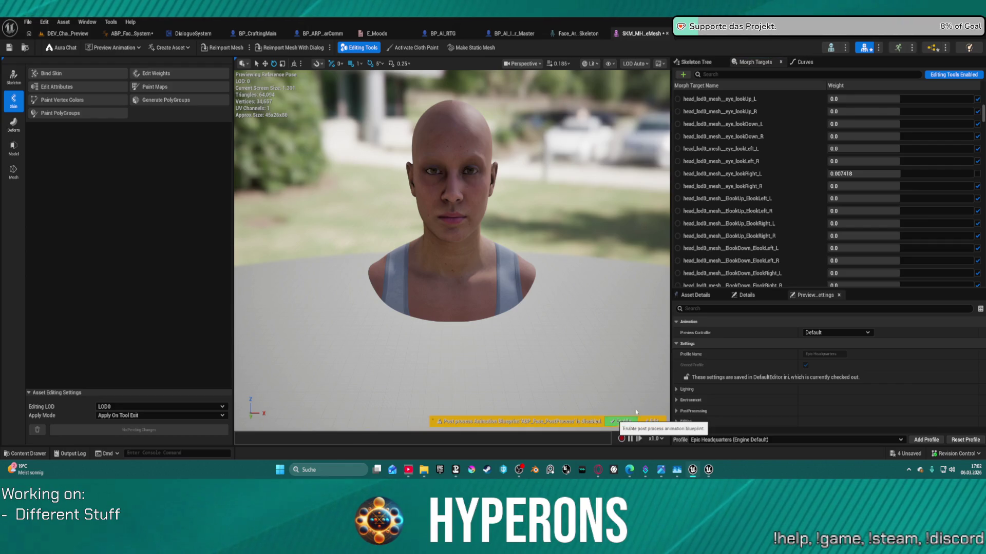
drag(873, 173, 842, 173)
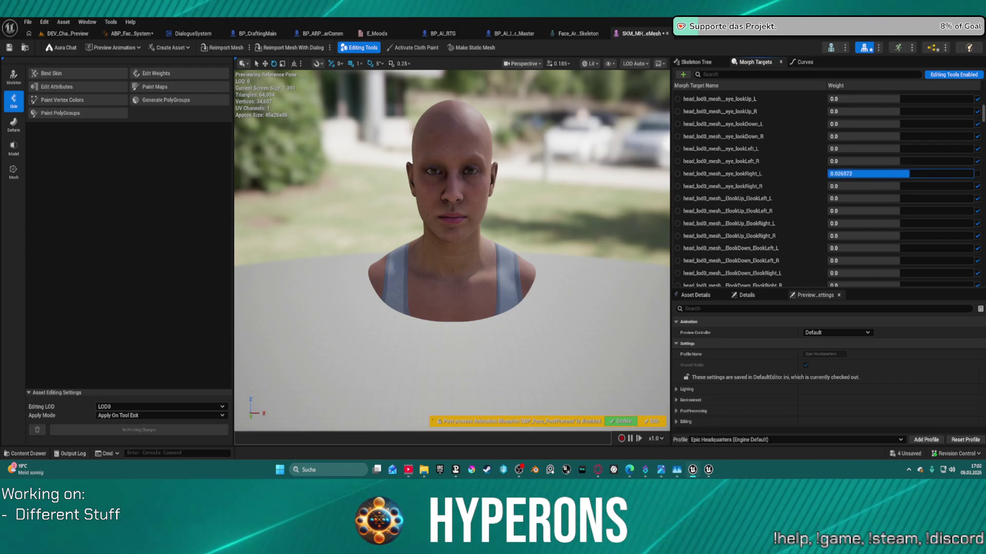
drag(923, 174, 981, 171)
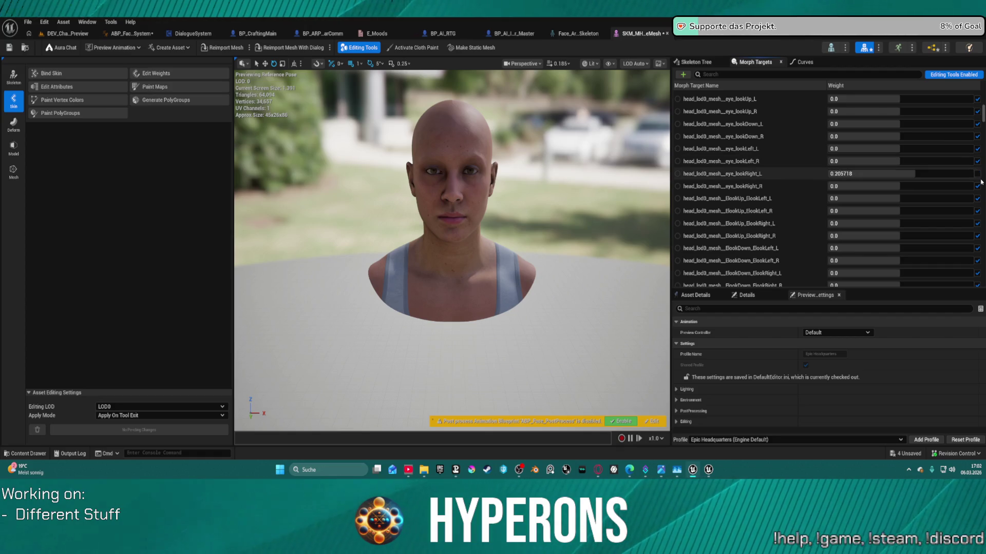
click(977, 173)
scroll(924, 169, up, 3)
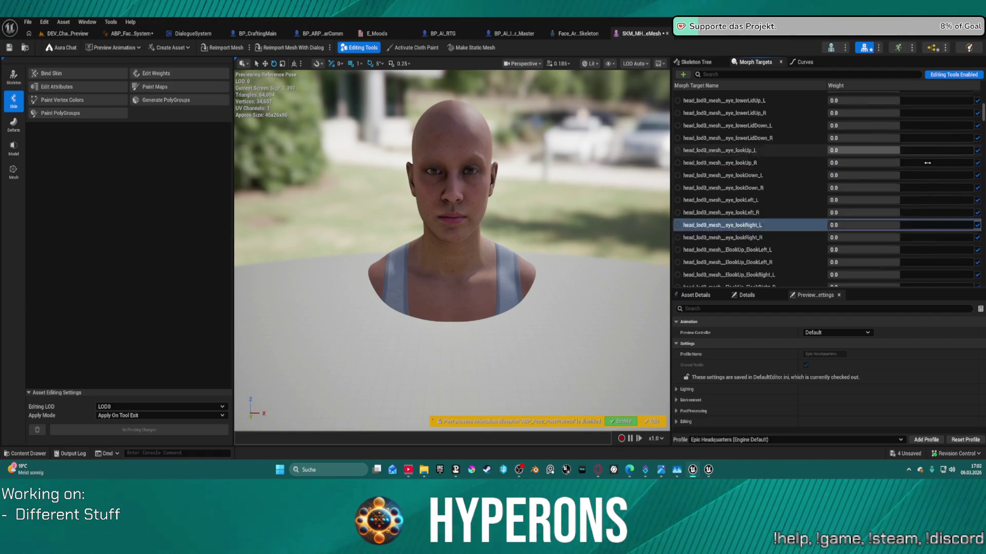
scroll(910, 175, up, 1)
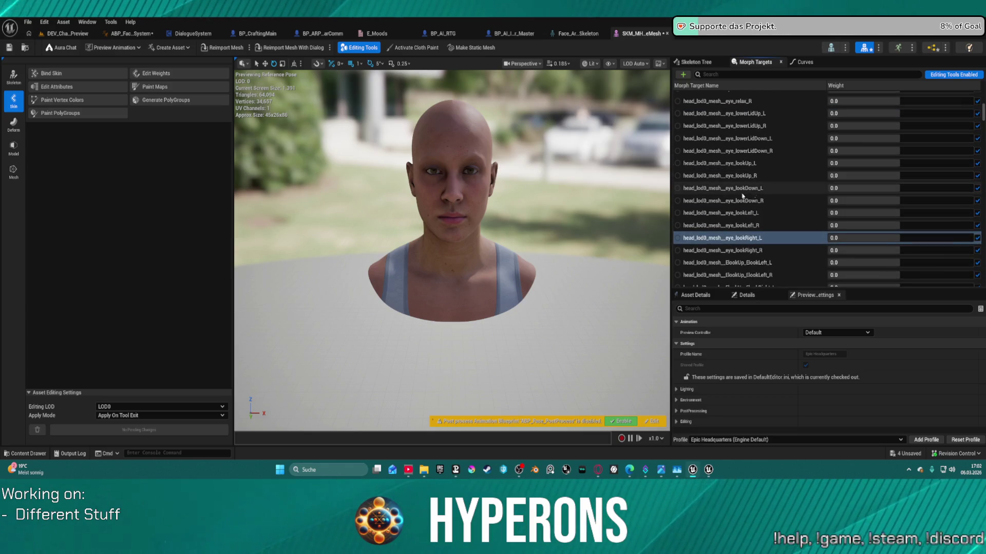
Edit the eye_lookRight_L morph target at about 0.4 weight, then stop and reset it
click(677, 239)
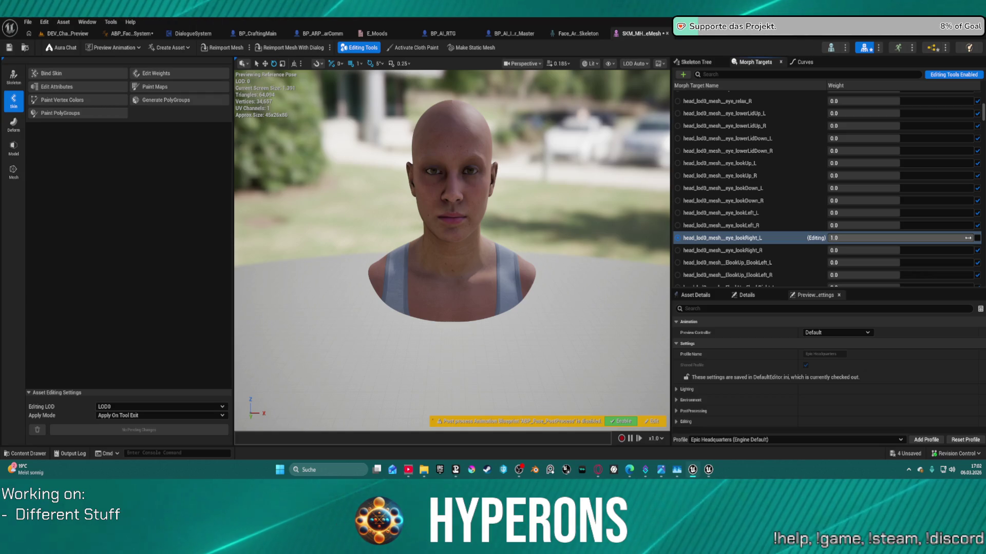
mouse_move(968, 238)
mouse_down()
mouse_move(927, 238)
mouse_move(964, 239)
mouse_up()
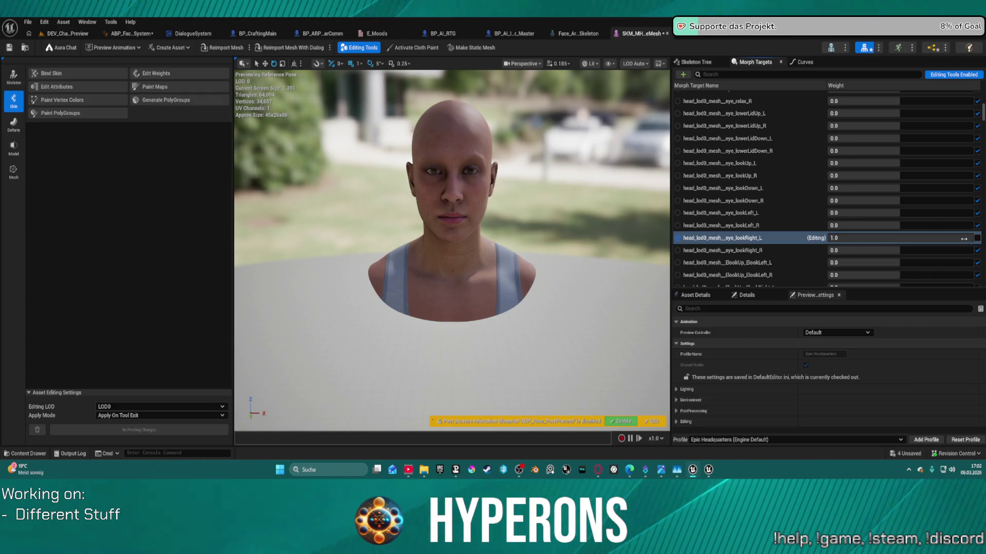
click(677, 239)
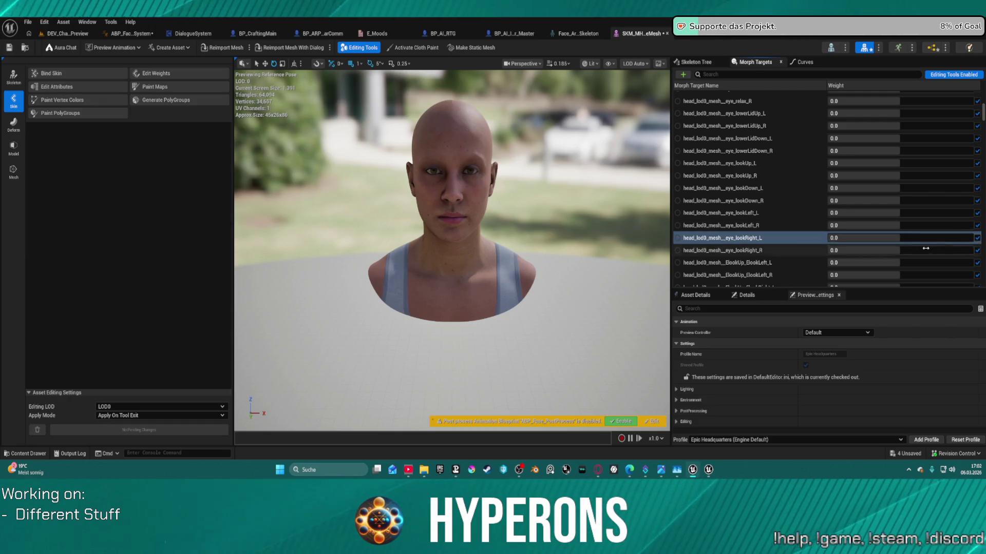
scroll(902, 246, down, 3)
scroll(902, 246, down, 3)
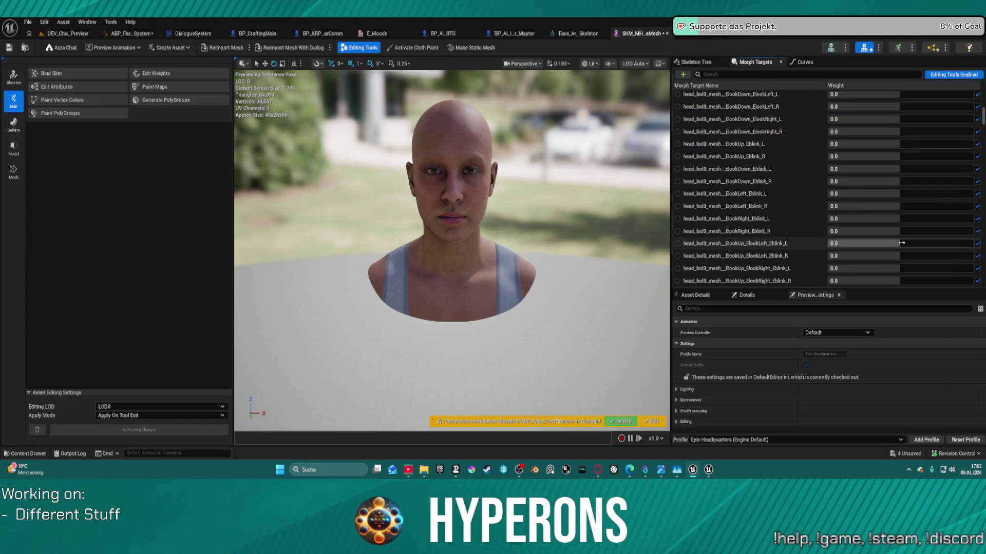
Open Edit Skeleton, cancel without changes, and return to ABP_Face_Comm_System
click(12, 84)
click(54, 73)
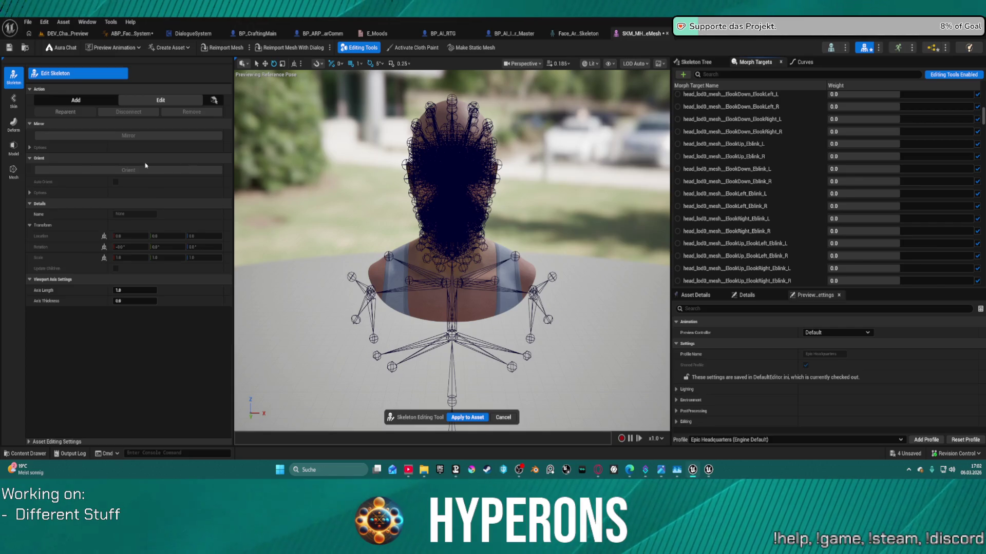
click(515, 418)
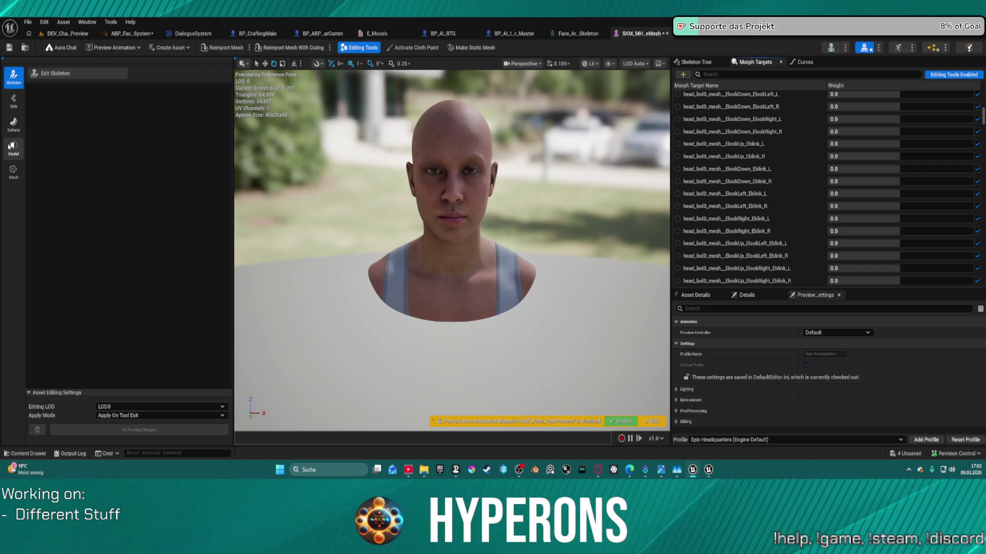
click(145, 37)
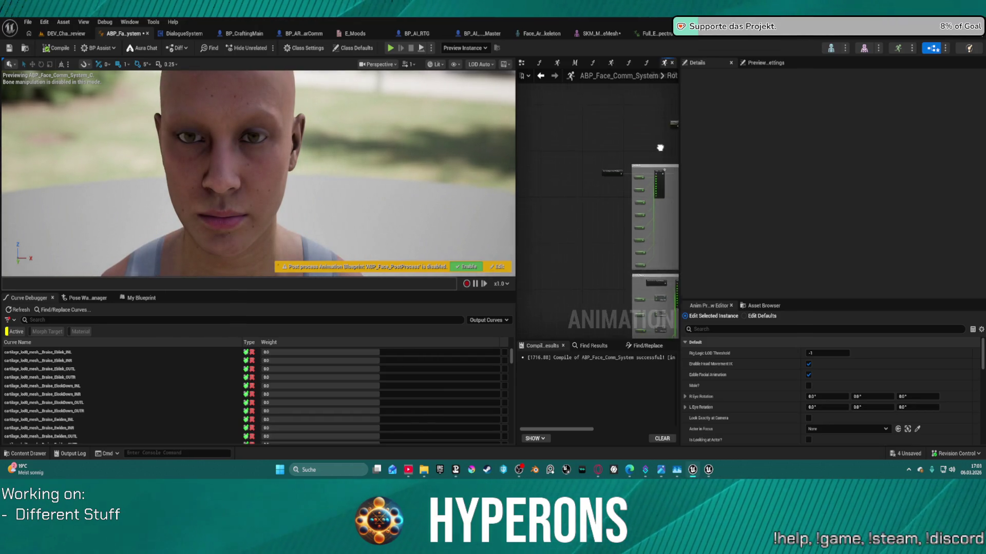
Move the Input Pose and Input BlinkEyes nodes and widen the graph area beside the preview
scroll(603, 175, up, 5)
scroll(589, 190, down, 5)
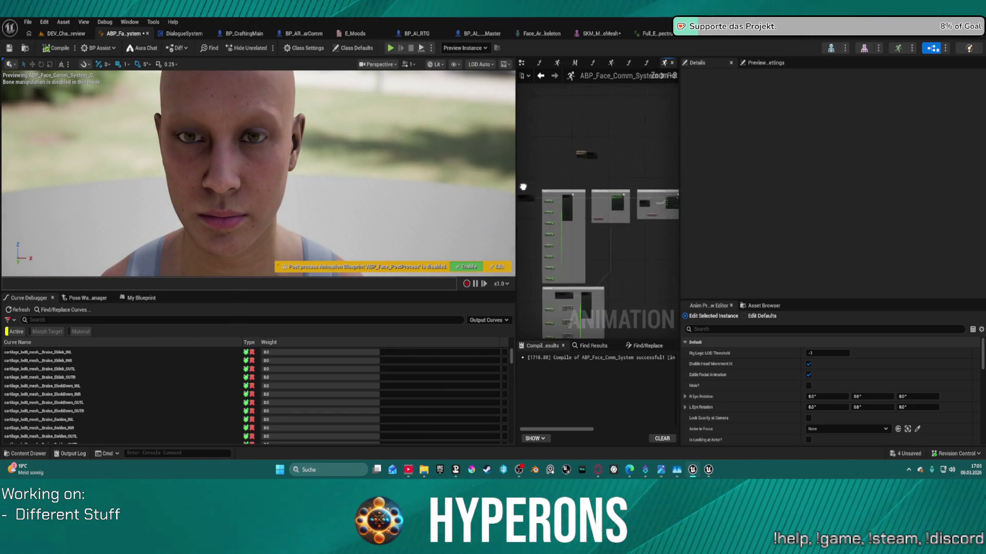
right_click(559, 145)
click(570, 113)
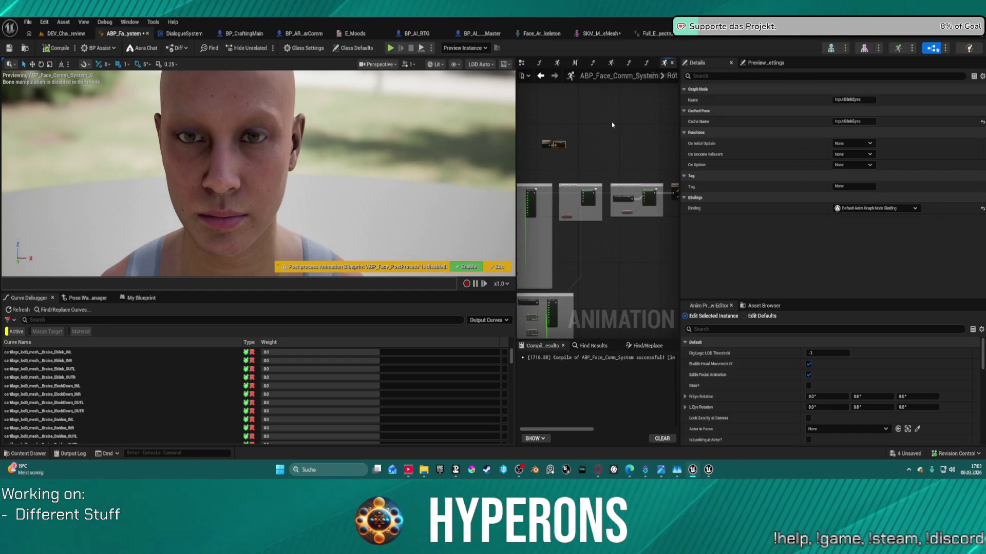
scroll(567, 105, up, 2)
scroll(660, 170, up, 2)
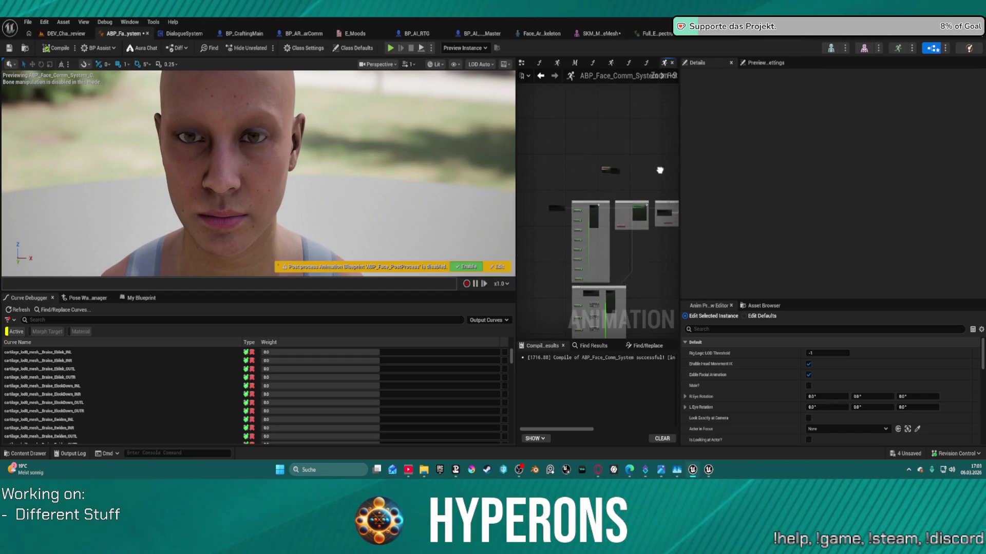
click(607, 168)
scroll(582, 201, up, 5)
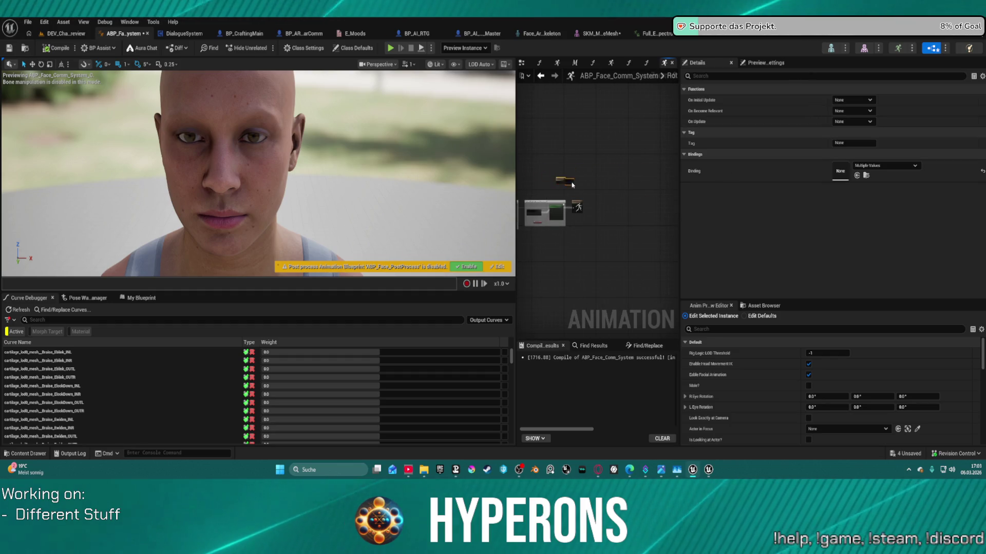
drag(599, 125, 626, 136)
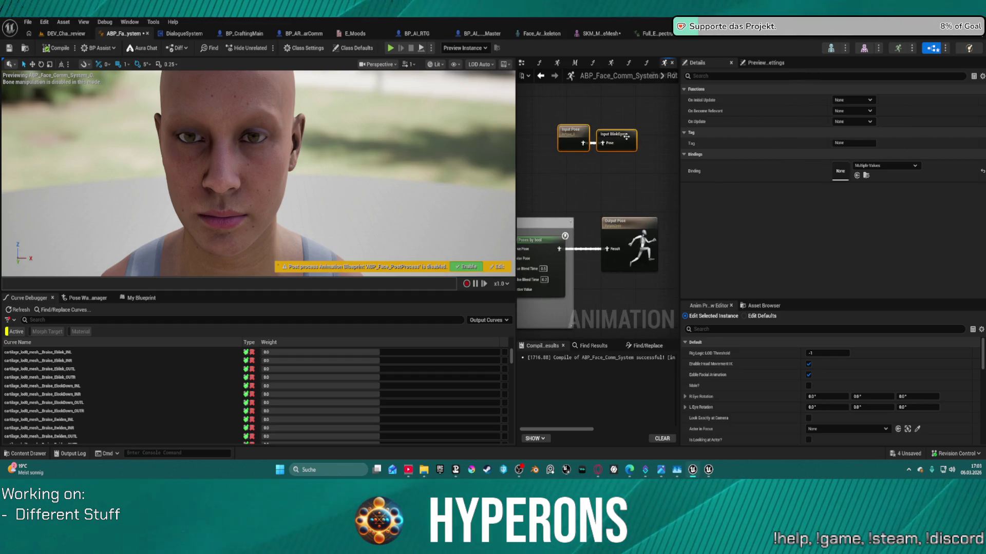
click(563, 131)
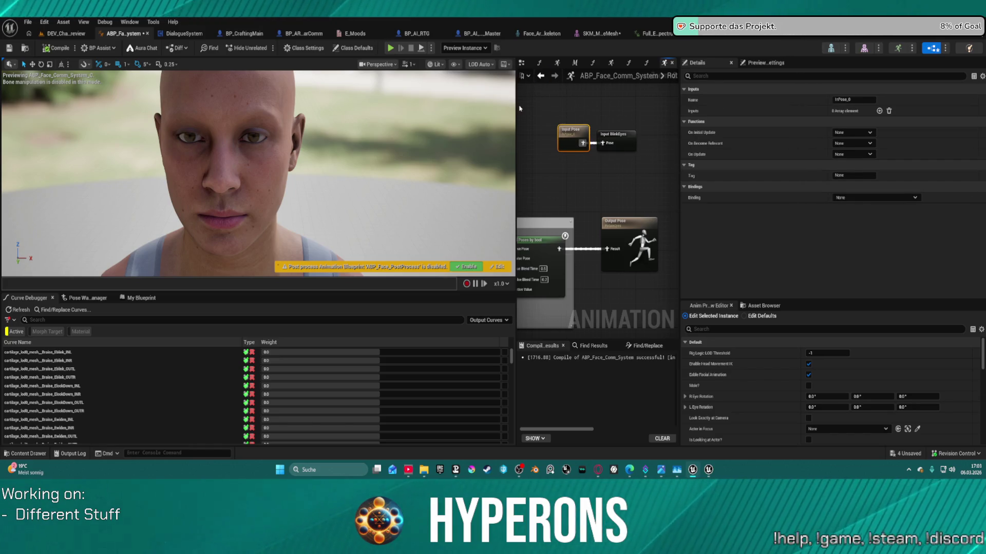
drag(518, 110, 129, 113)
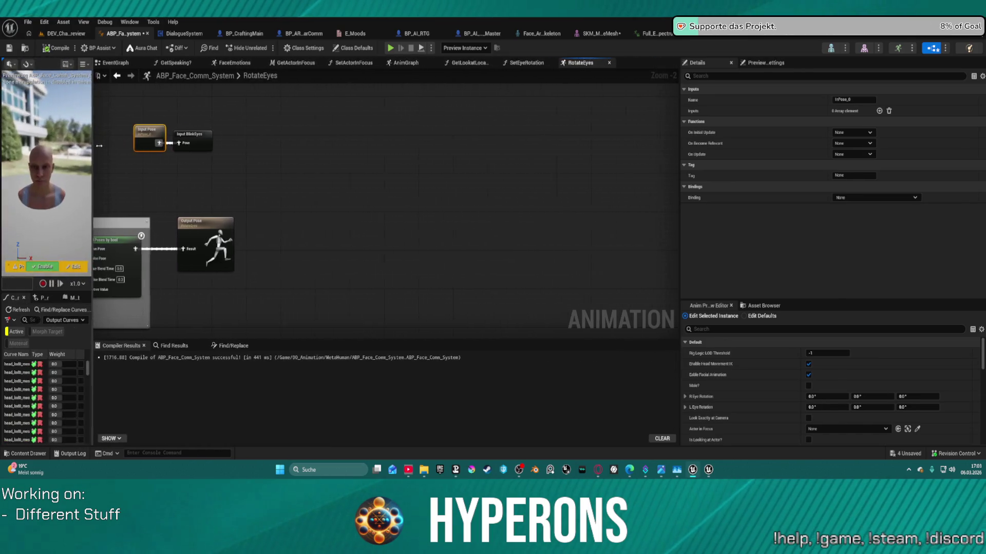
Show the AnimGraph and pan to the RigLogic nodes feeding RotateEyes and Output Pose
click(212, 63)
click(151, 63)
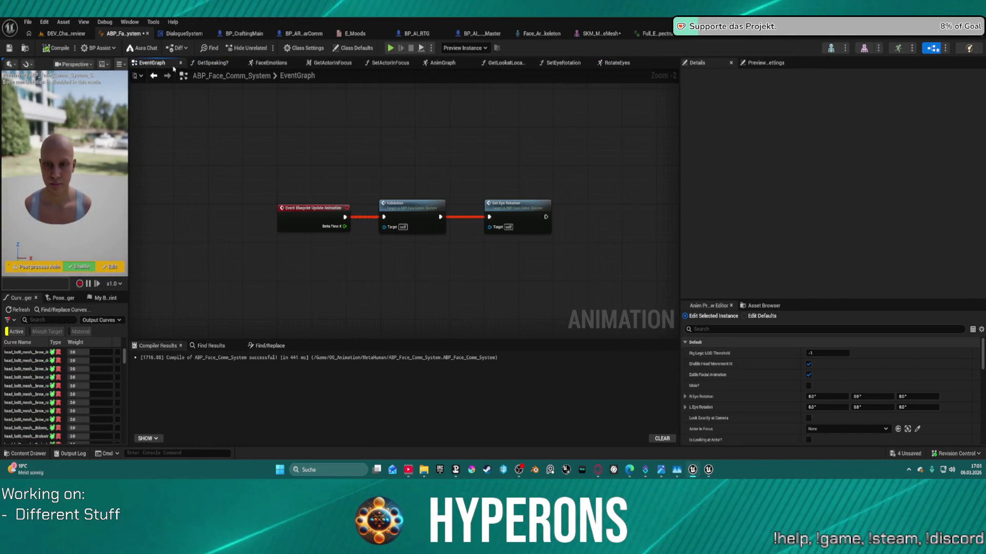
click(435, 64)
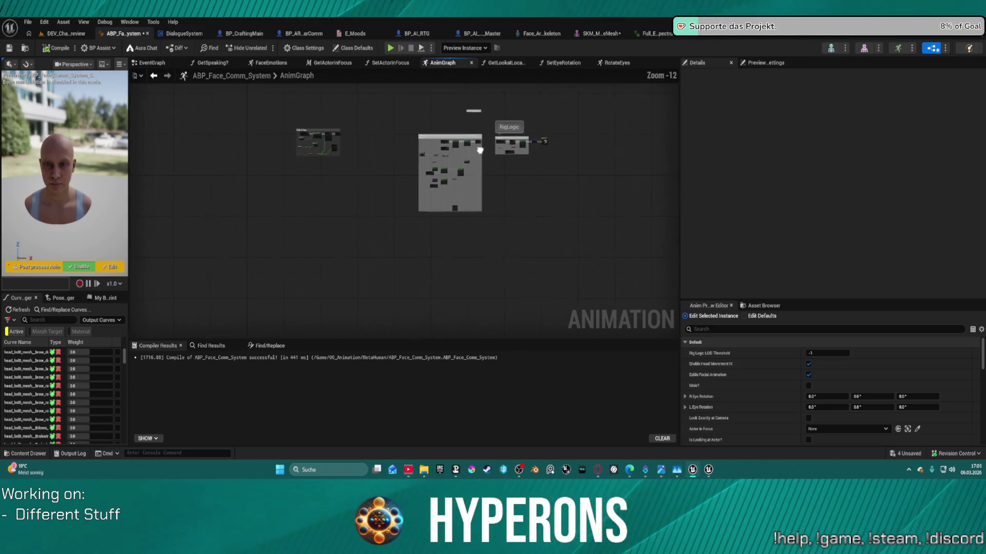
mouse_move(532, 166)
mouse_down()
mouse_move(508, 82)
mouse_move(770, 41)
mouse_move(867, 38)
mouse_move(236, 74)
mouse_up()
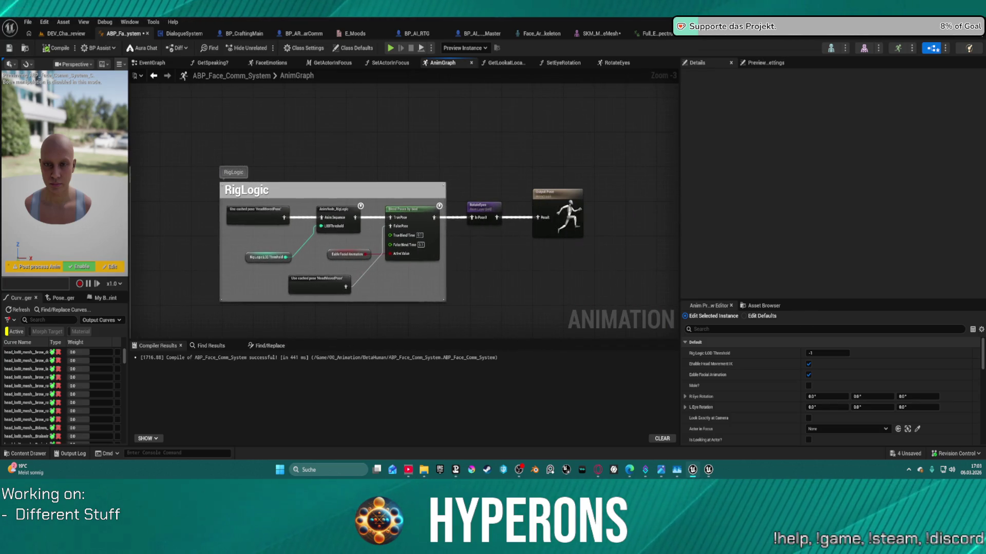
Search the node list for 'control', then dismiss it without adding a node
right_click(490, 128)
text(co)
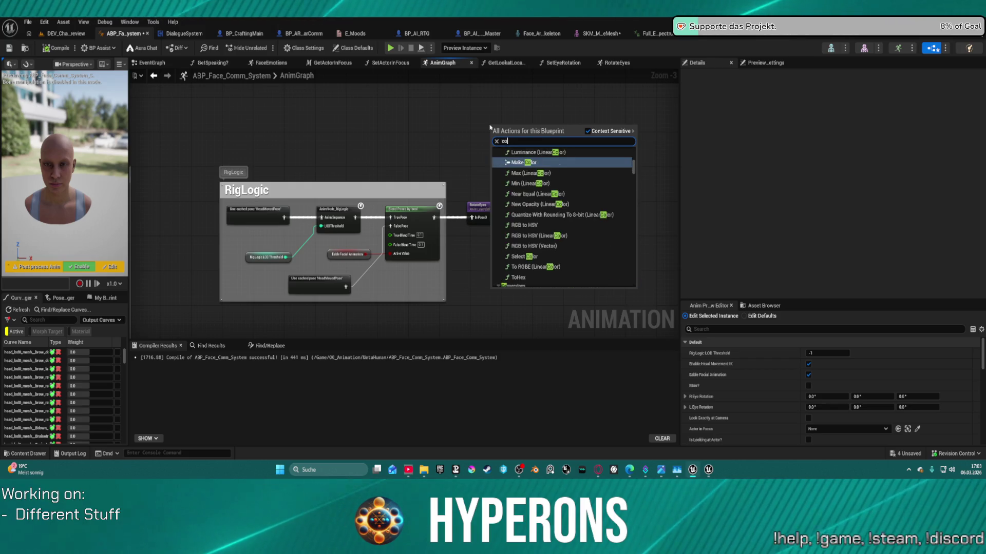
key(BackSpace)
text(n)
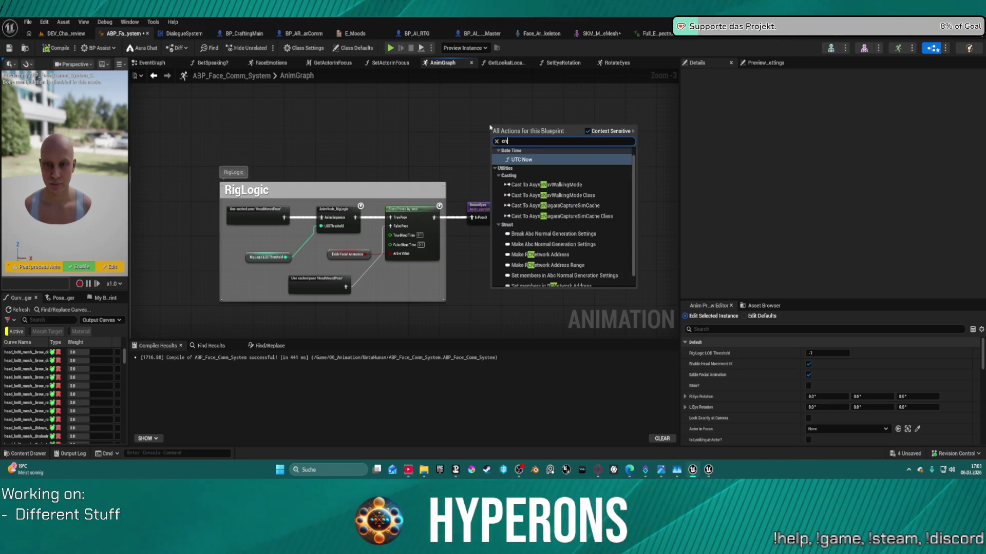
key(BackSpace)
text(ontrol)
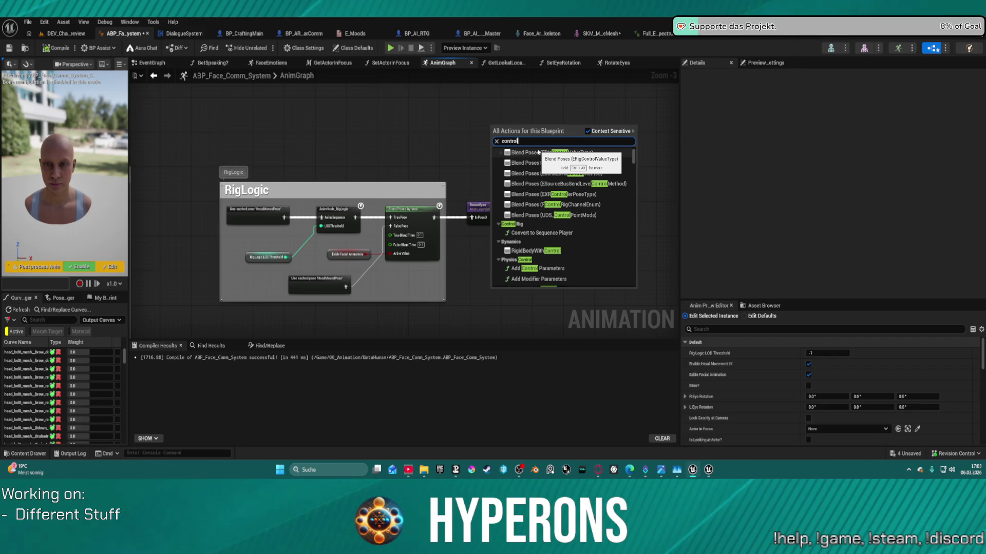
key(Escape)
scroll(367, 132, down, 3)
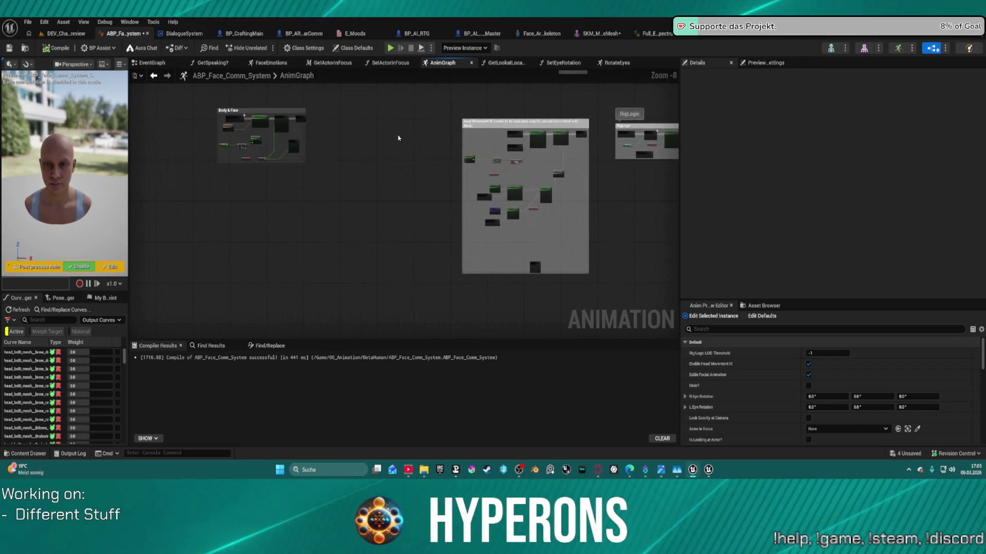
scroll(334, 126, up, 4)
Stop exposing CTRL_C_jaw, CTRL_L_eye_blink and CTRL_R_eye_blink as pins on the Control Rig node
click(369, 134)
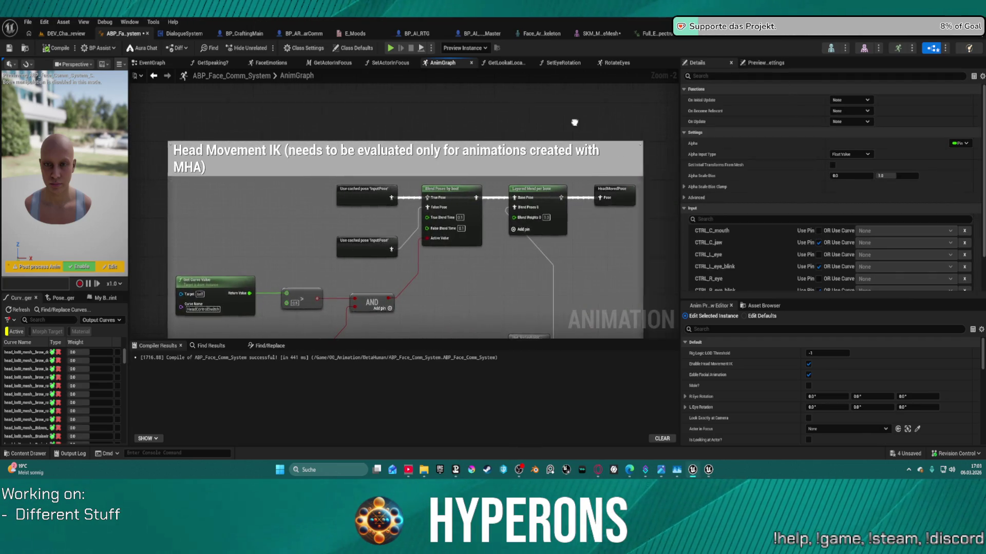
click(381, 244)
scroll(381, 244, up, 2)
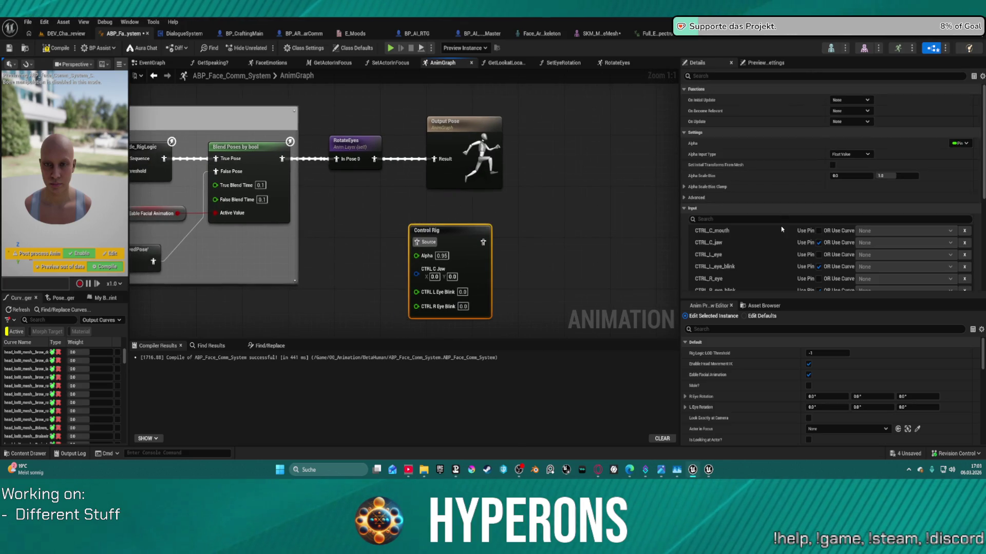
scroll(791, 226, down, 2)
click(819, 217)
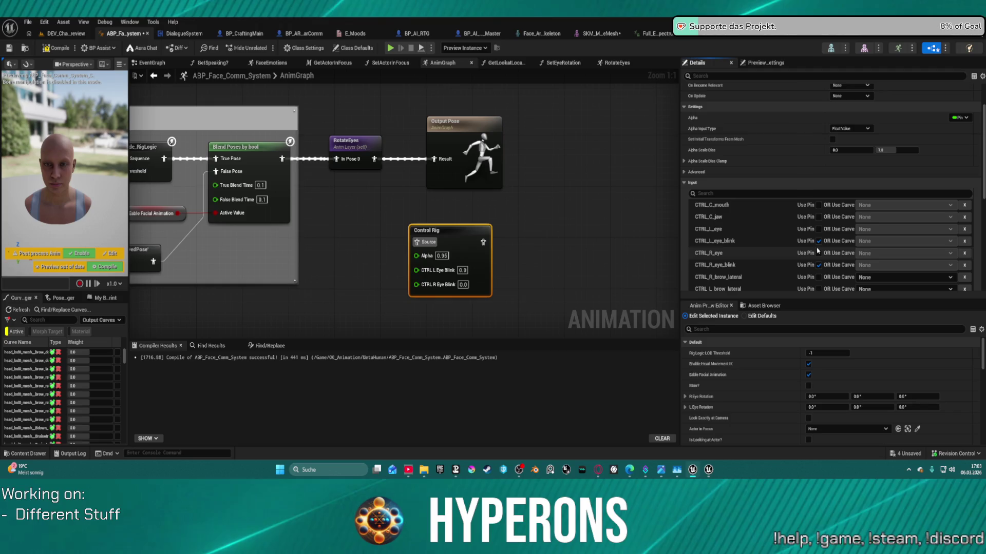
click(819, 241)
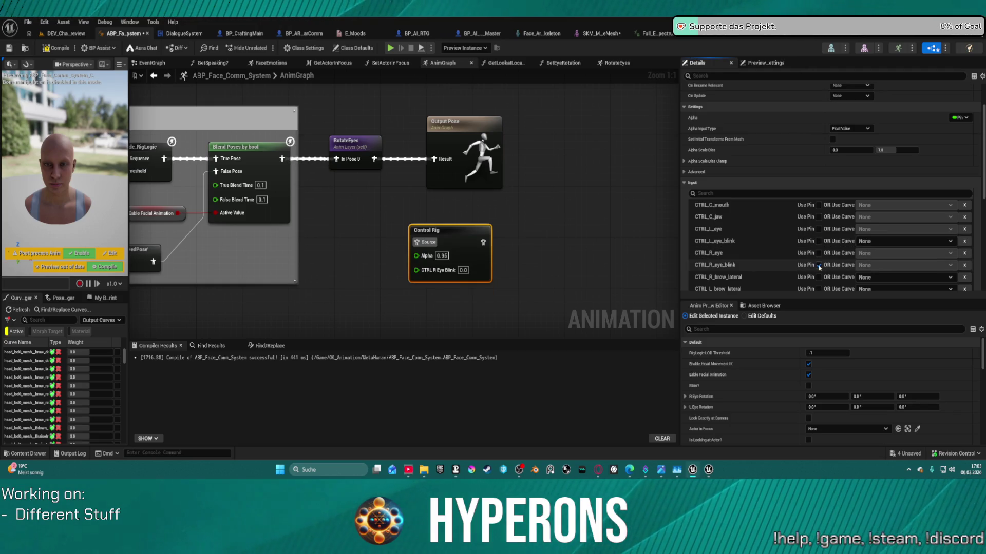
click(818, 265)
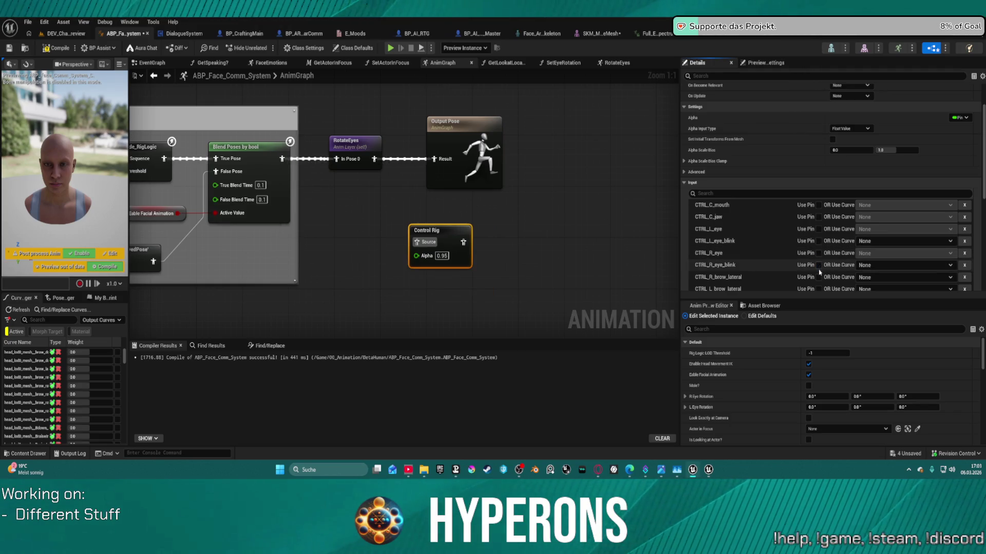
Filter the Control Rig's Details properties by 'eye' and review the eye inputs
scroll(835, 267, down, 10)
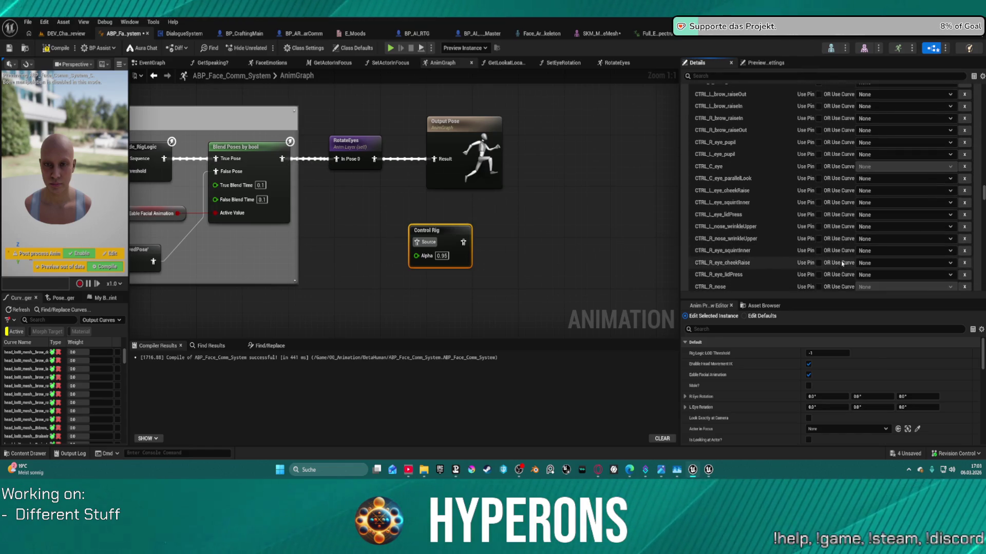
scroll(851, 254, down, 10)
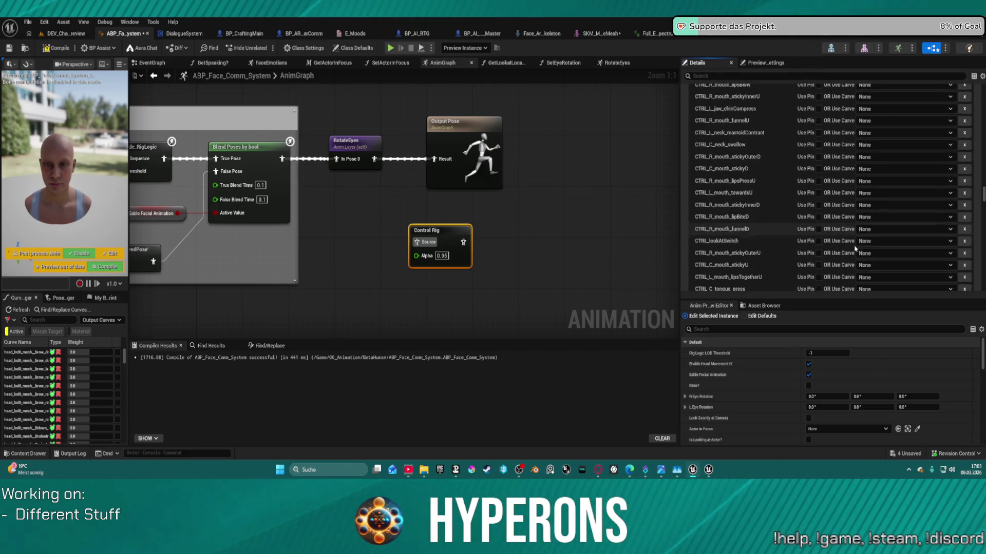
scroll(855, 249, up, 1)
click(721, 75)
text(e)
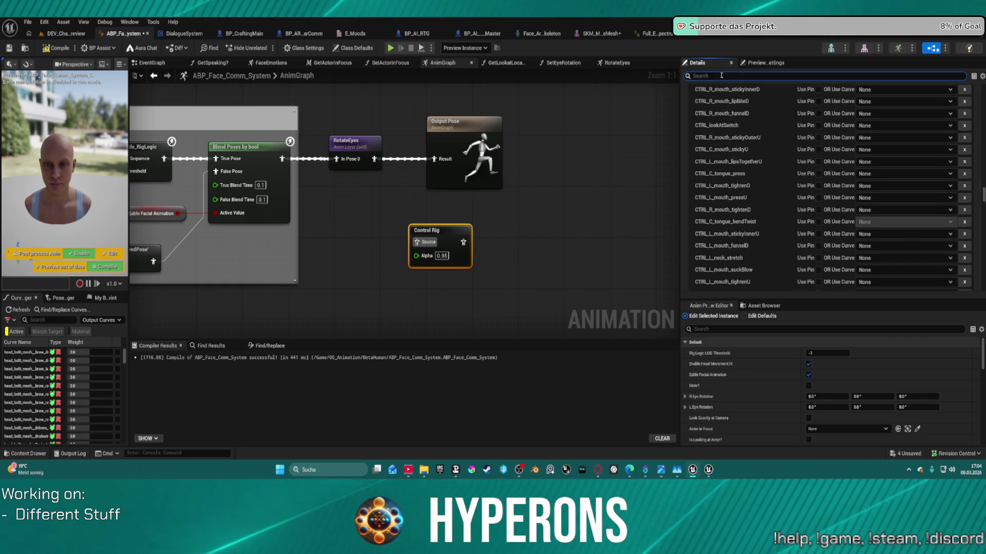
text(ye)
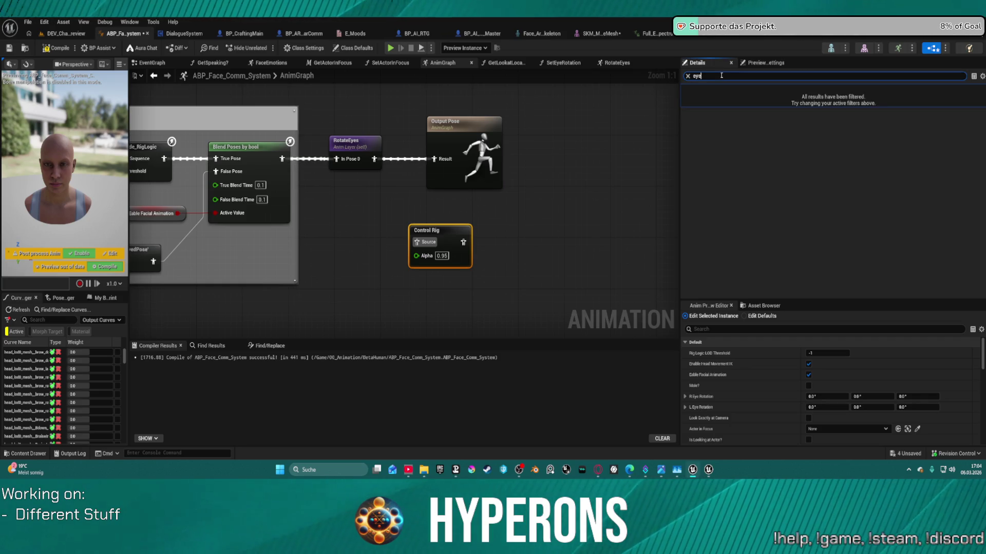
key(BackSpace)
key(BackSpace)
key(BackSpace)
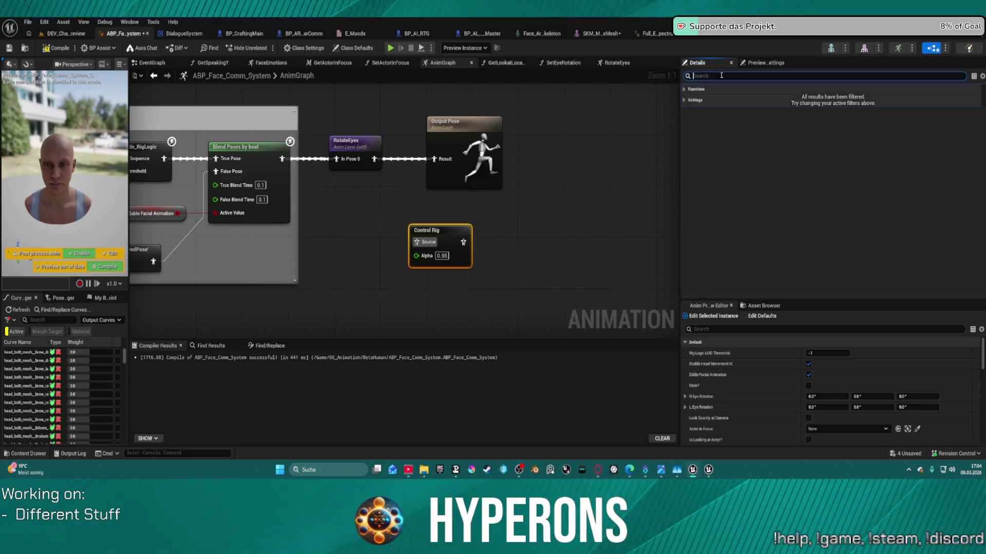
scroll(833, 189, down, 5)
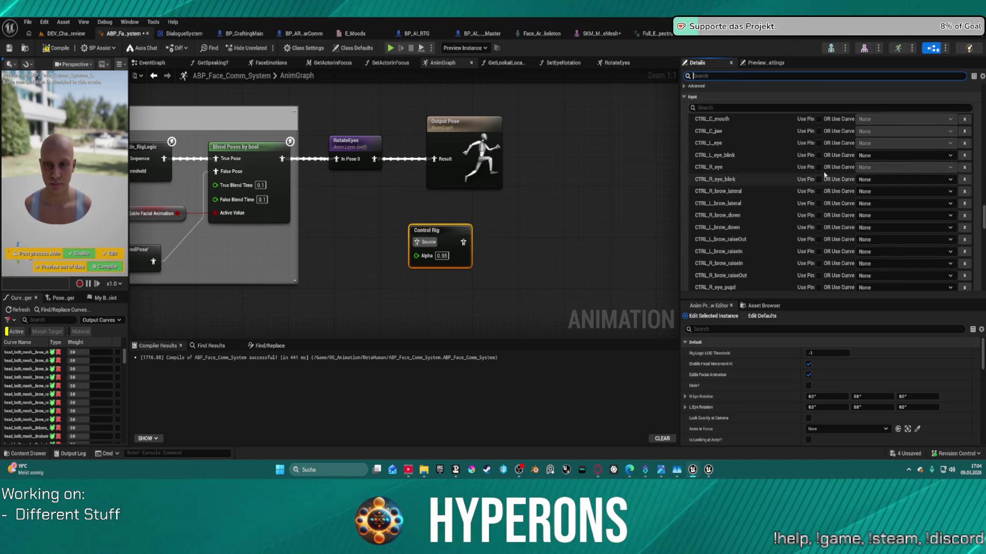
text(eye)
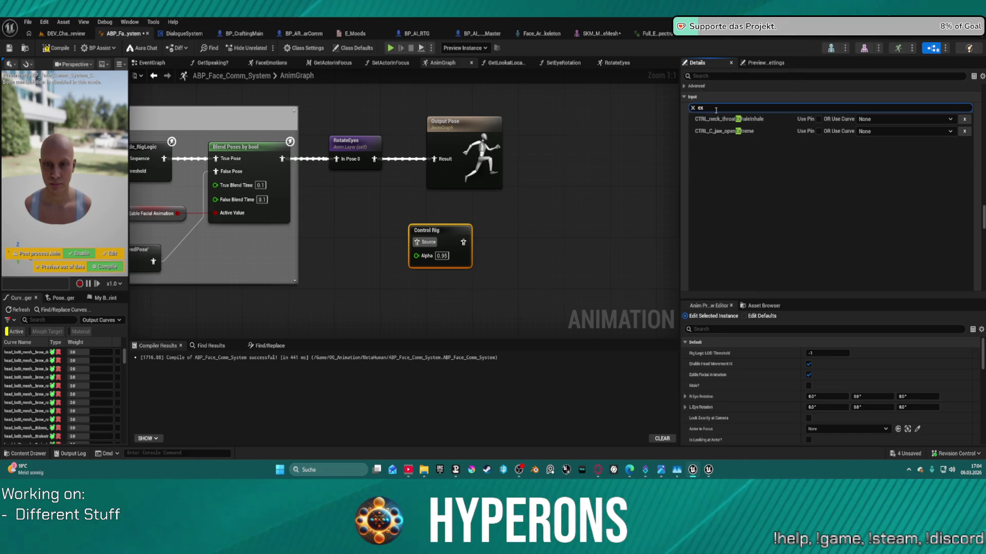
scroll(785, 164, down, 6)
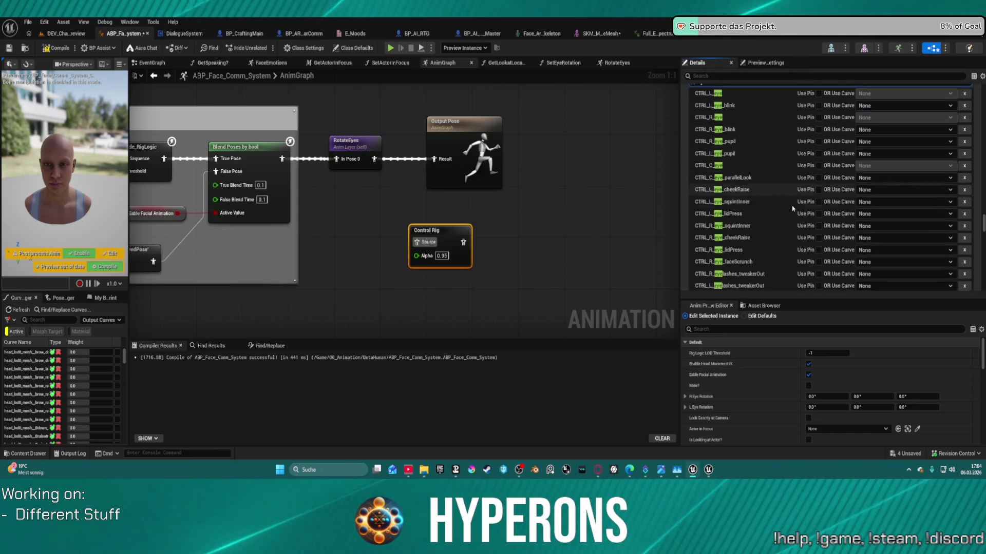
scroll(792, 201, down, 2)
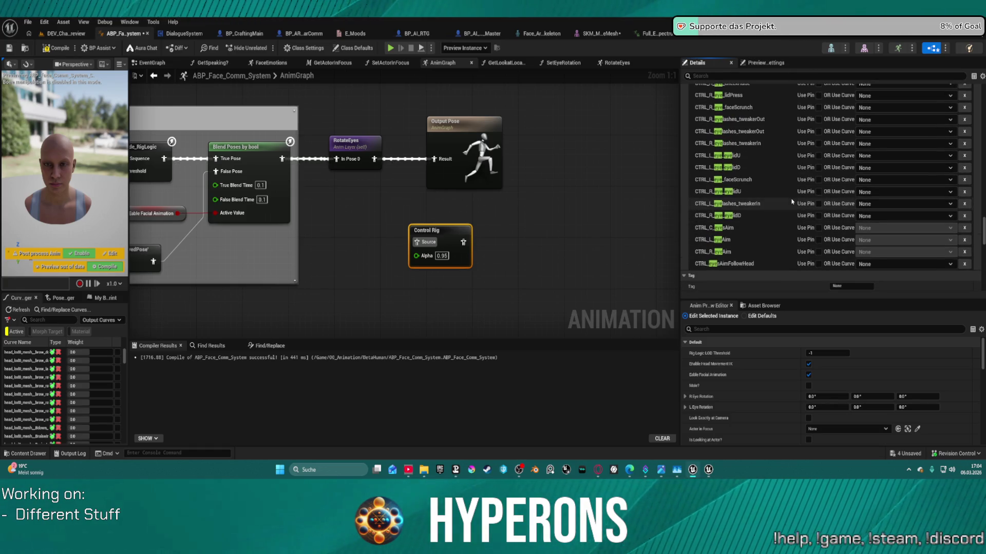
scroll(873, 208, up, 3)
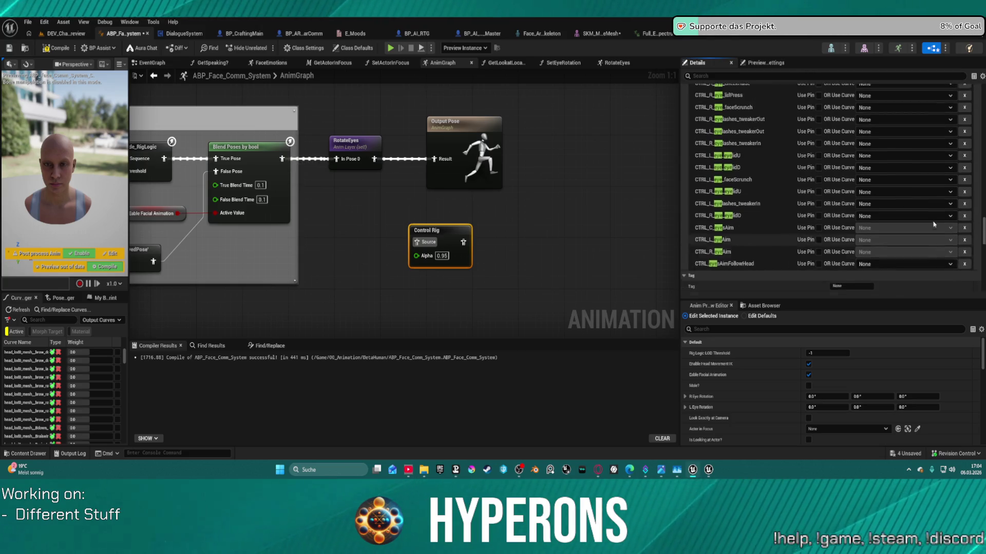
scroll(888, 211, up, 5)
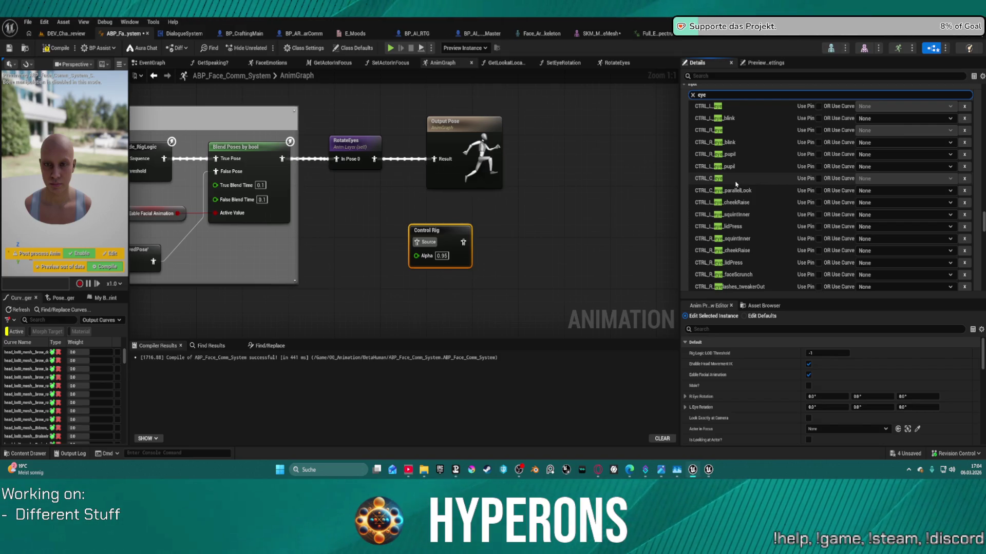
scroll(770, 215, down, 5)
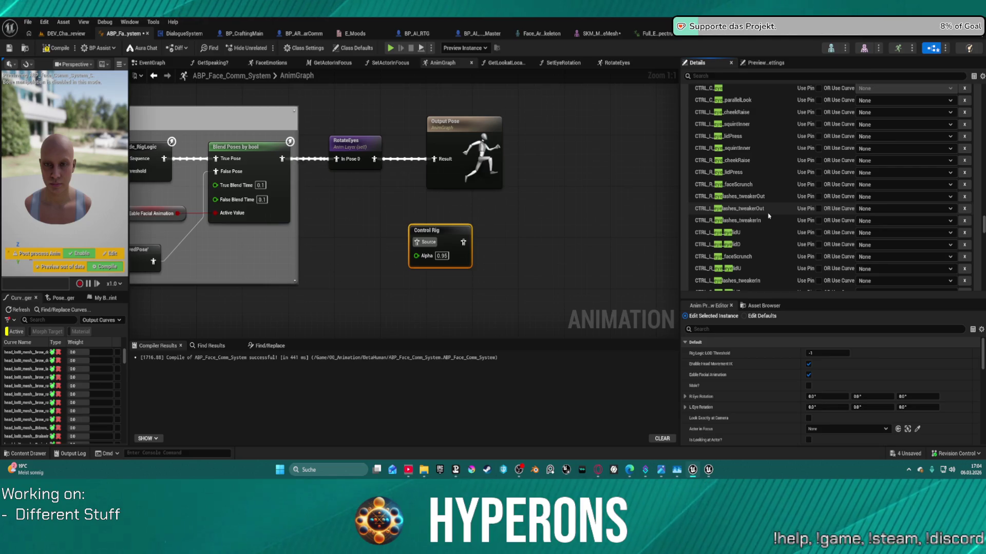
scroll(768, 216, down, 2)
scroll(767, 216, down, 3)
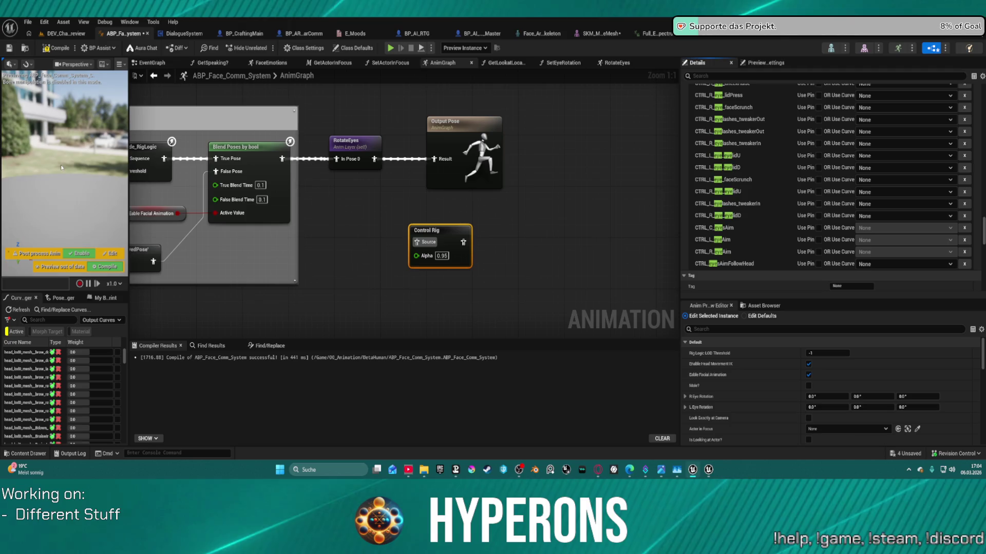
Widen the character preview, frame the head, and detach the RotateEyes link from Output Pose
scroll(120, 147, up, 3)
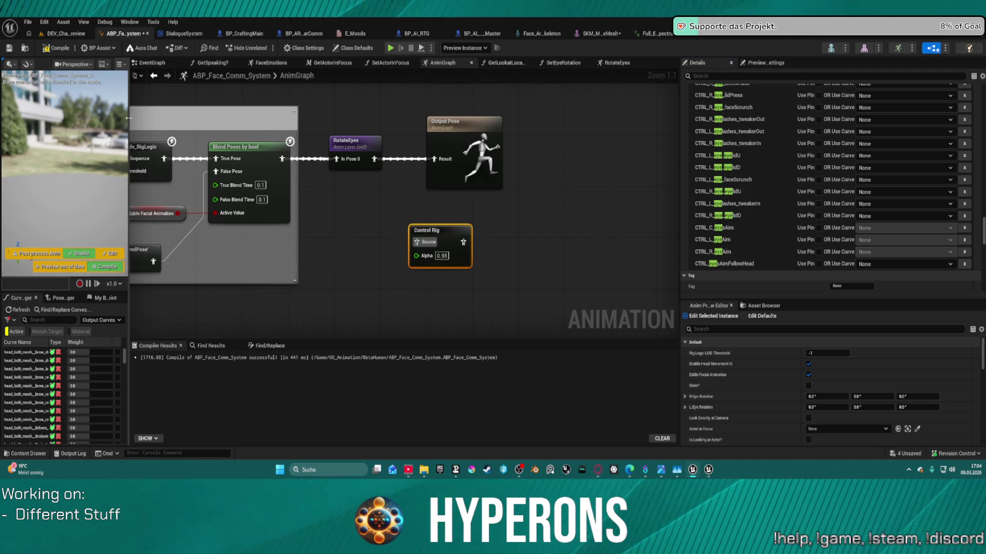
drag(127, 121, 234, 126)
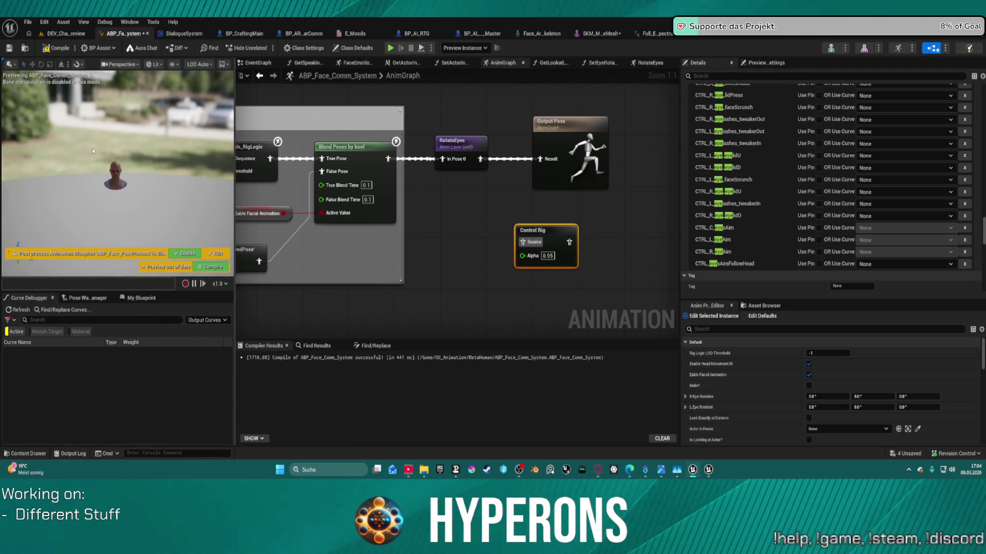
key(f)
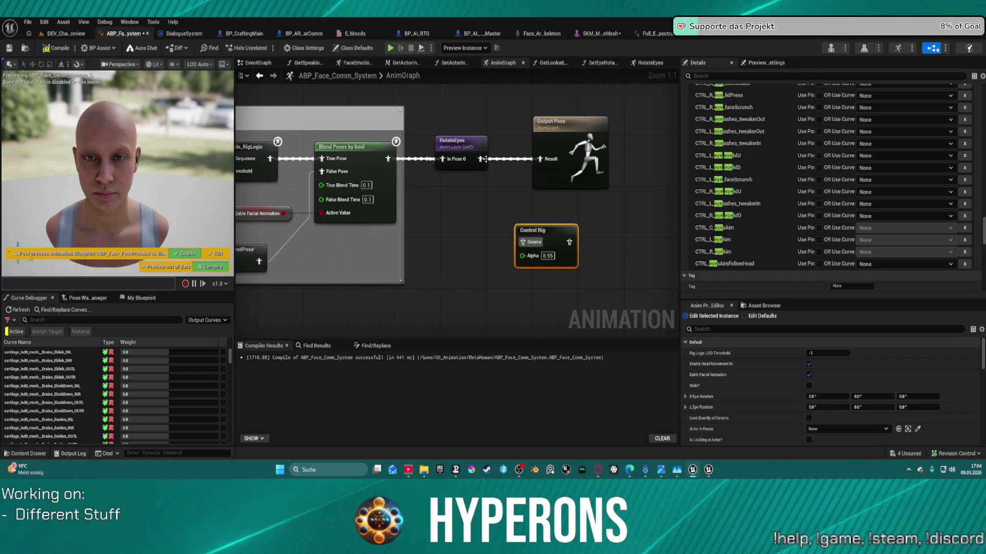
mouse_move(484, 159)
mouse_down()
mouse_move(516, 239)
mouse_move(565, 243)
mouse_move(540, 159)
mouse_up()
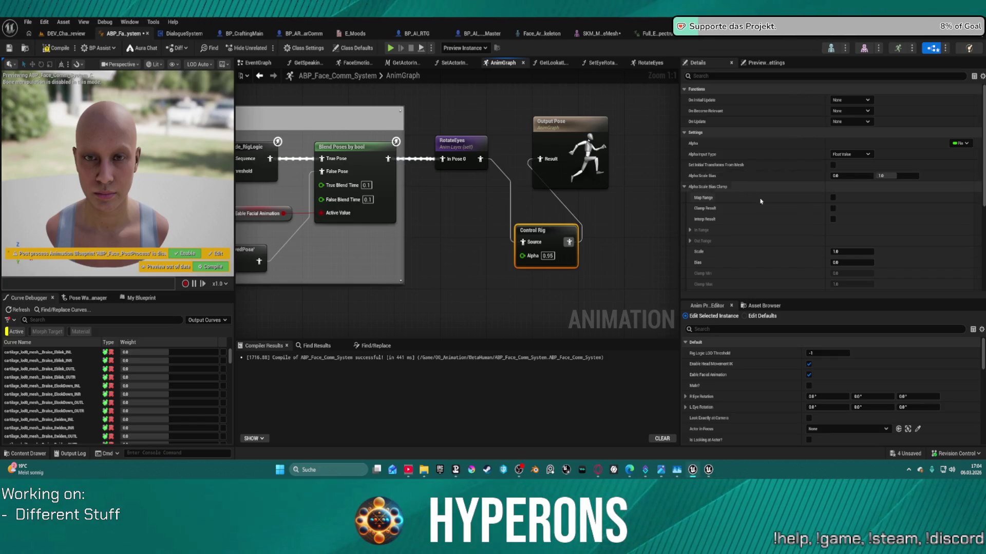
scroll(761, 202, down, 10)
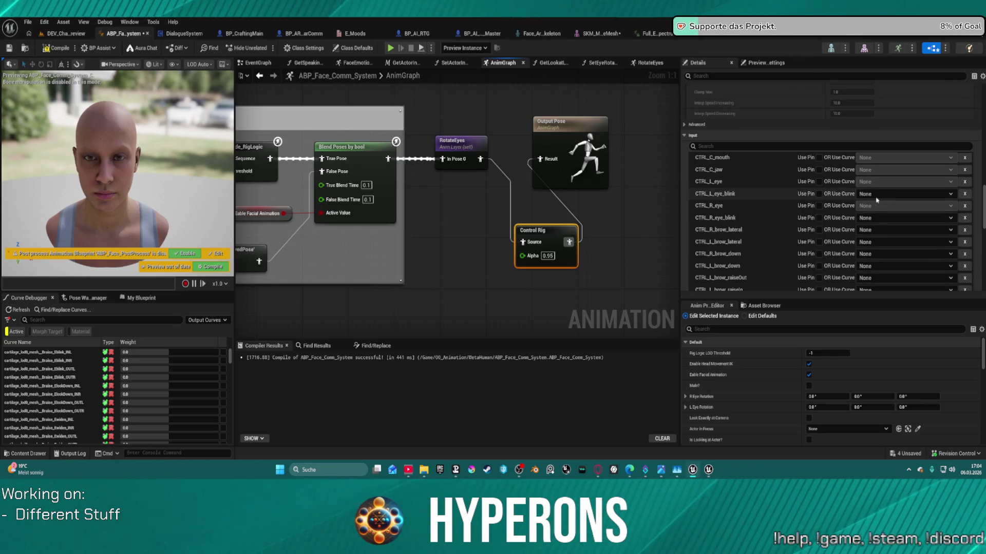
click(892, 194)
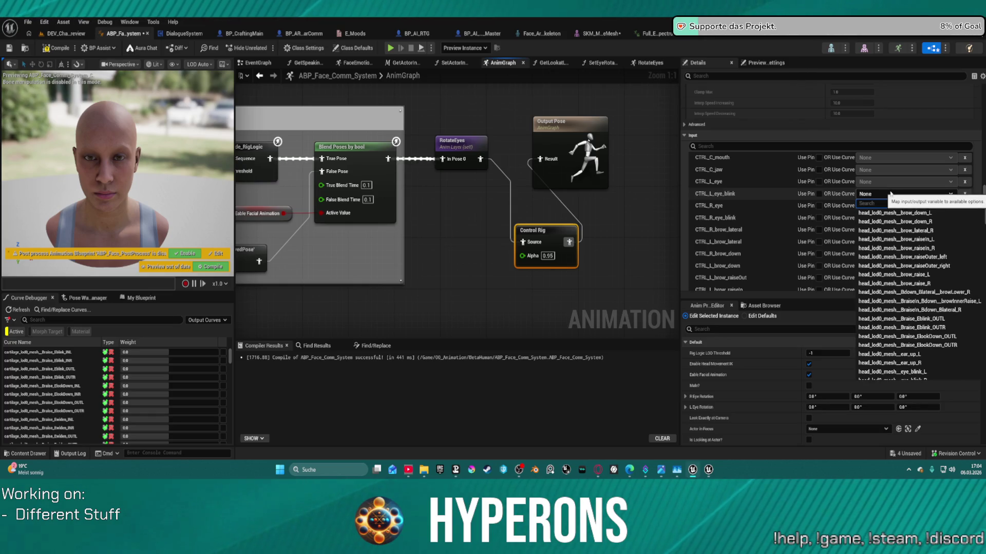
click(890, 194)
scroll(854, 205, down, 2)
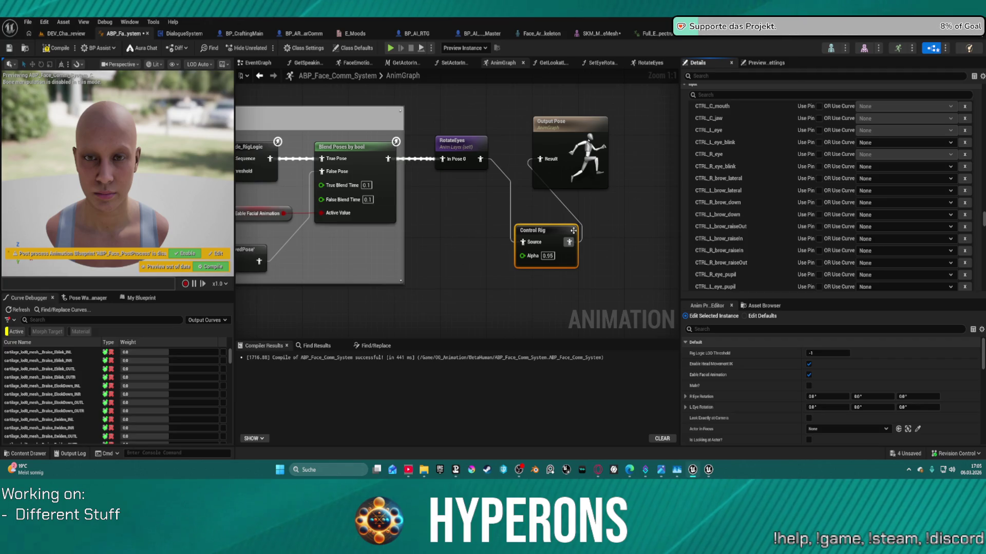
scroll(955, 155, up, 3)
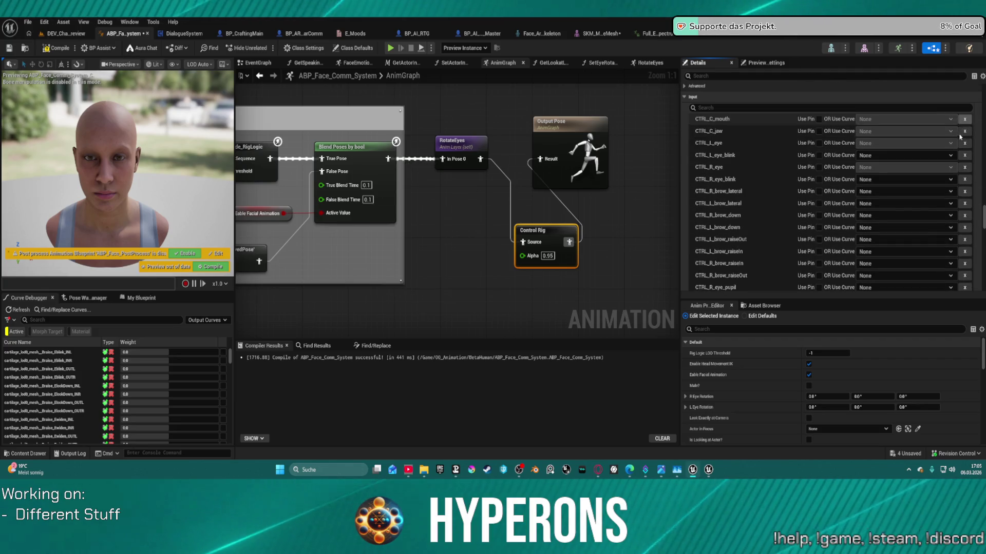
click(921, 144)
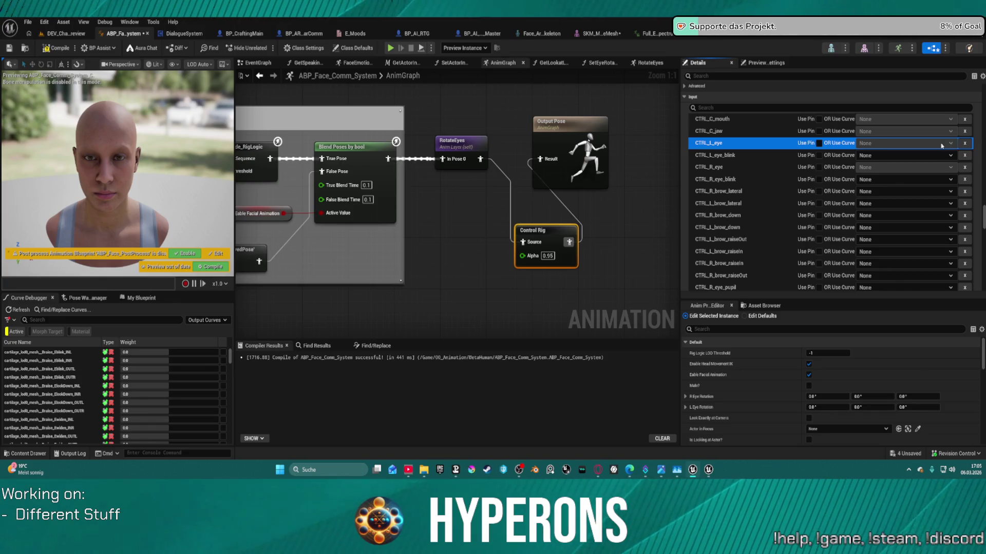
scroll(855, 163, up, 3)
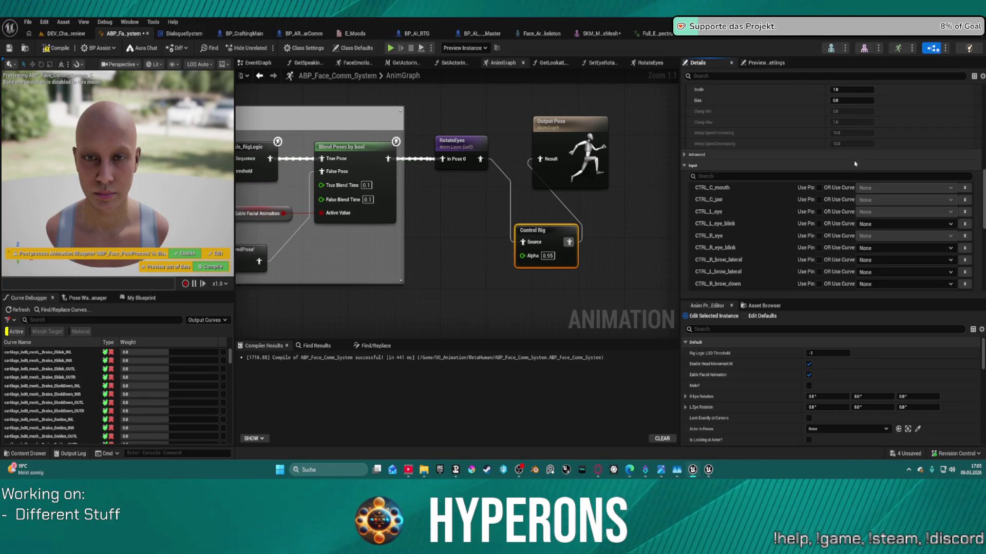
scroll(850, 222, down, 1)
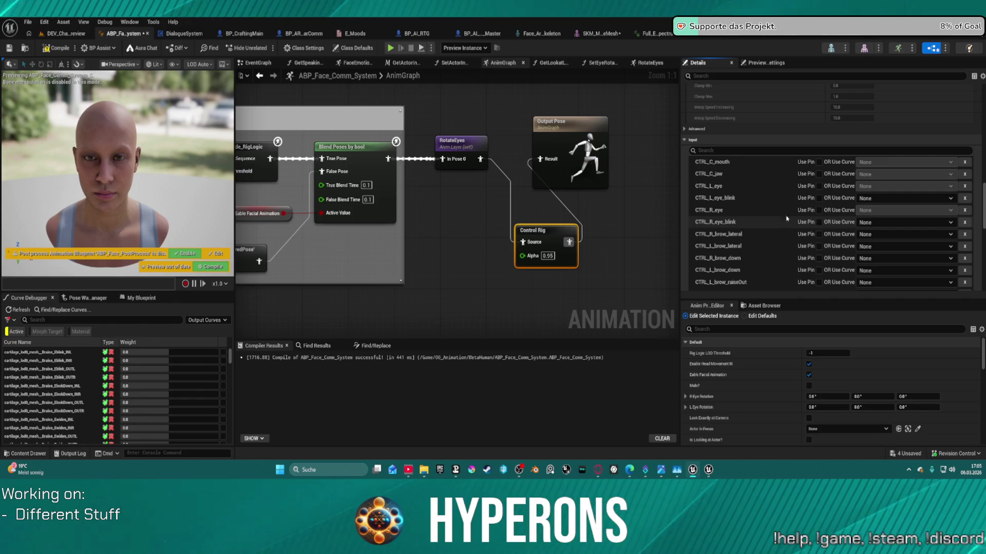
click(951, 189)
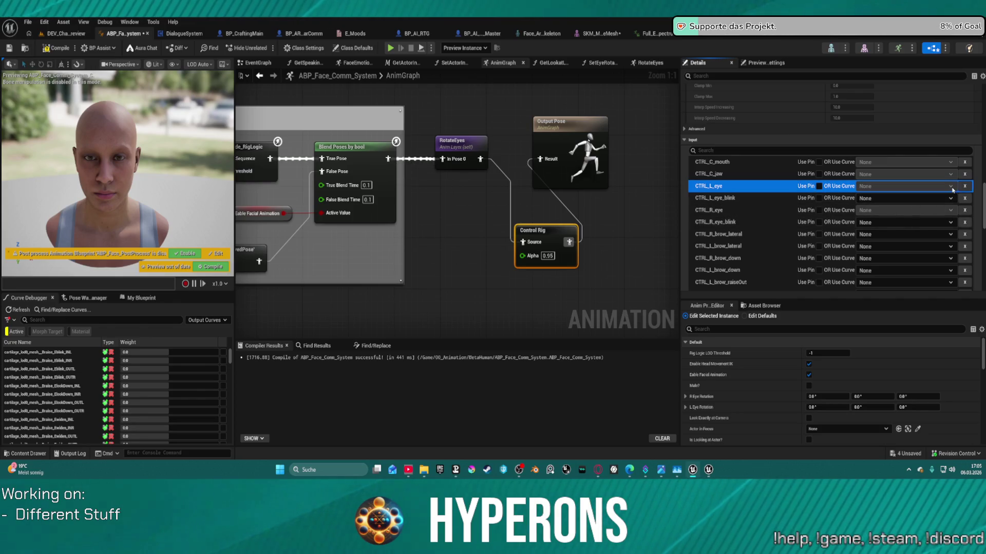
click(819, 186)
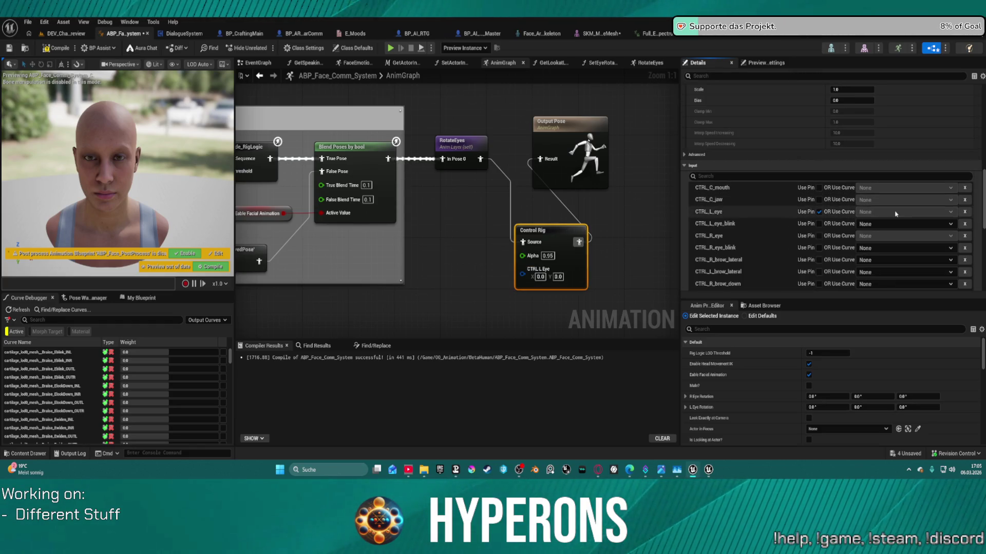
Set CTRL L Eye to 1.0, 1.0 and nudge the Control Rig node up-left
click(541, 277)
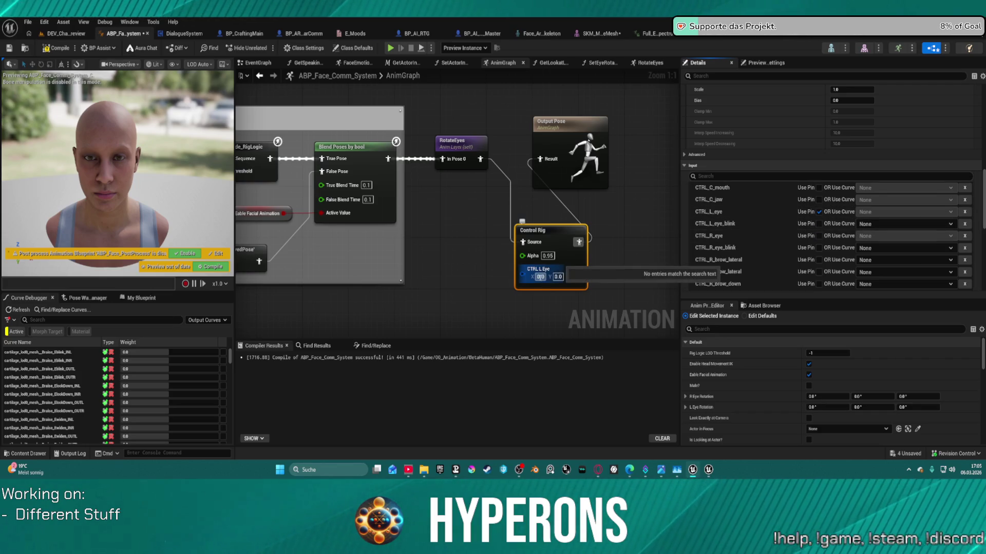
text(1)
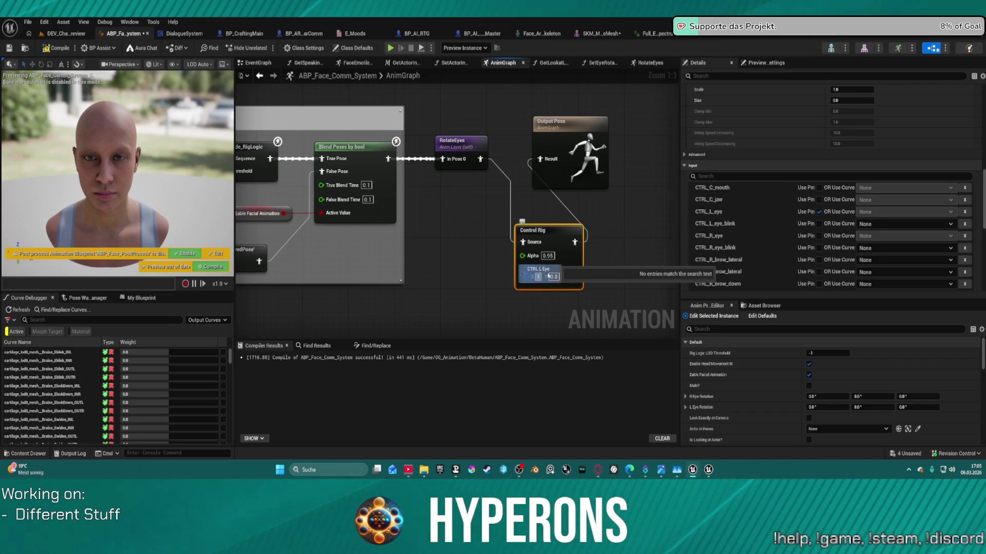
click(620, 225)
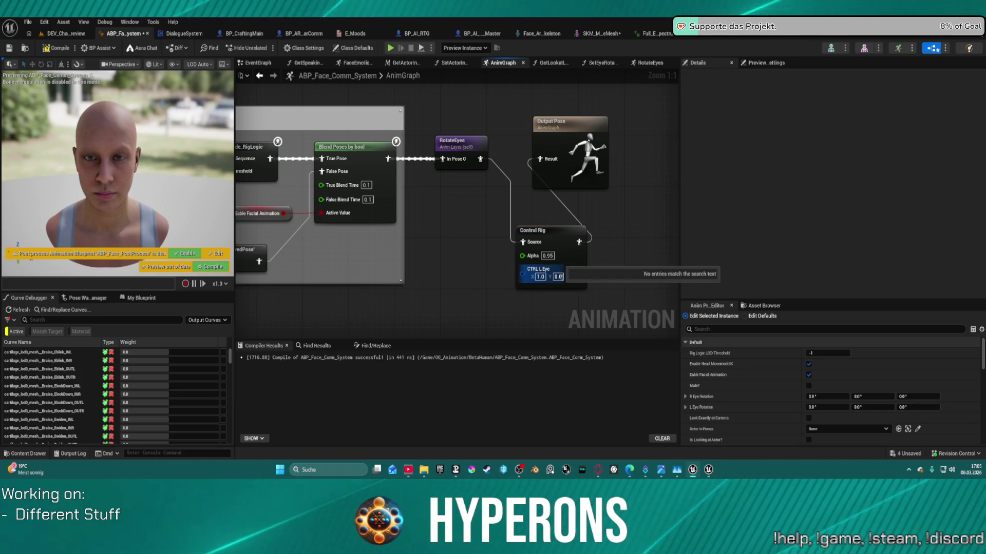
click(550, 230)
text(0)
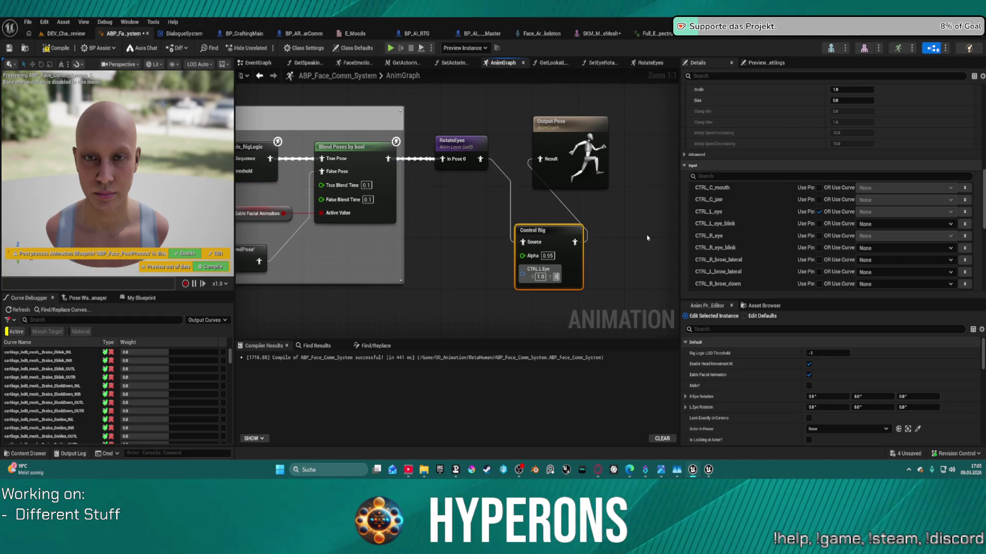
key(BackSpace)
text(1)
key(Return)
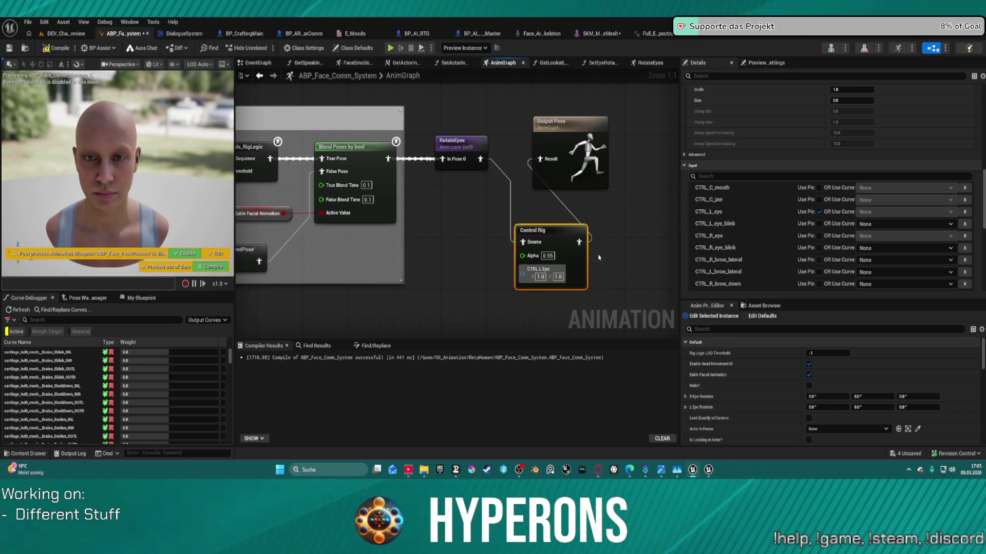
drag(534, 230, 528, 211)
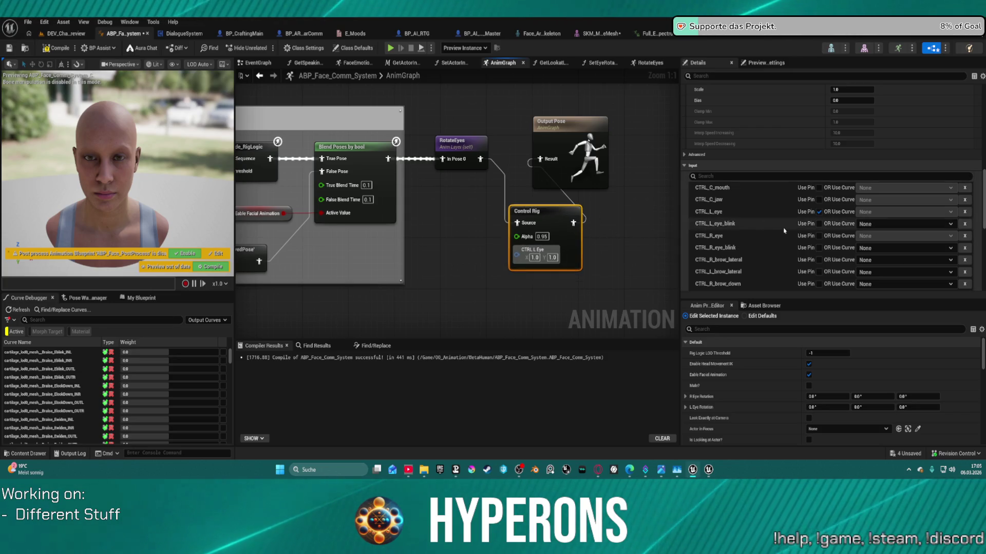
Expose CTRL_R_eye as a pin with X set to 1.0
click(819, 237)
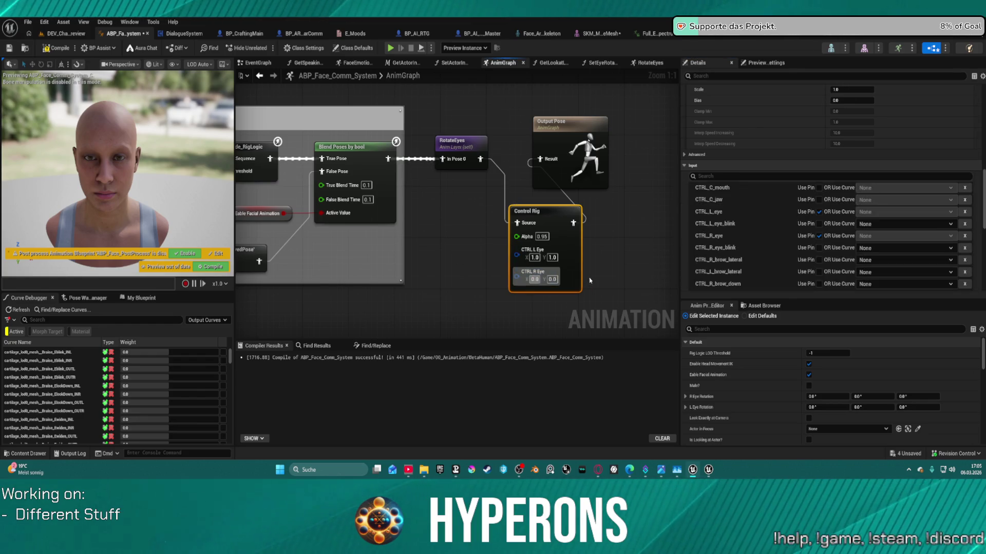
text(1)
key(Delete)
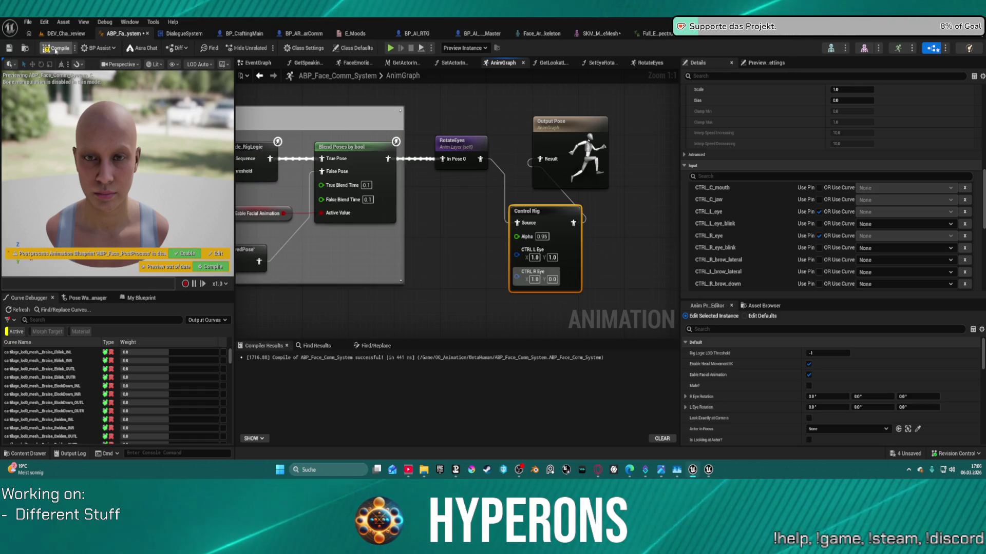
Compile, set CTRL L Eye Y to 0.0, and compile again
key(F7)
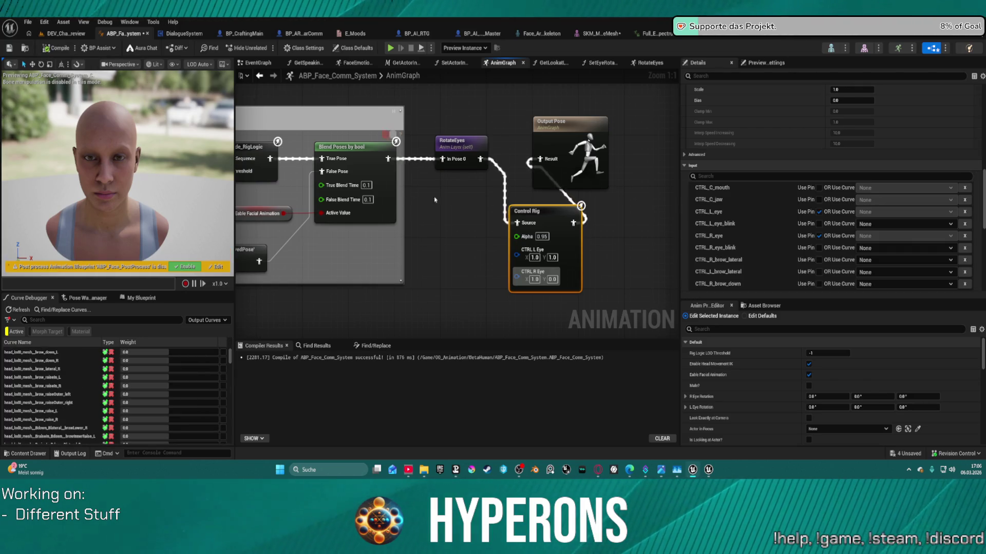
click(552, 257)
text(0)
key(Return)
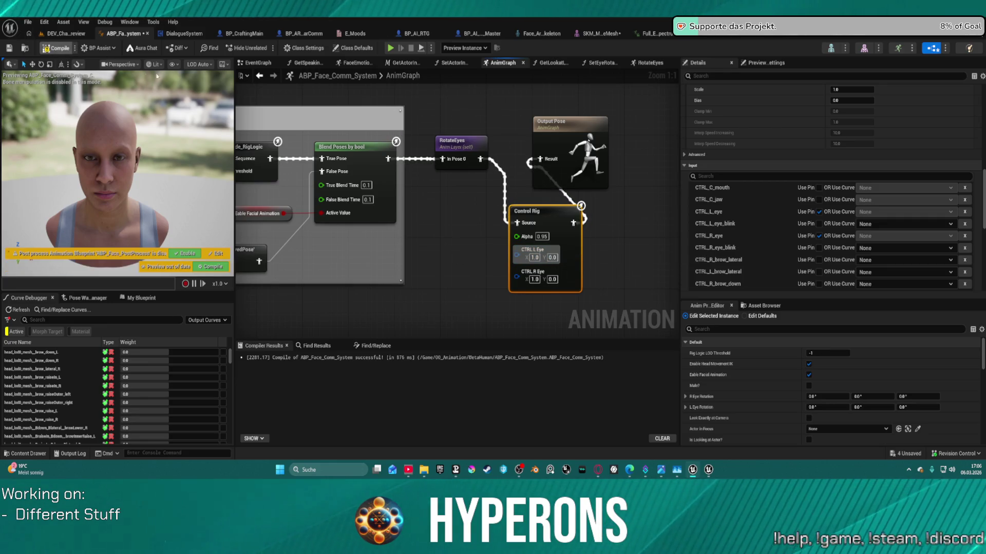
key(F7)
Set CTRL L Eye X and CTRL R Eye X to 0.0 and recompile the blueprint
key(Tab)
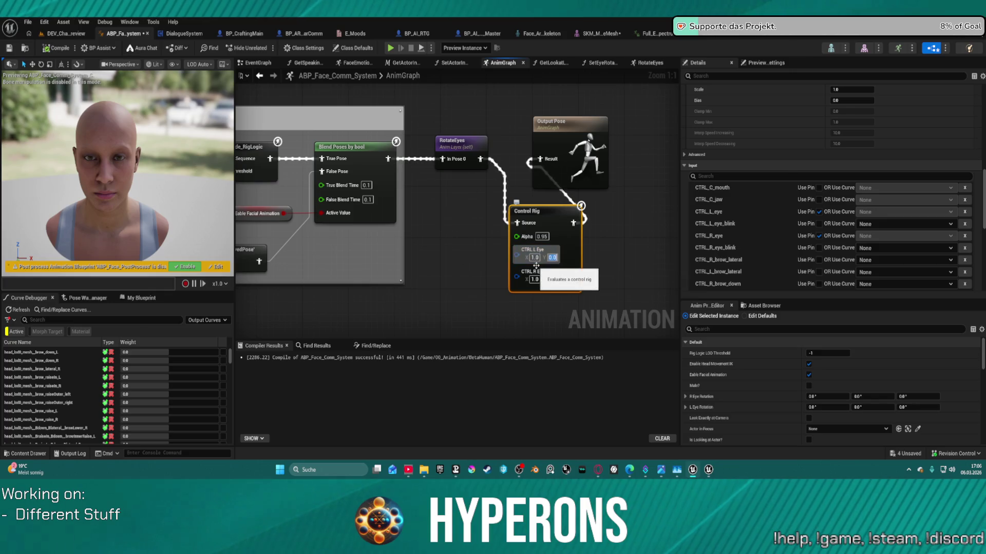
click(535, 257)
text(0)
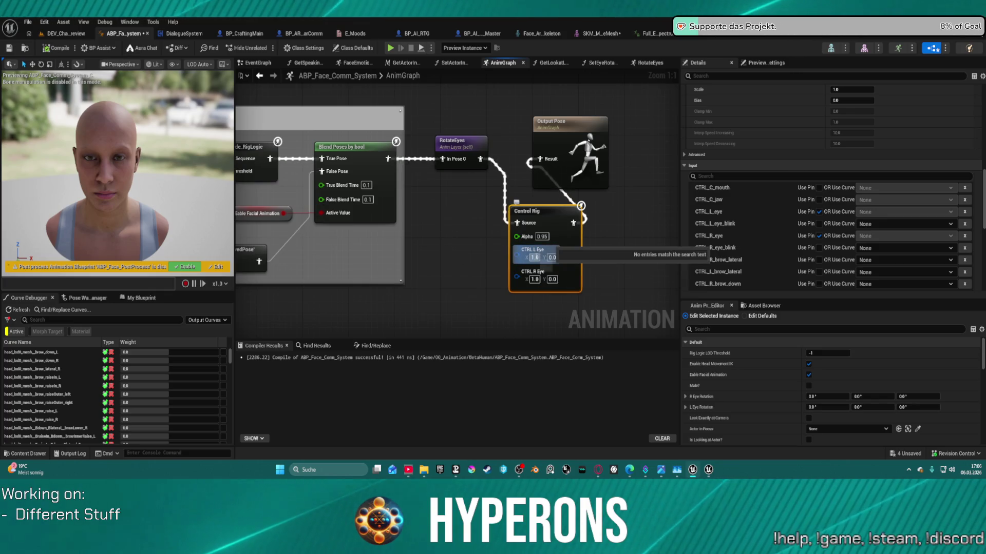
click(534, 279)
text(0)
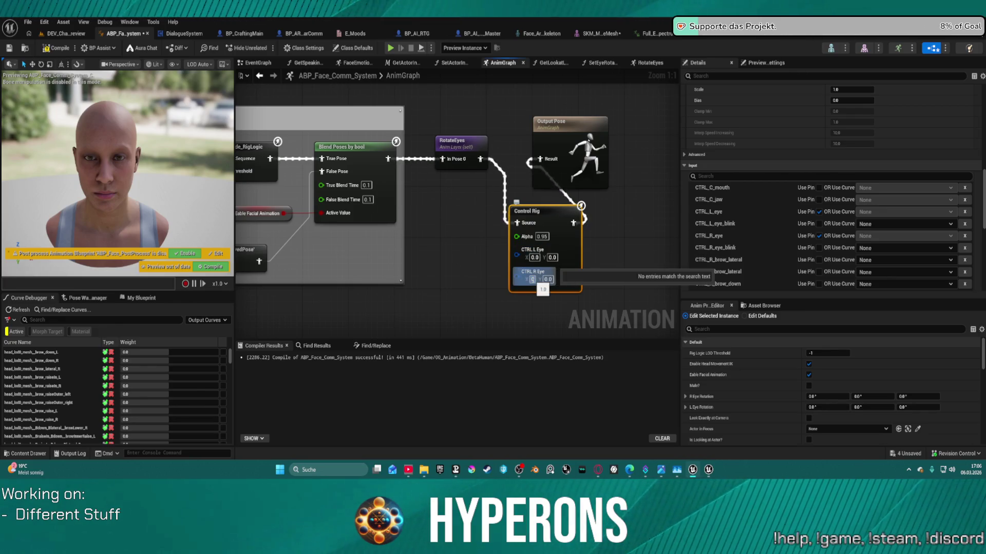
key(Return)
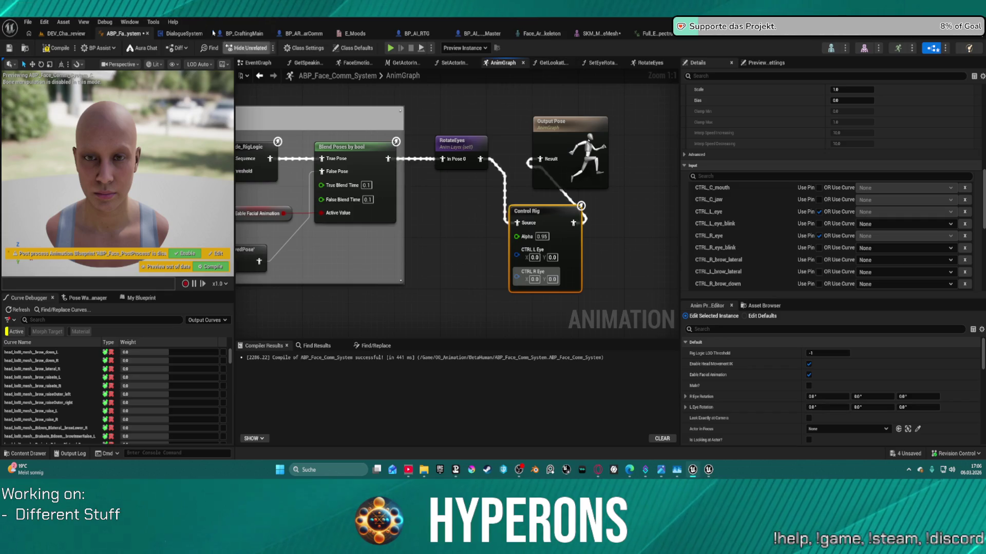
click(60, 48)
scroll(331, 111, down, 8)
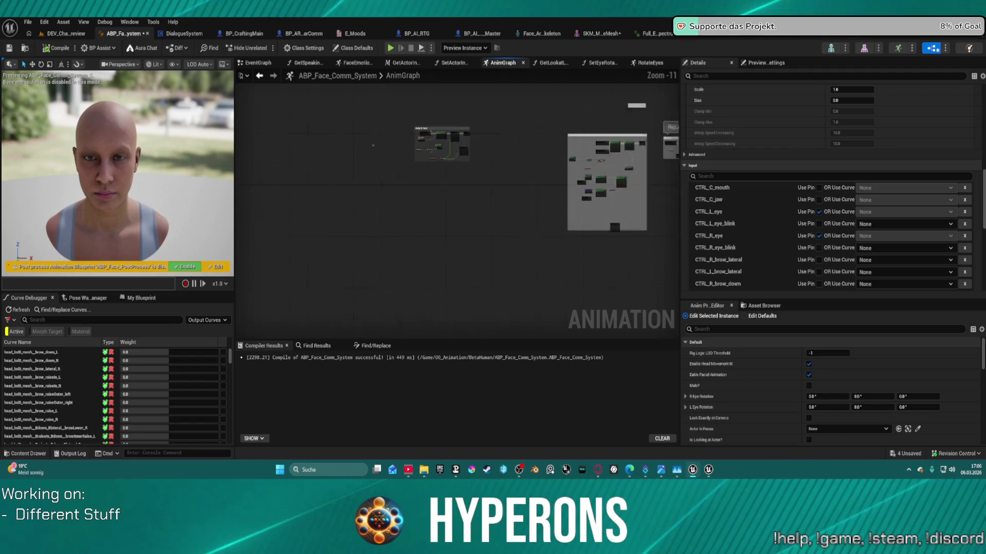
Zoom out and pan to the Body & Face section's Control Rig node with eye-blink inputs
scroll(498, 222, up, 7)
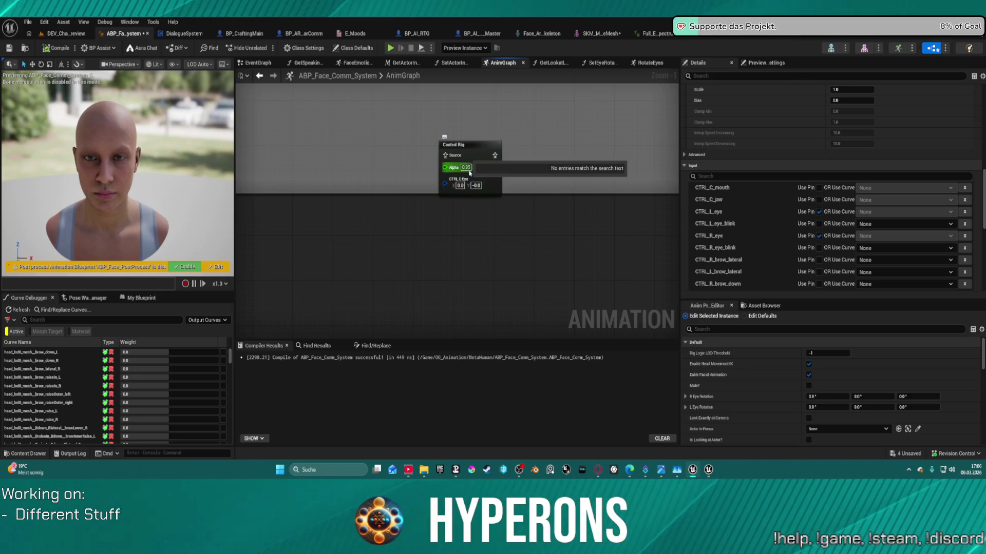
scroll(459, 168, down, 3)
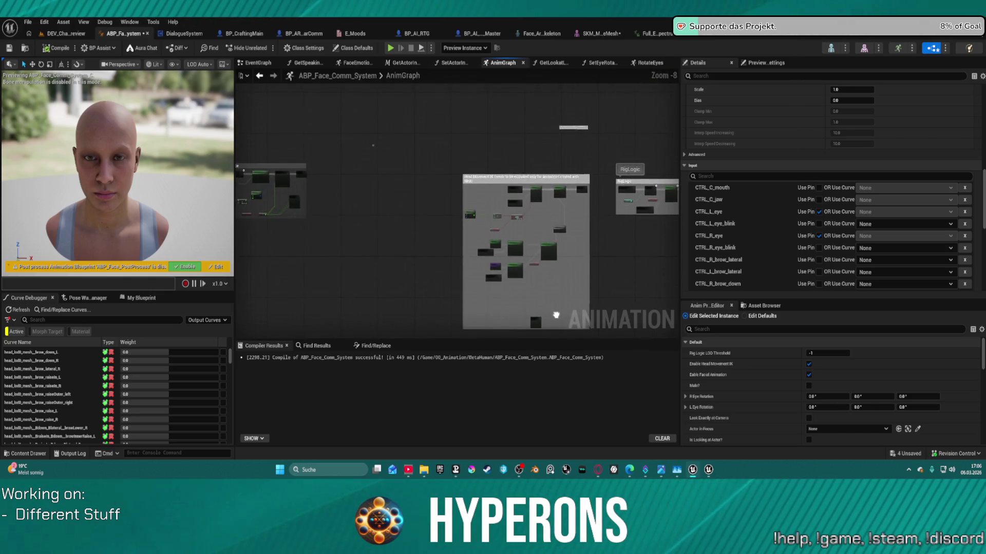
scroll(497, 237, down, 3)
scroll(509, 216, up, 5)
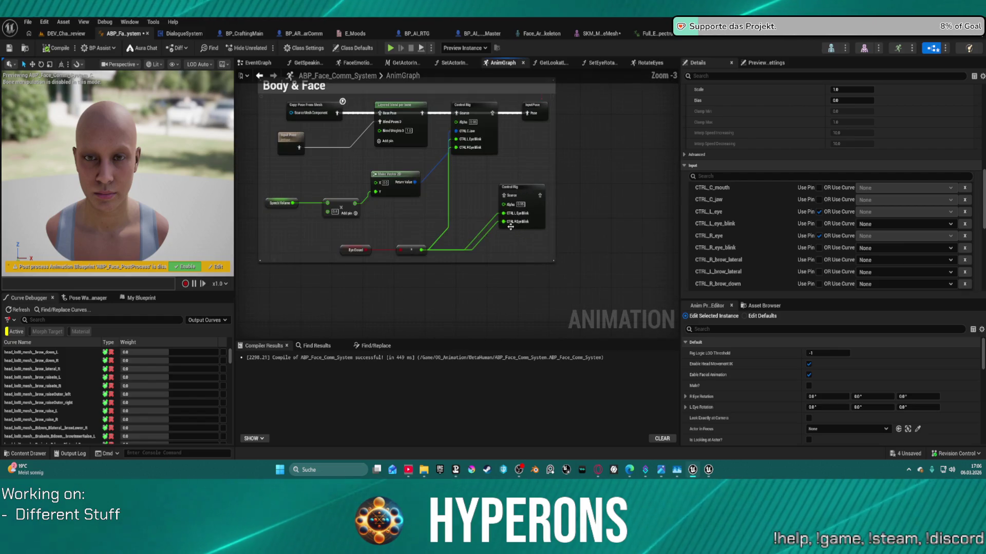
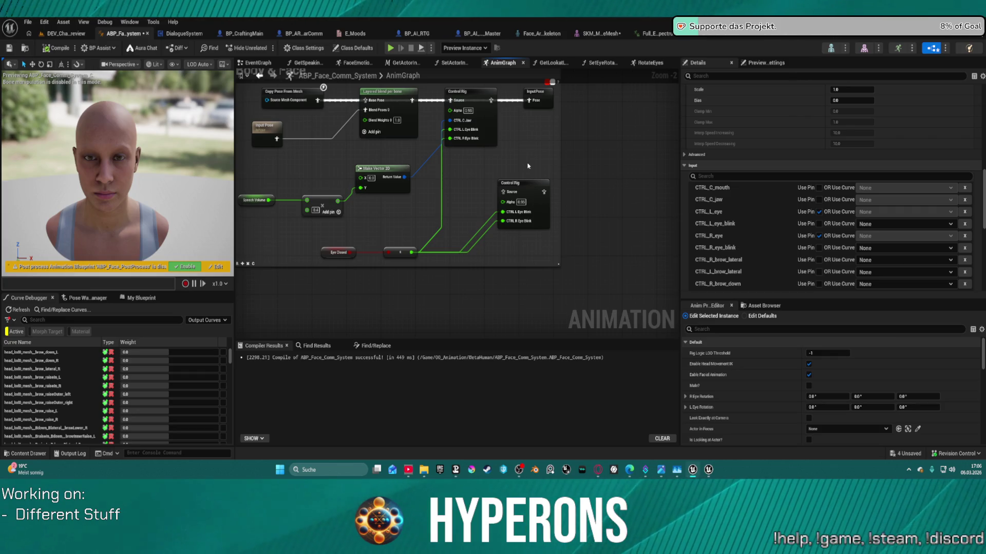
Expose CTRL_L_eye_blink and CTRL_R_eye_blink as input pins on the Control Rig node
mouse_move(636, 136)
mouse_down()
mouse_move(764, 120)
mouse_move(671, 239)
mouse_move(841, 187)
mouse_move(702, 55)
mouse_up()
mouse_move(457, 205)
mouse_down()
mouse_move(424, 215)
mouse_move(539, 154)
mouse_move(462, 231)
mouse_move(334, 221)
mouse_up()
drag(247, 149, 320, 132)
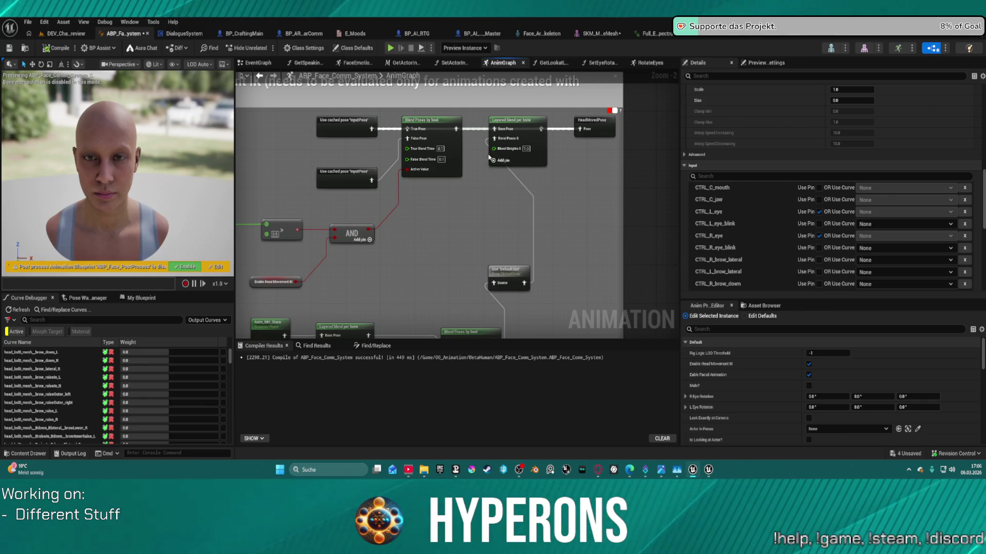
scroll(495, 229, down, 5)
scroll(495, 229, up, 8)
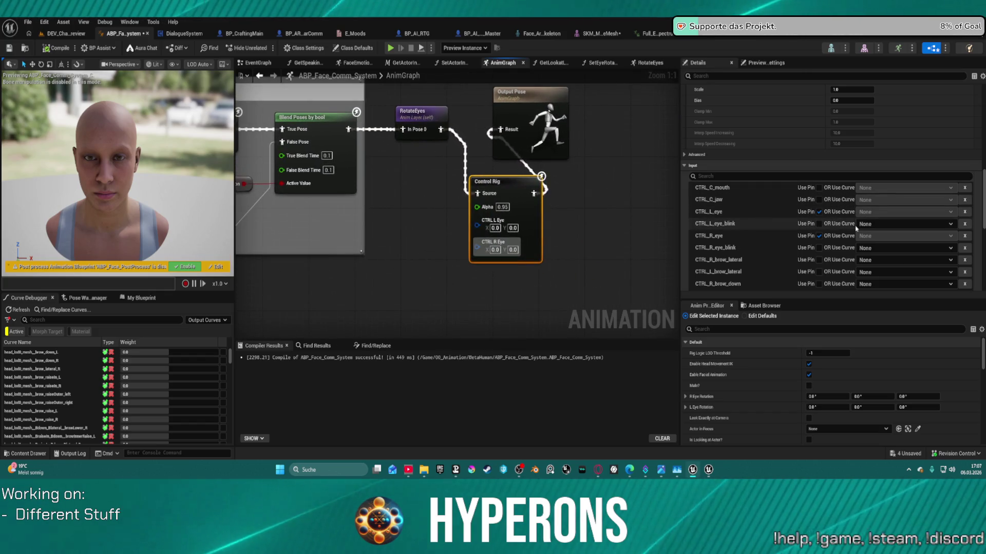
click(819, 224)
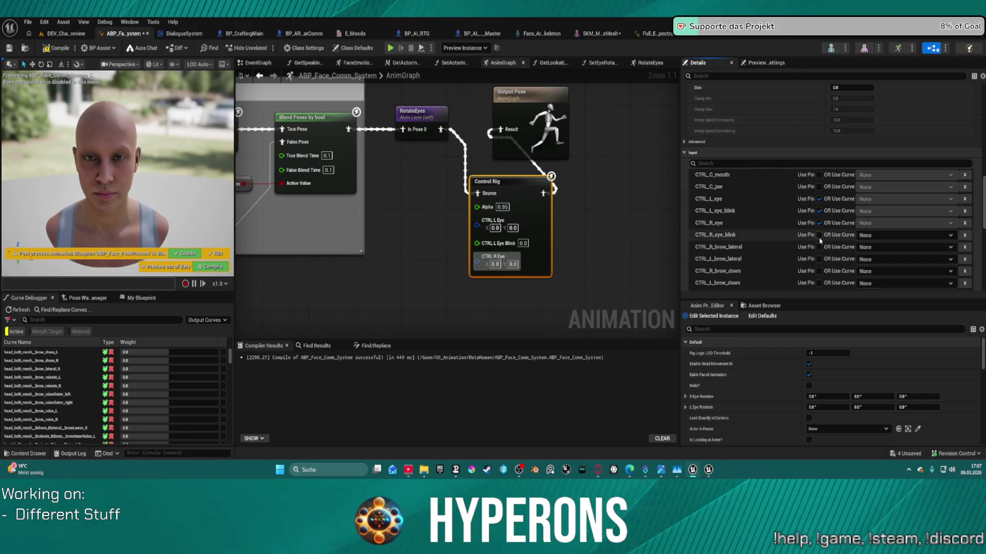
click(818, 235)
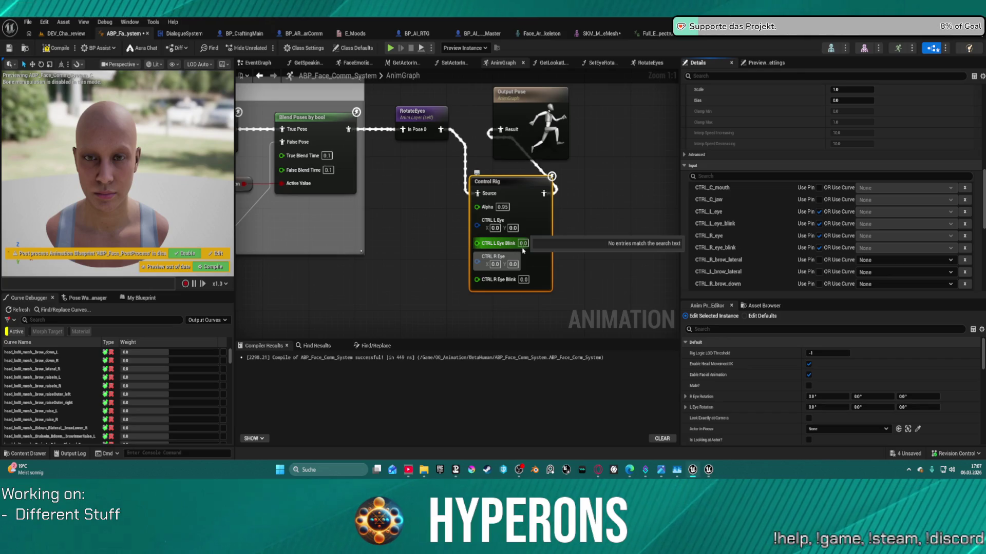
Remove the CTRL_L_eye and CTRL_R_eye input pins and recompile the face blueprint
click(495, 228)
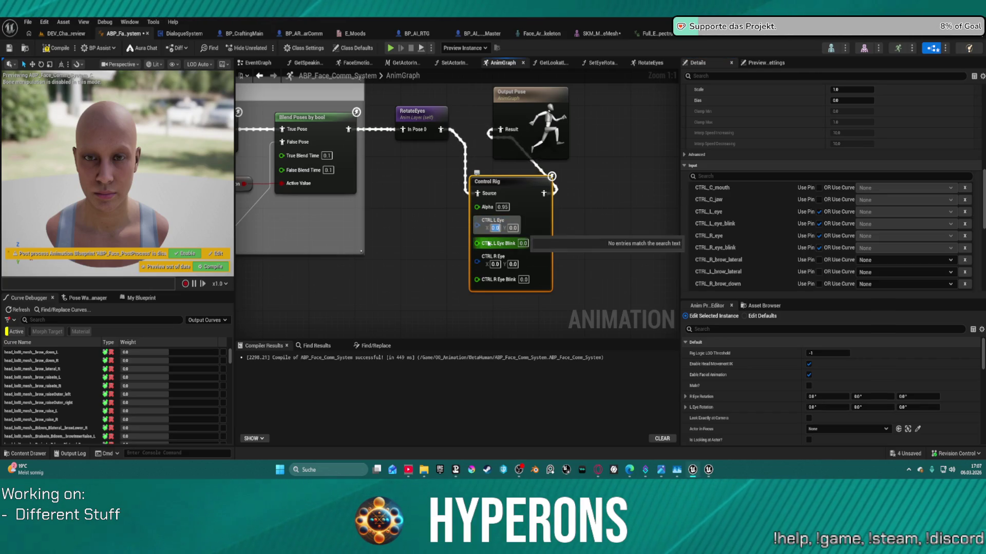
click(818, 212)
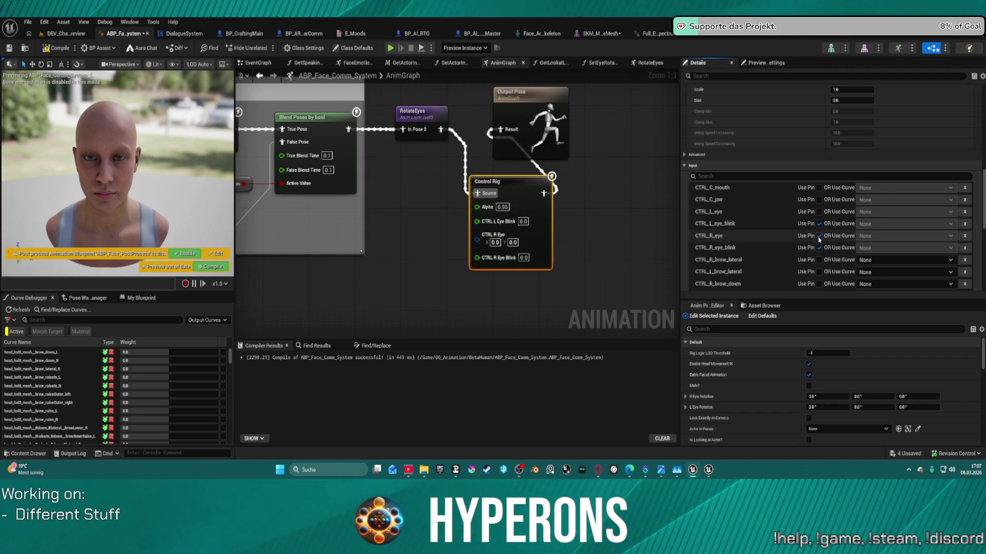
click(819, 237)
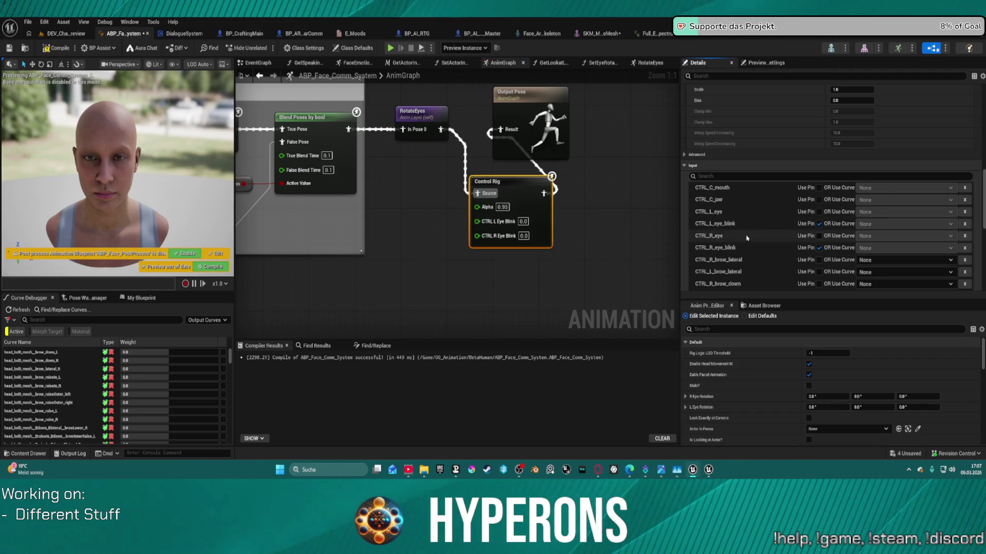
click(51, 51)
drag(476, 138, 557, 171)
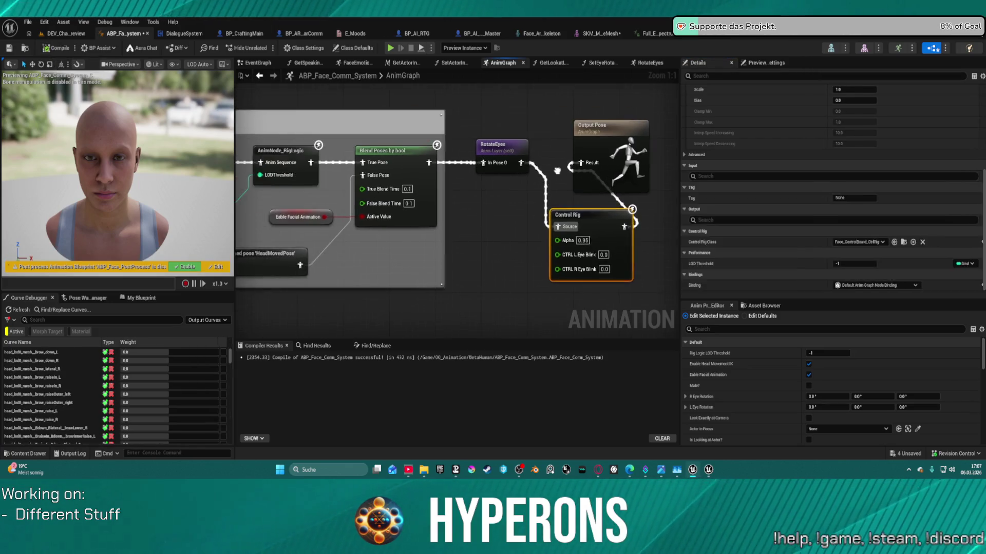
Zoom out to the Body & Face graph and move the upper Control Rig and Layered blend per bone nodes aside
scroll(557, 171, down, 1)
scroll(610, 204, down, 1)
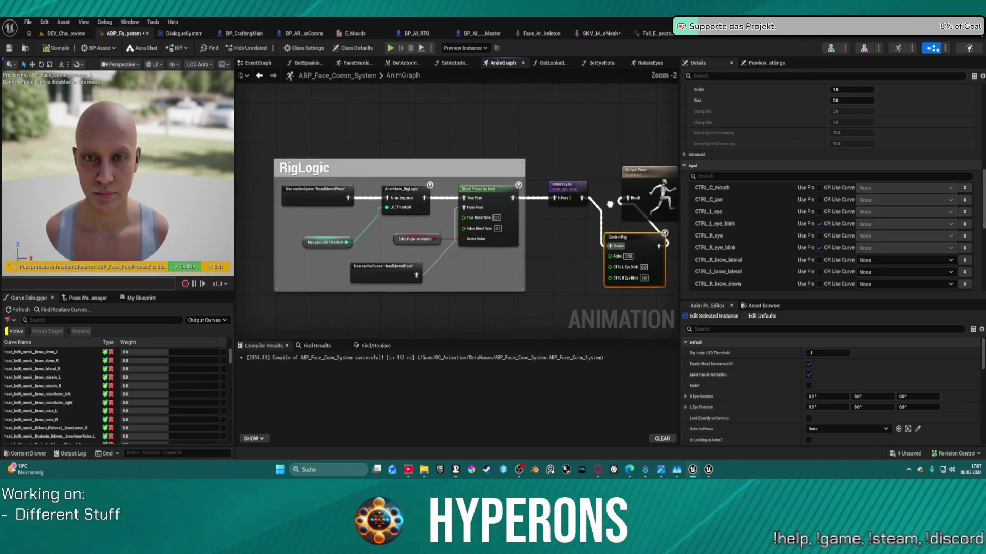
drag(609, 204, 541, 205)
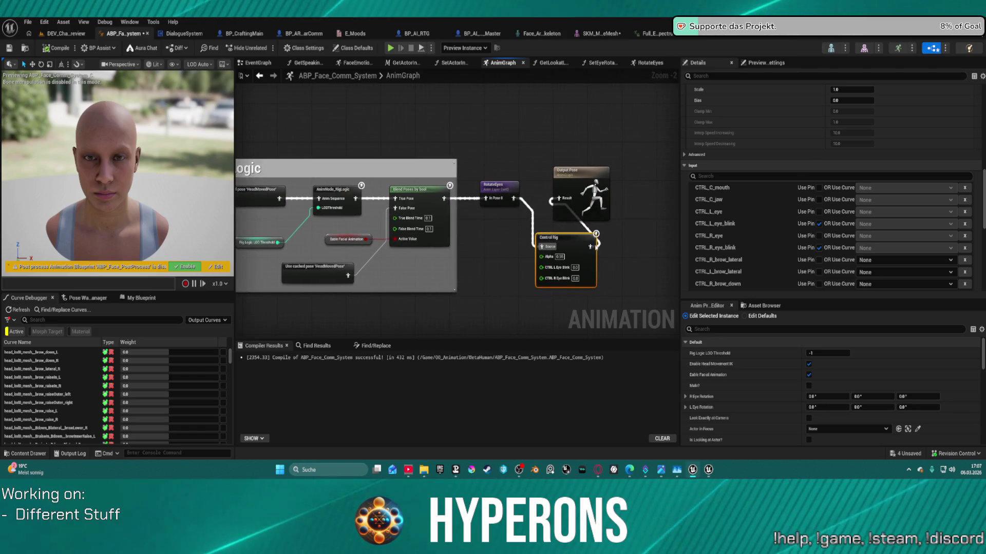
scroll(562, 255, down, 6)
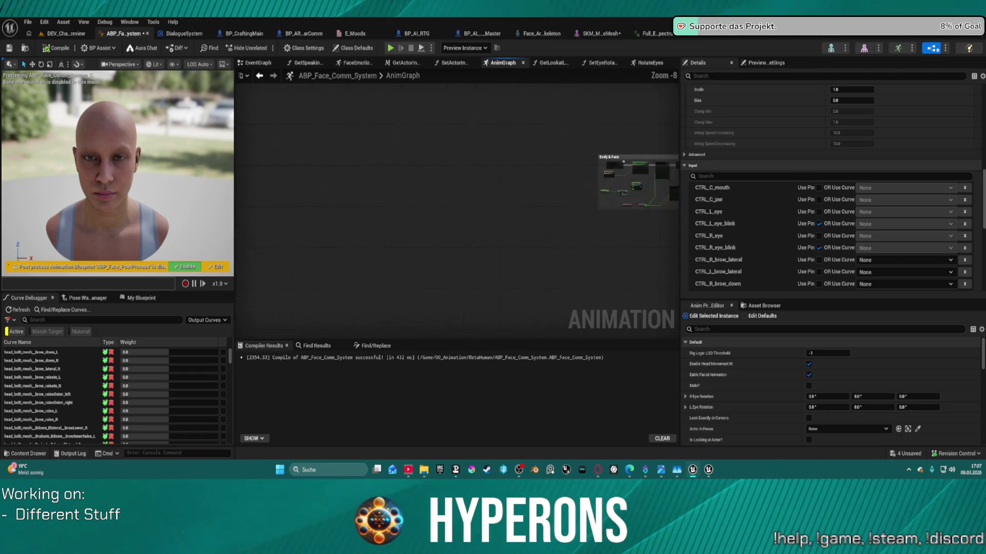
drag(673, 154, 509, 148)
scroll(509, 149, up, 5)
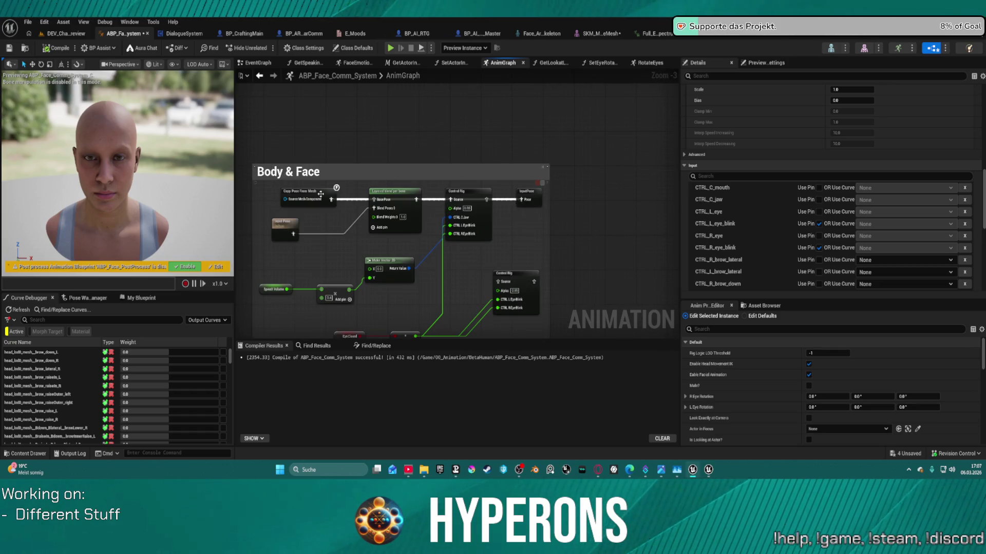
drag(476, 205, 461, 265)
mouse_move(408, 204)
mouse_down()
mouse_move(411, 222)
mouse_move(411, 212)
mouse_up()
Wire Copy Pose into the layered blend base pose and its result to Output Pose, then recompile
drag(330, 199, 522, 199)
click(274, 225)
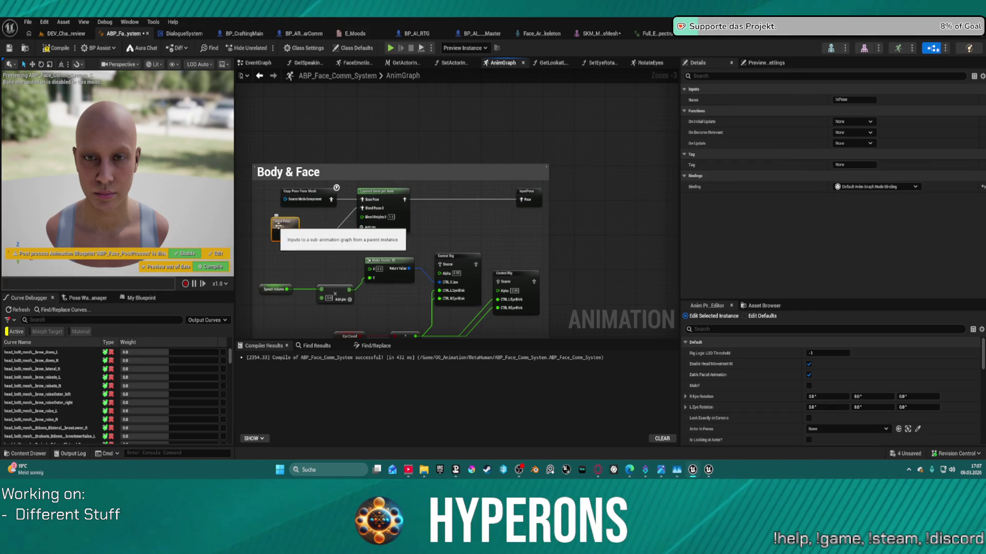
click(46, 49)
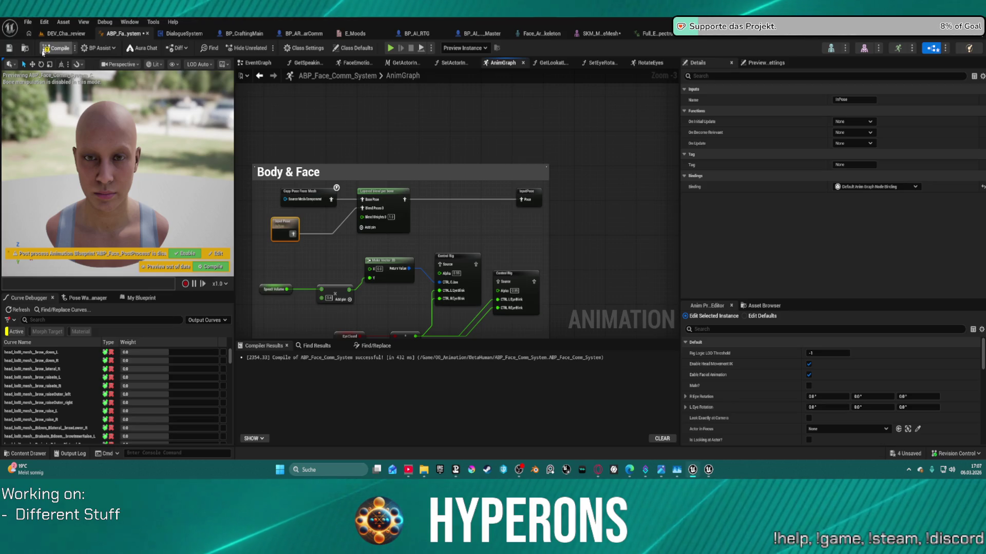
scroll(510, 155, down, 2)
scroll(509, 155, up, 3)
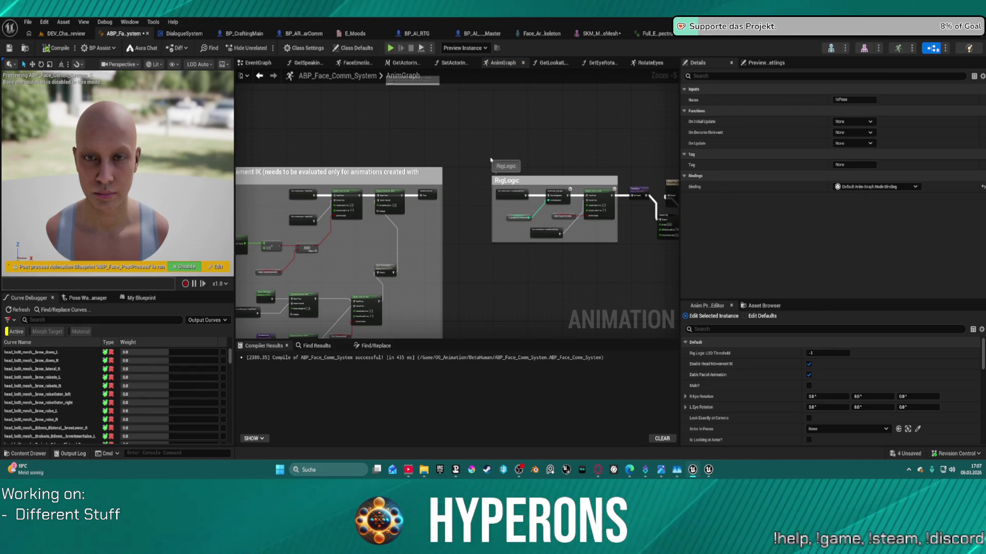
scroll(516, 221, up, 6)
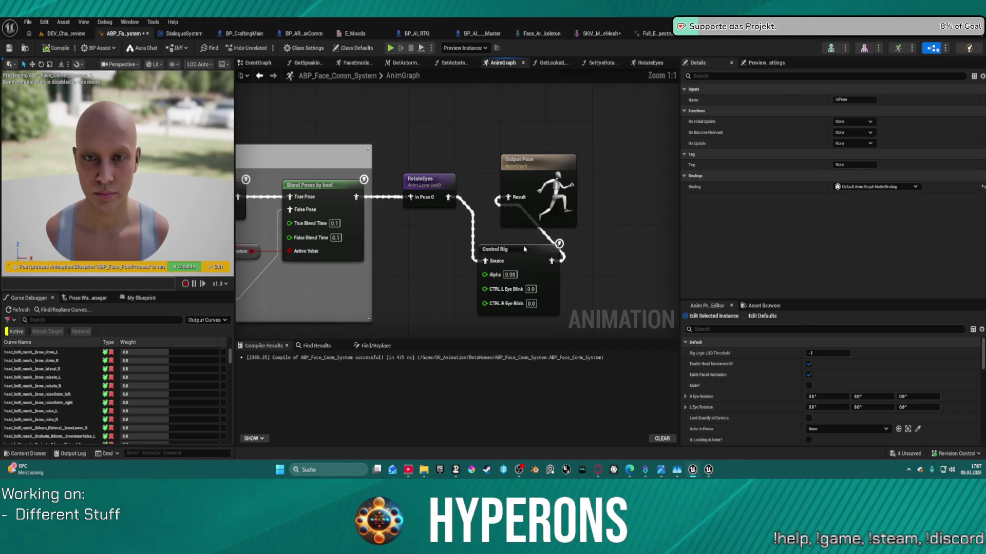
click(530, 289)
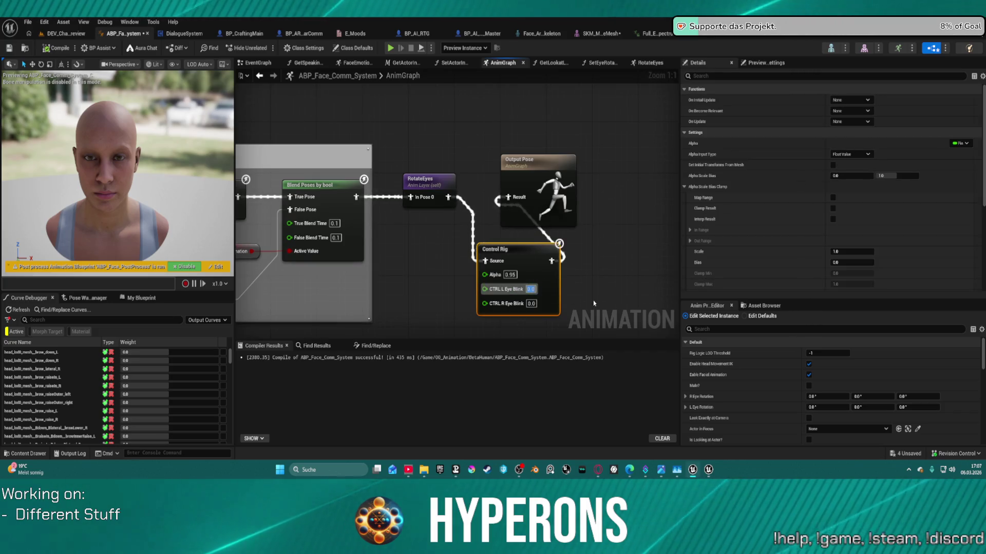
text(1)
key(Tab)
text(1)
key(Return)
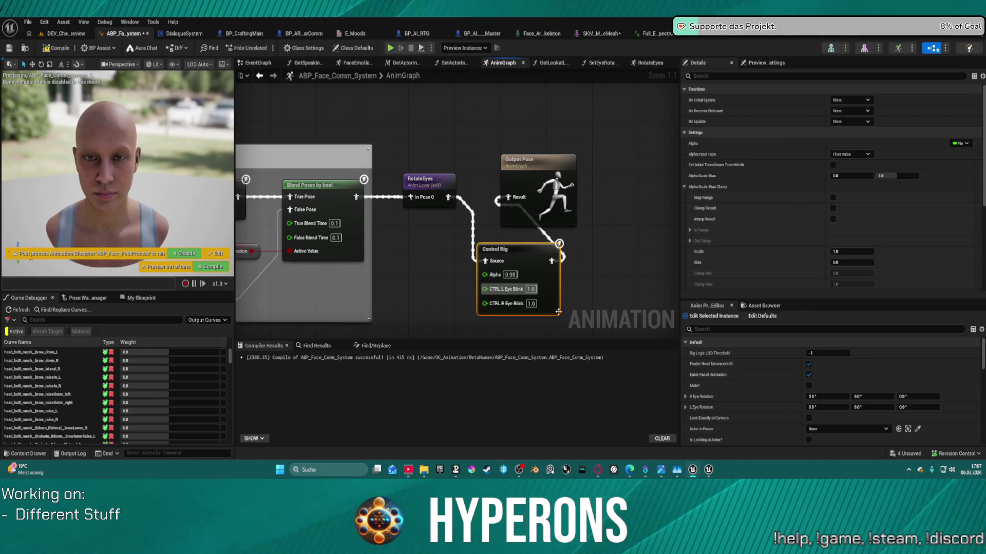
click(401, 231)
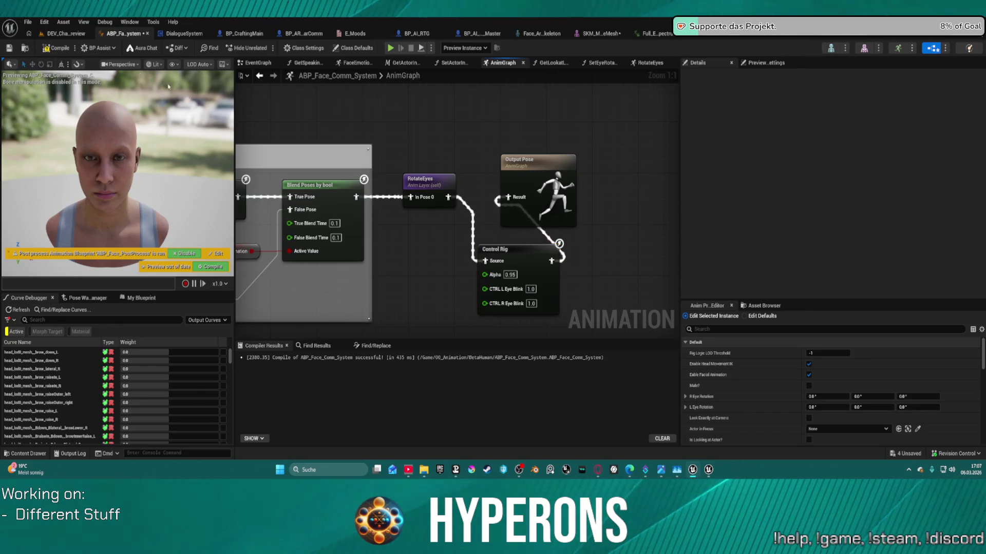
click(60, 50)
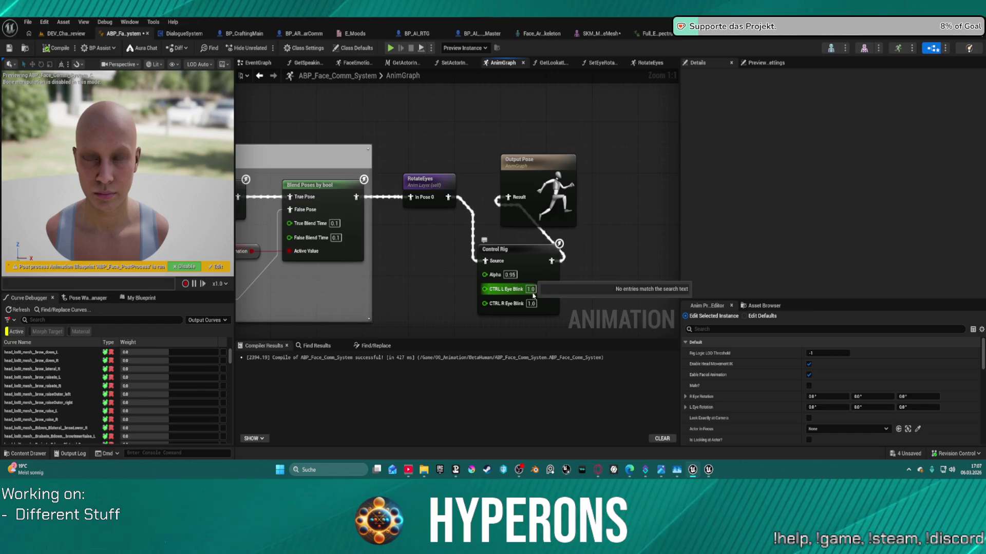
click(533, 295)
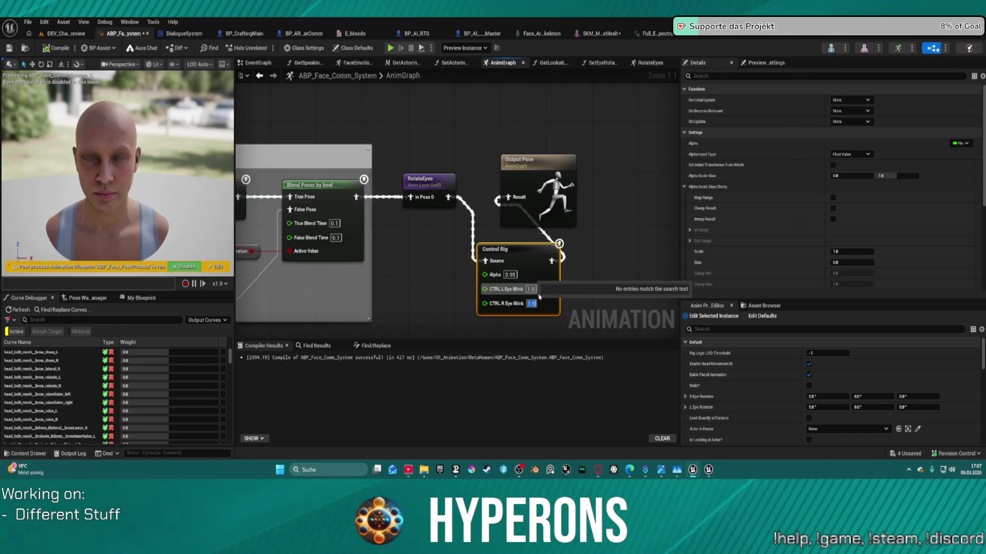
text(0)
key(Return)
text(0)
key(Return)
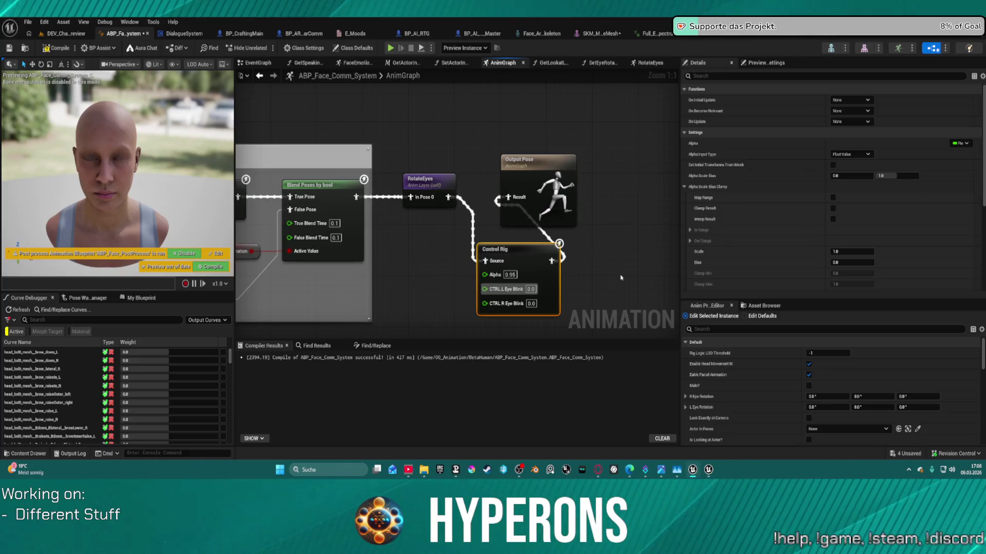
click(55, 49)
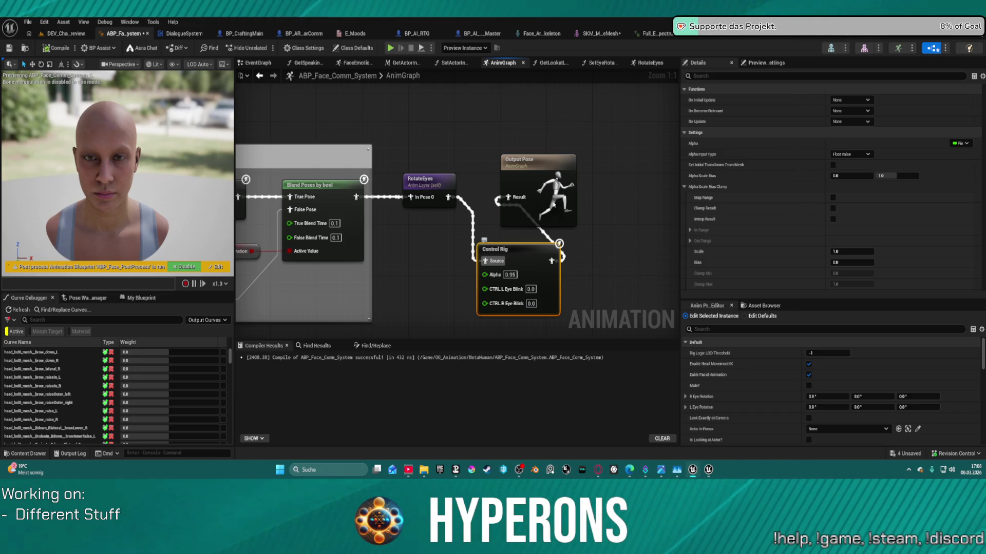
double_click(509, 250)
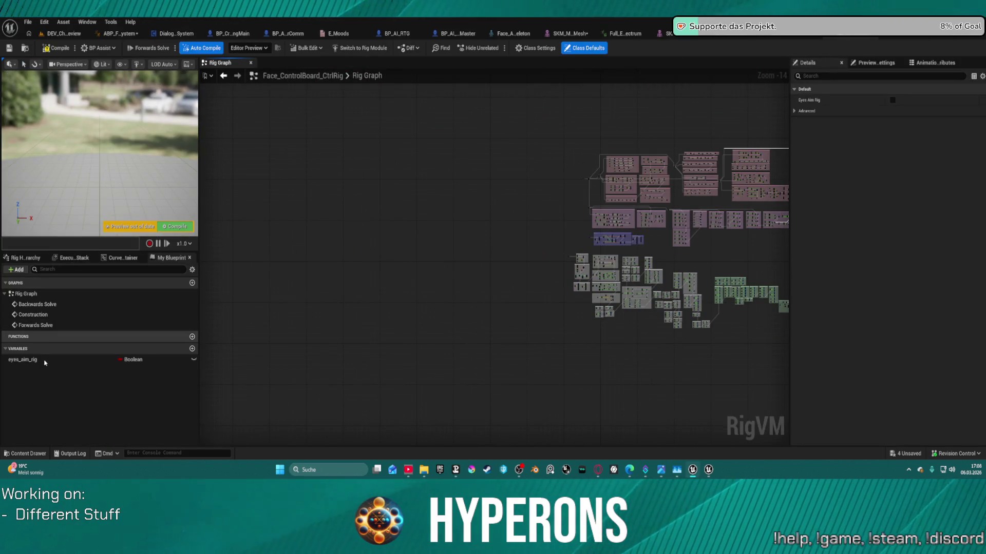
drag(597, 234, 308, 229)
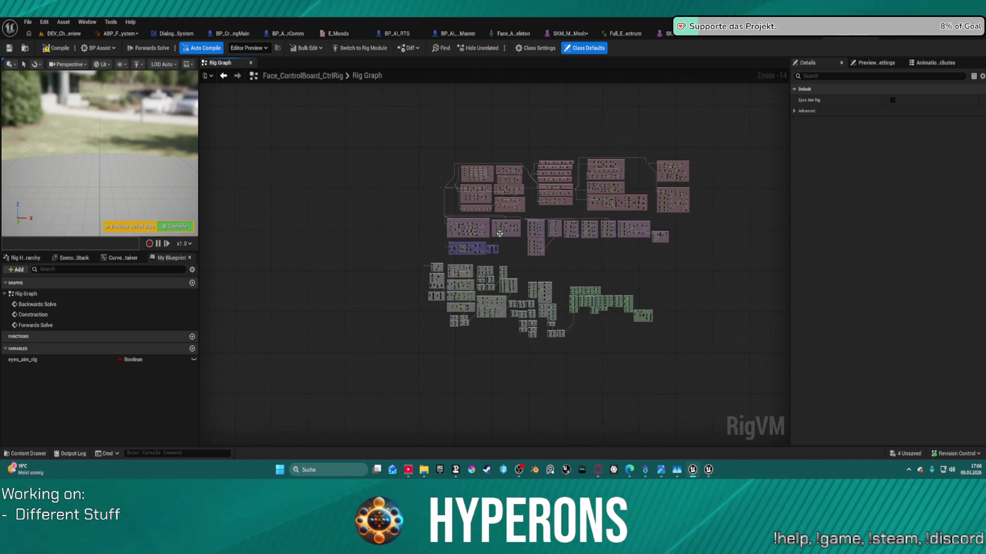
scroll(499, 233, up, 2)
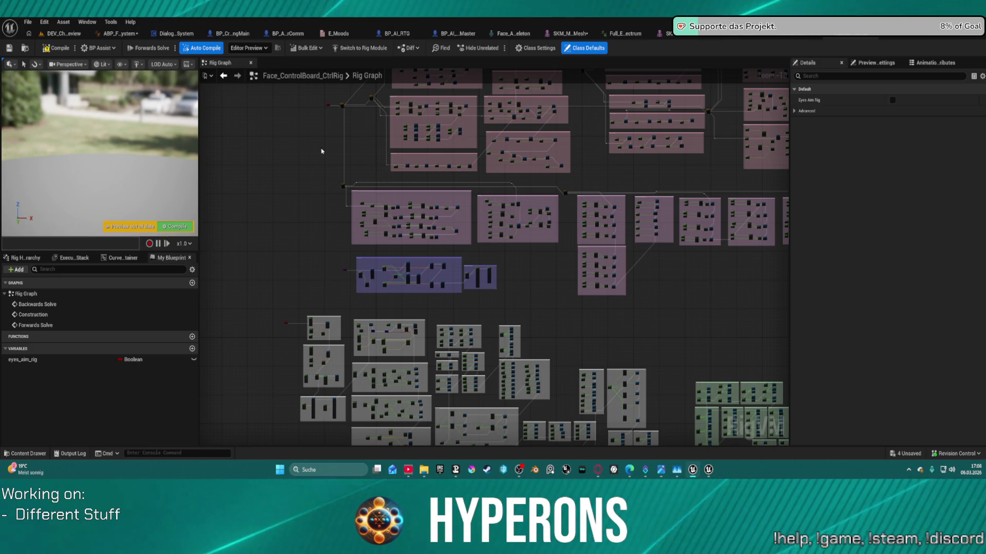
scroll(416, 230, up, 7)
scroll(416, 231, up, 2)
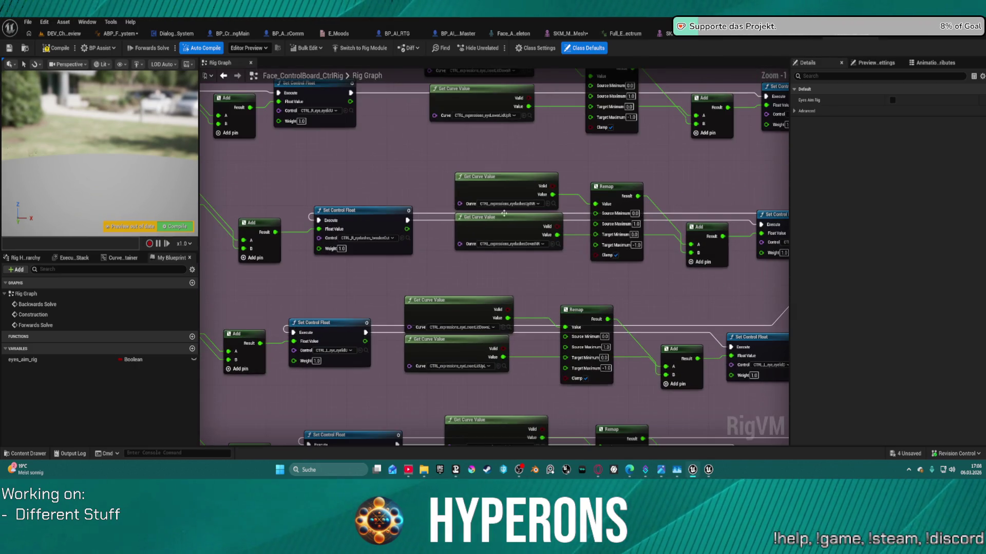
scroll(517, 214, up, 1)
scroll(508, 229, down, 4)
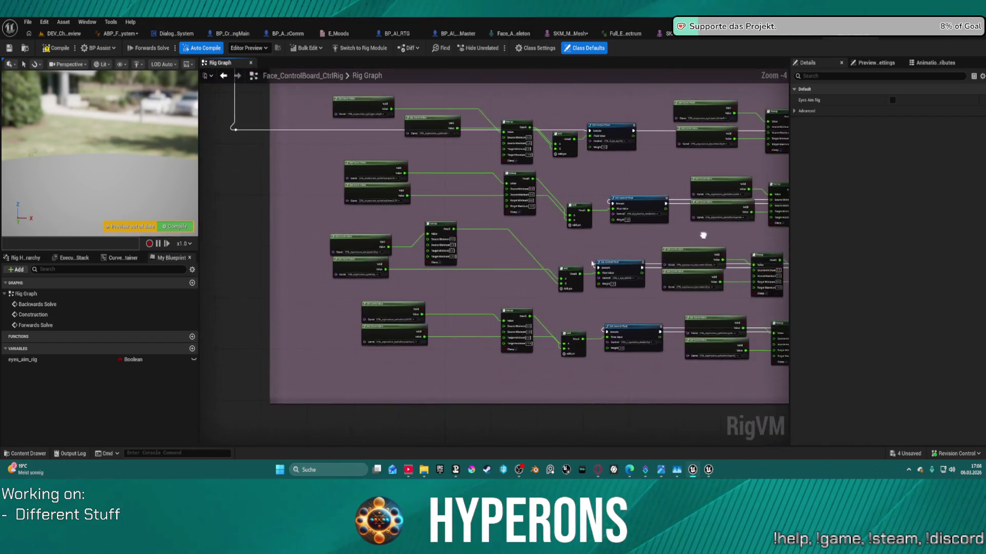
scroll(375, 220, up, 4)
scroll(551, 190, down, 6)
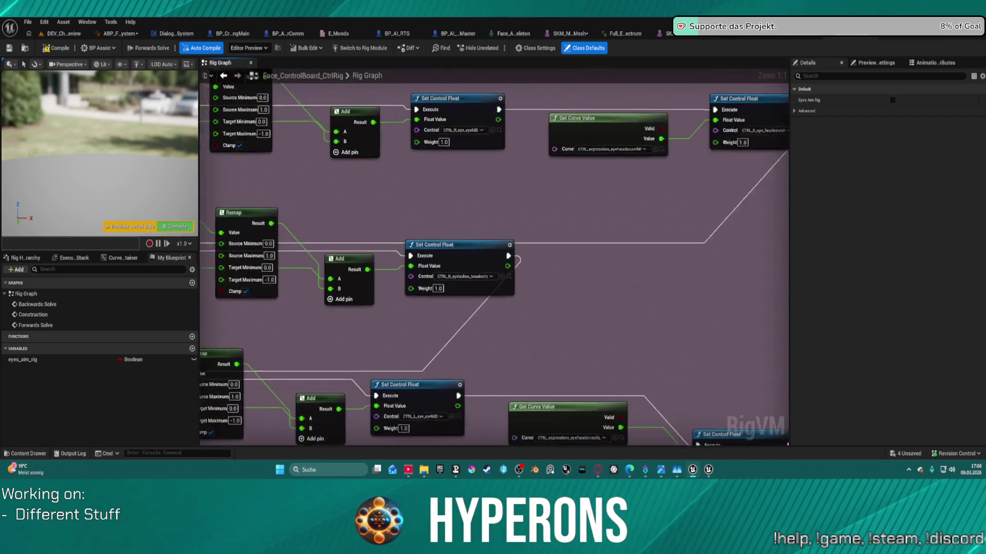
mouse_move(348, 268)
mouse_down()
mouse_move(582, 326)
mouse_move(436, 128)
mouse_up()
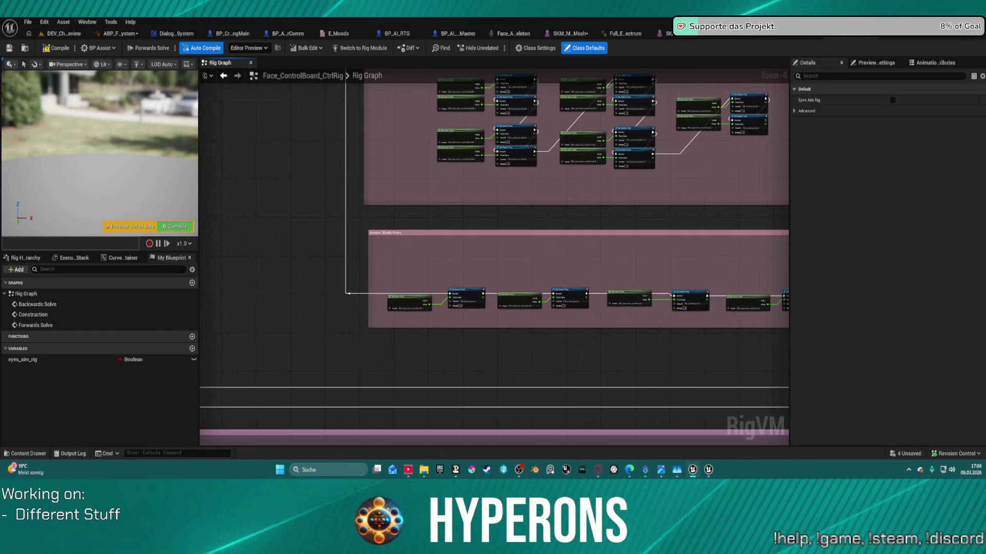
scroll(455, 263, up, 4)
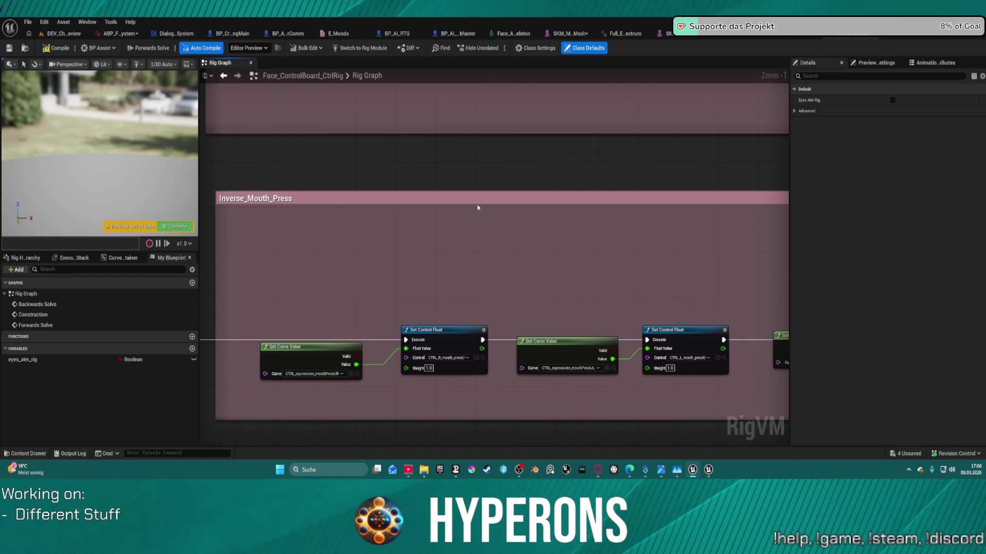
scroll(477, 207, down, 5)
drag(477, 308, 478, 154)
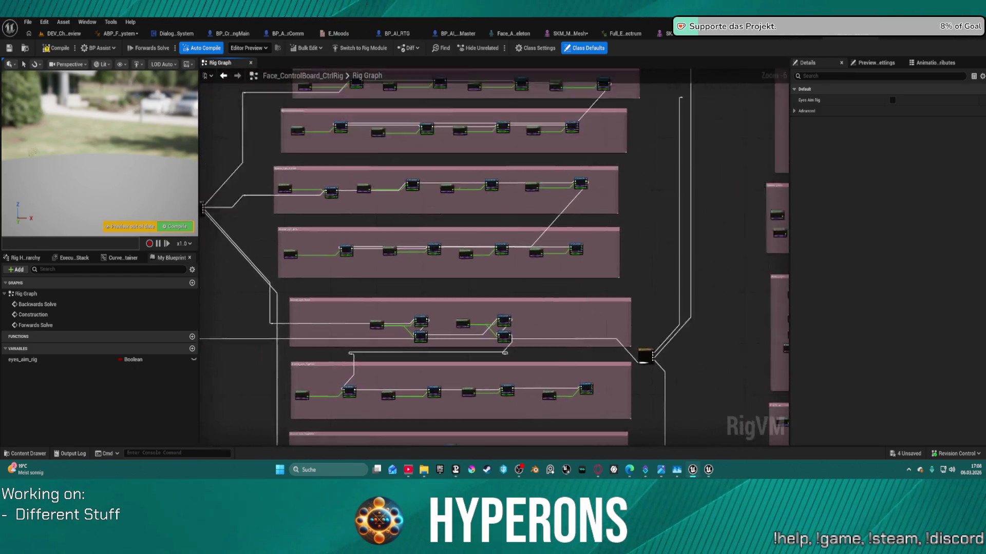
mouse_move(530, 441)
mouse_down()
mouse_move(543, 393)
mouse_move(359, 318)
mouse_up()
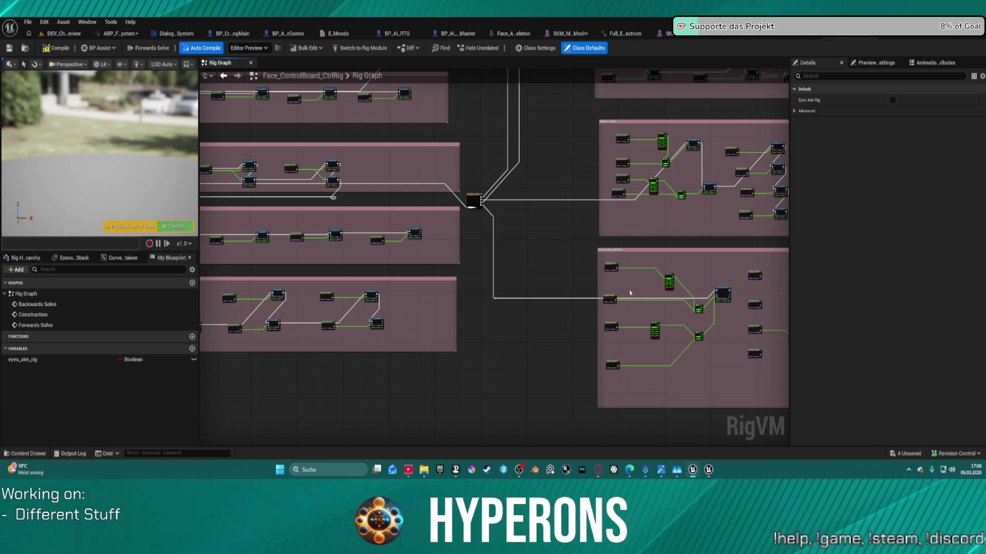
drag(630, 292, 266, 360)
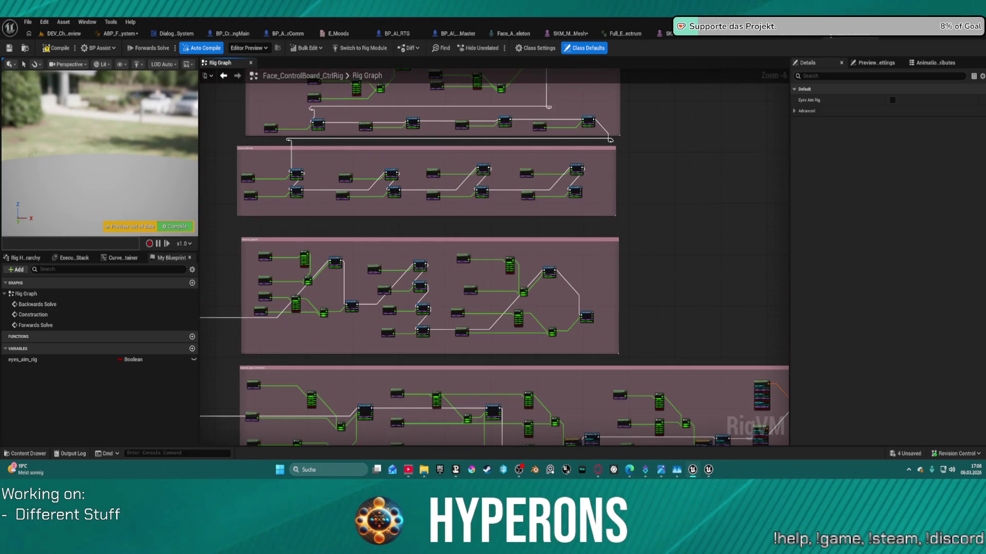
click(841, 39)
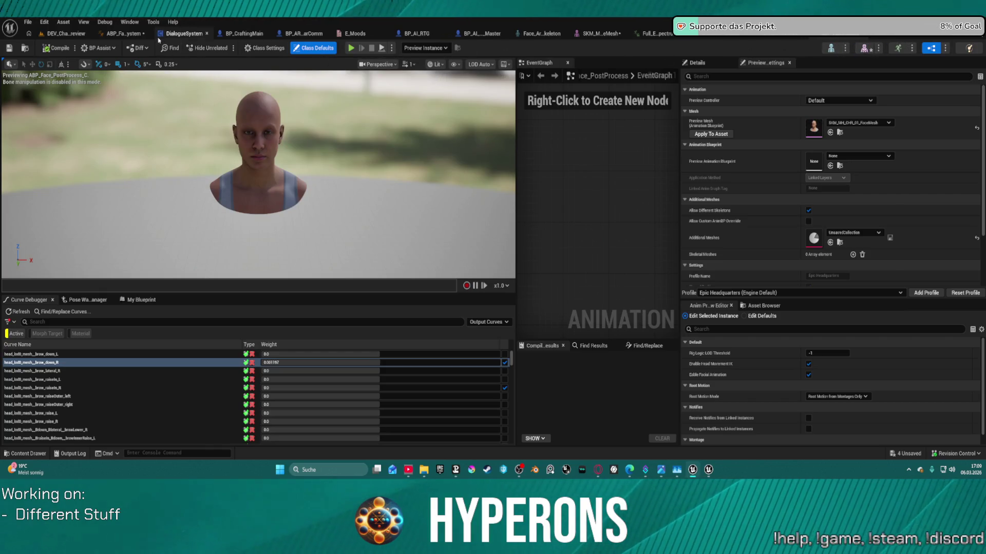
Switch to ABP_Face_Comm_System's AnimGraph and enable Use Pin for CTRL_L_eye on Control Rig
click(131, 33)
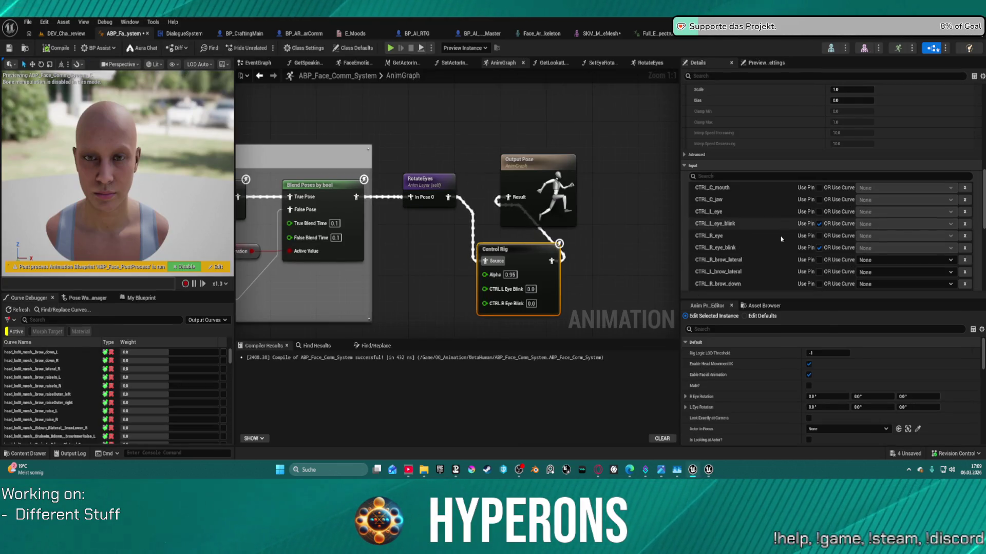
scroll(830, 265, down, 3)
scroll(830, 265, down, 10)
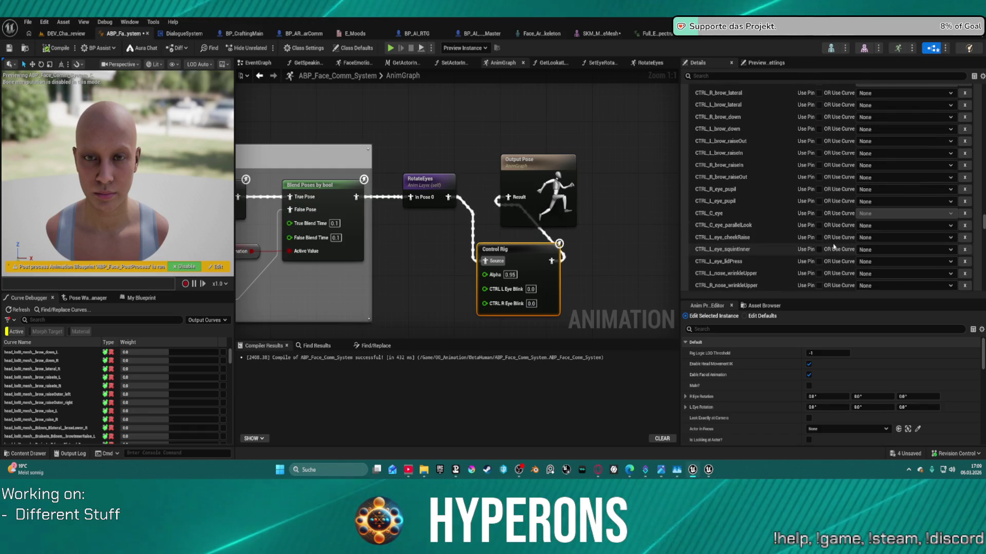
scroll(834, 247, down, 4)
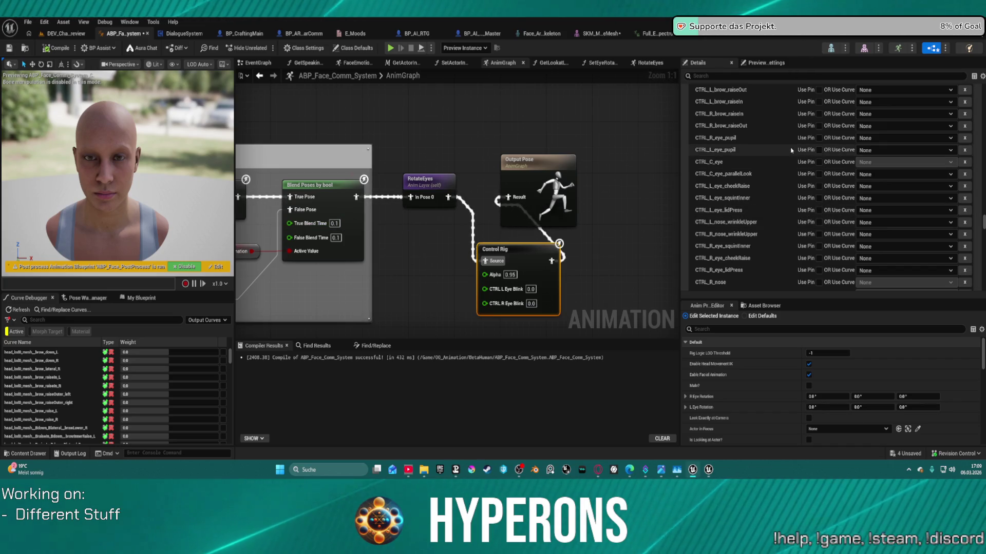
scroll(811, 149, up, 2)
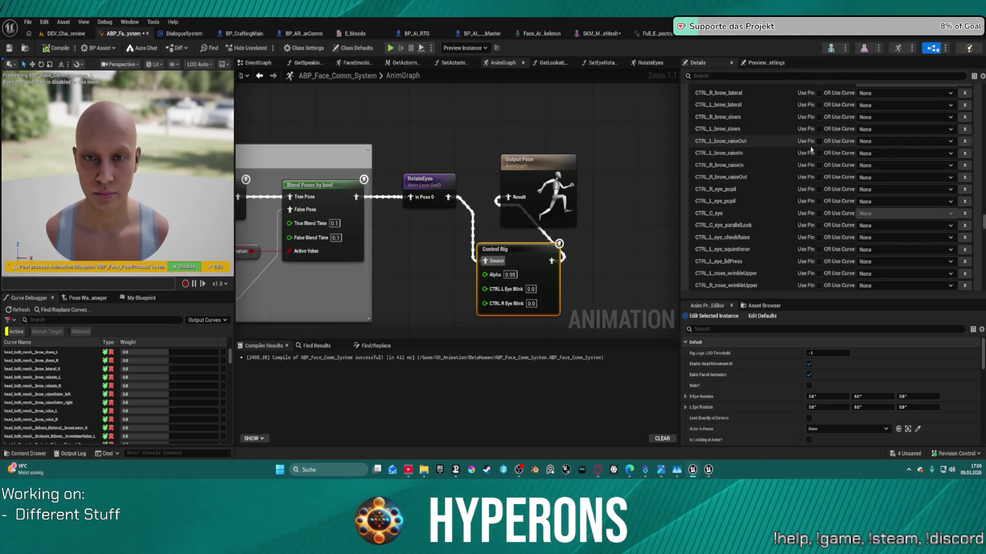
scroll(771, 151, up, 3)
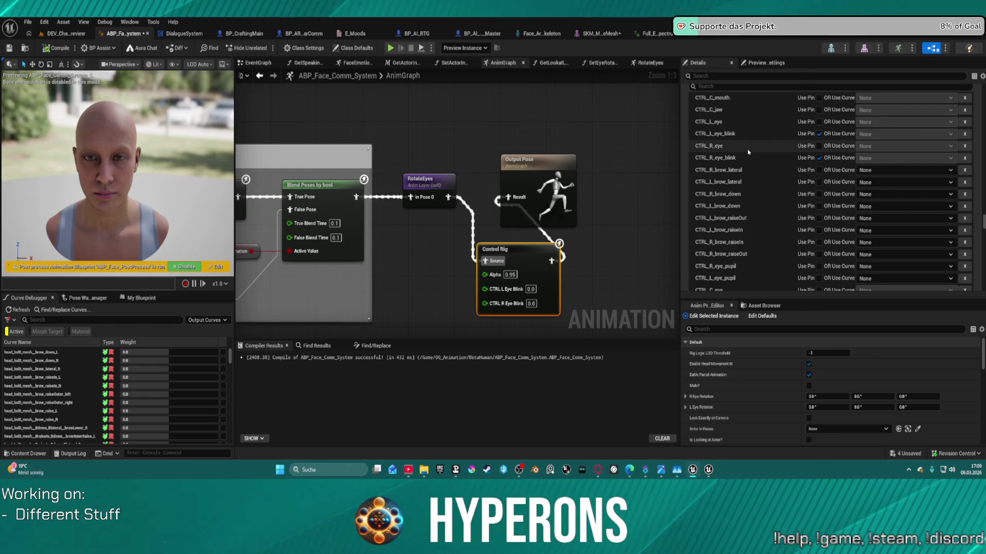
click(819, 122)
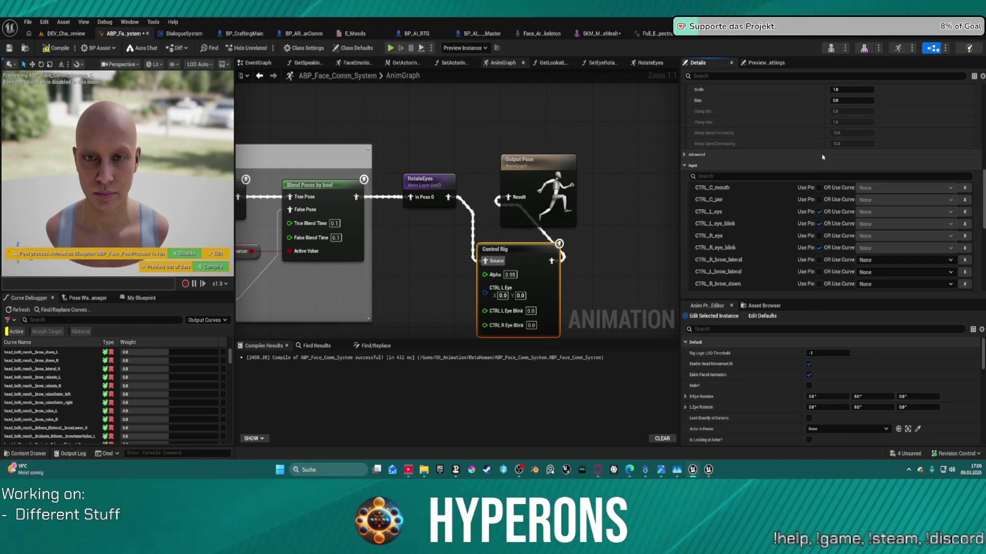
Enable Use Pin for CTRL_R_eye and inspect the options of the new eye pins
click(818, 236)
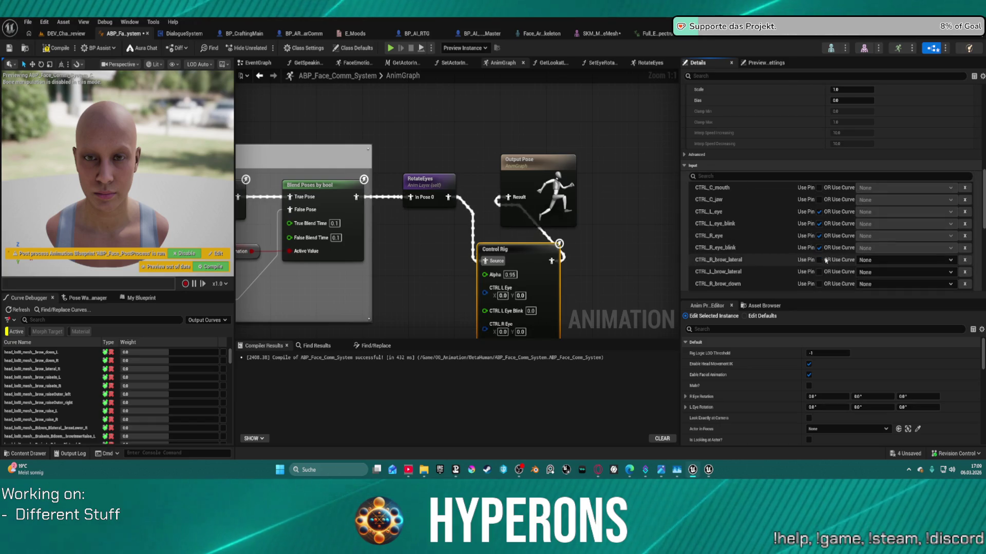
drag(586, 260, 595, 143)
right_click(491, 180)
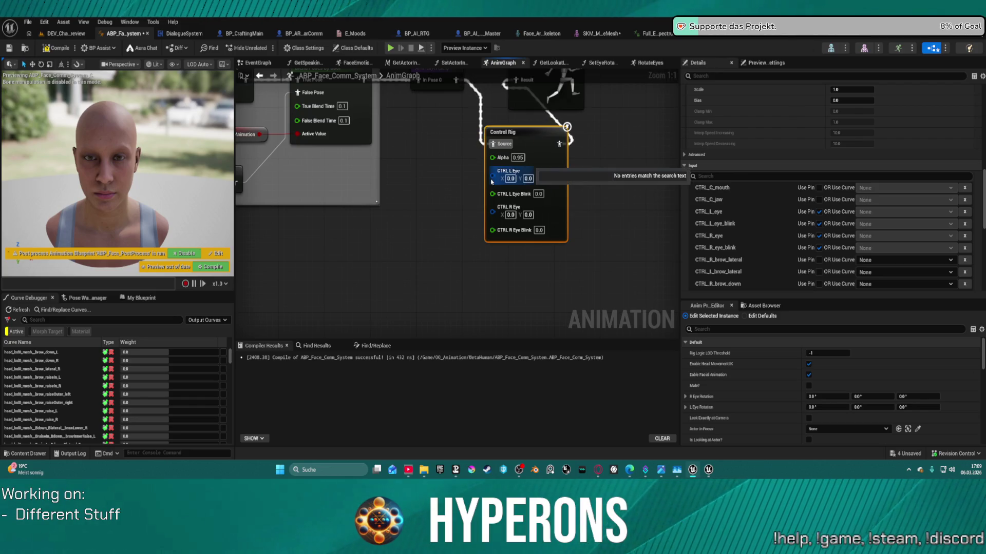
right_click(502, 194)
right_click(502, 177)
click(311, 112)
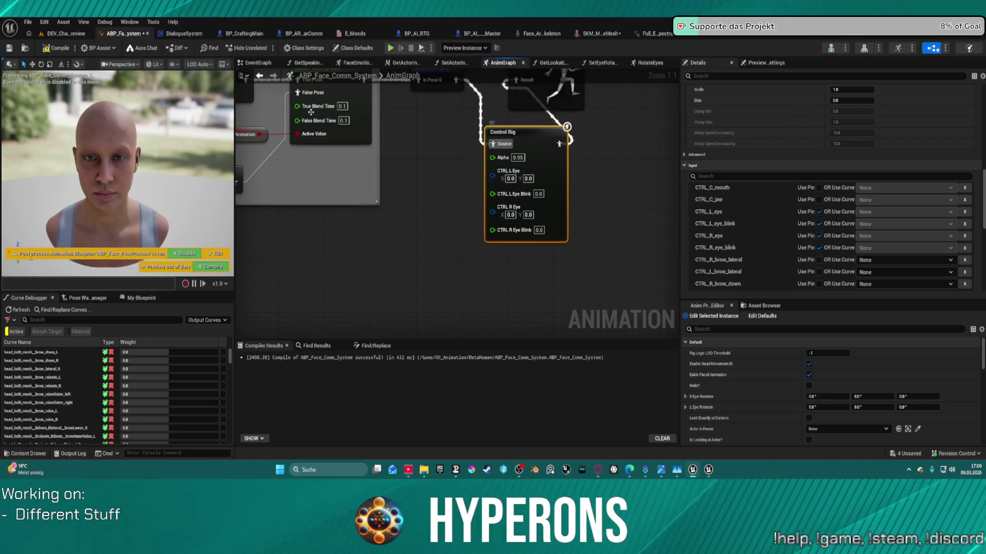
Move RotateEyes beside Control Rig and wire Blend Poses by bool into Control Rig's Source
drag(275, 90, 312, 112)
scroll(312, 113, down, 1)
drag(511, 227, 379, 237)
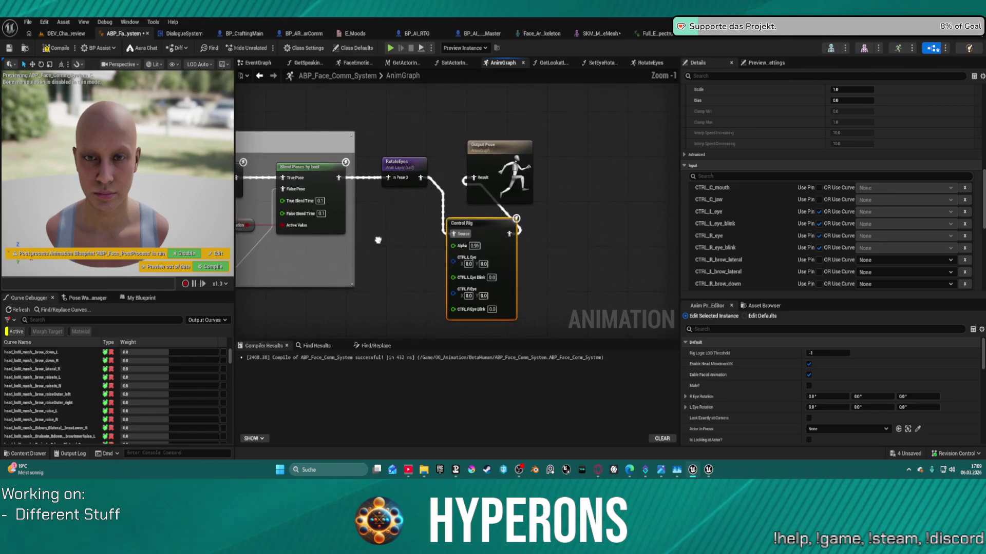
click(343, 180)
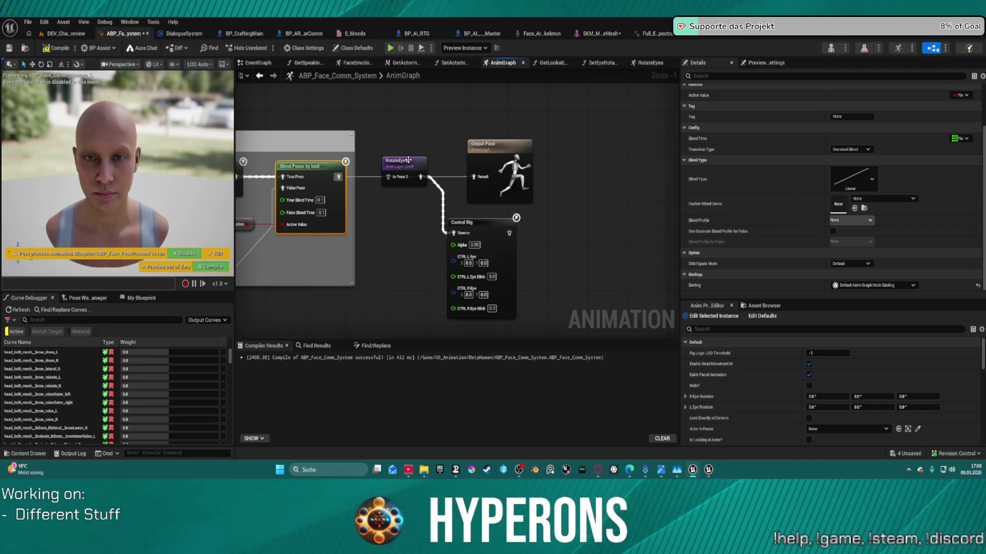
drag(409, 160, 393, 217)
drag(453, 233, 339, 179)
mouse_move(514, 237)
mouse_down()
mouse_move(481, 233)
mouse_move(475, 179)
mouse_move(465, 180)
mouse_up()
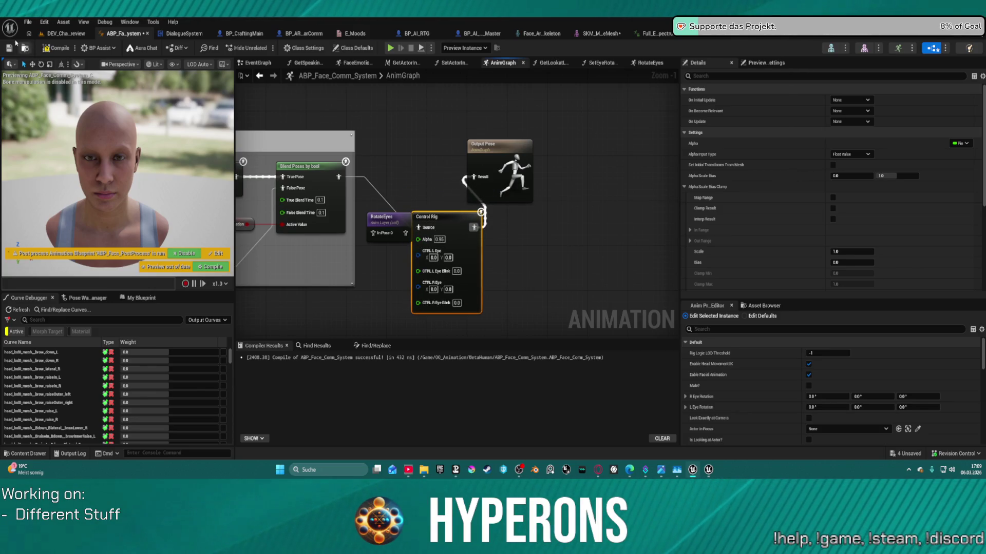
Compile, then set CTRL L Eye X and Y to 1 from its warning
key(F7)
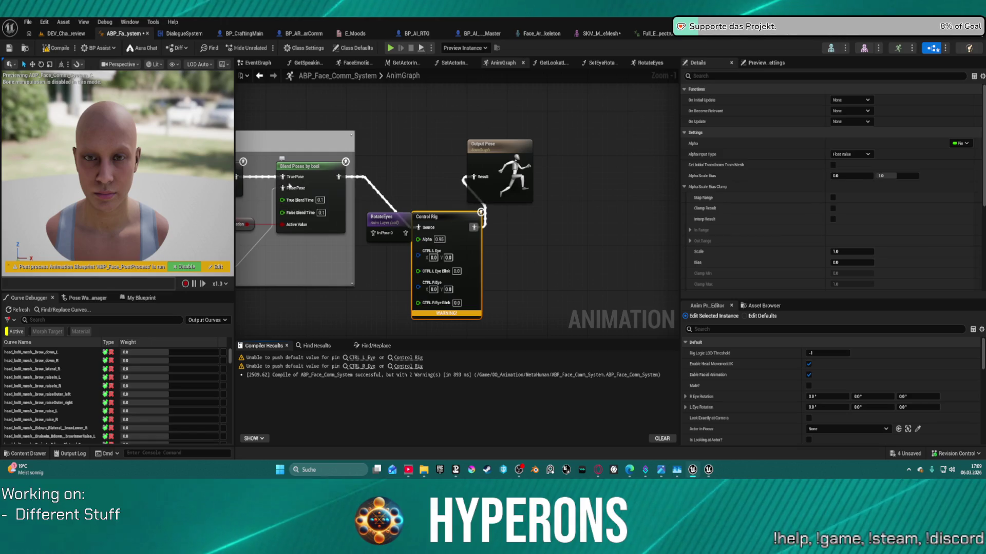
right_click(446, 303)
click(469, 315)
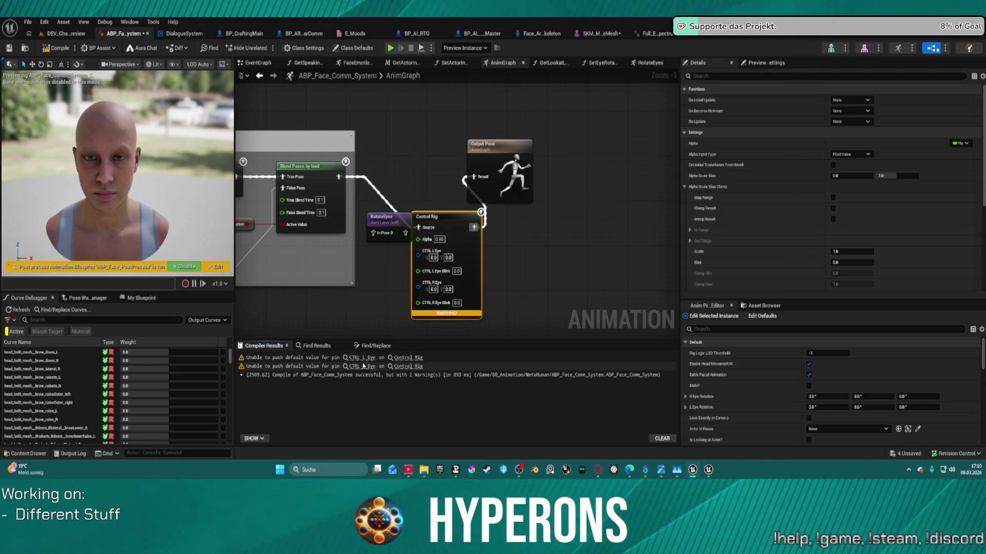
click(366, 358)
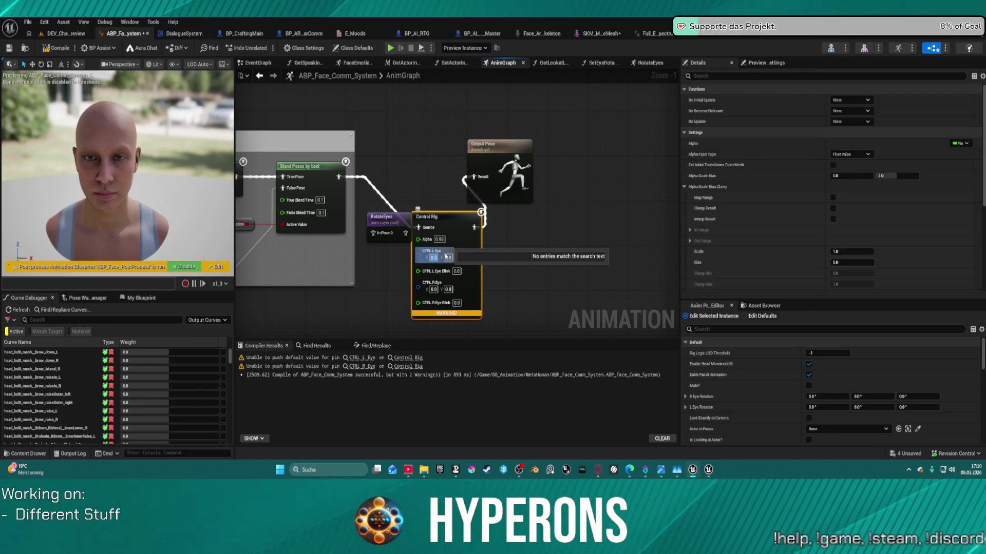
text(1)
key(Tab)
text(1)
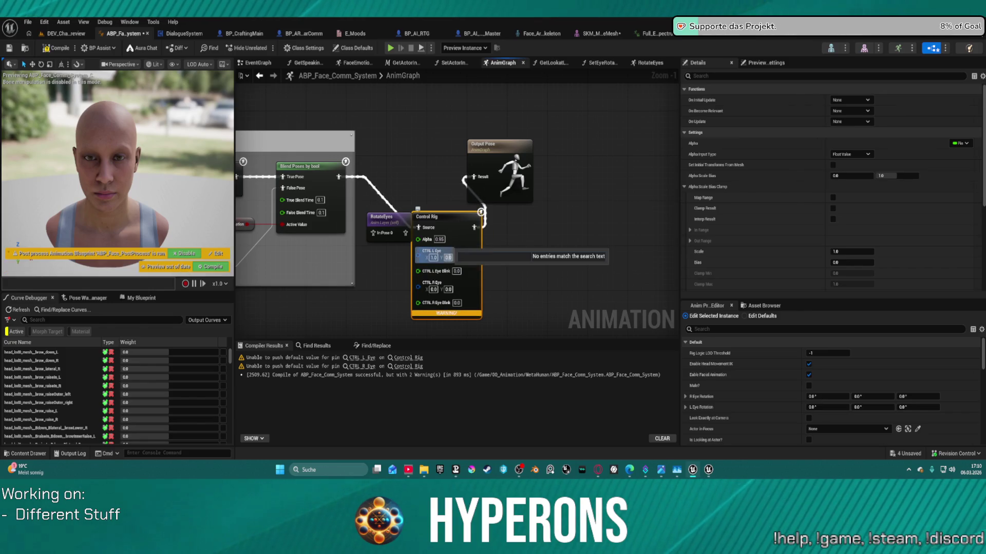
key(Tab)
key(Tab)
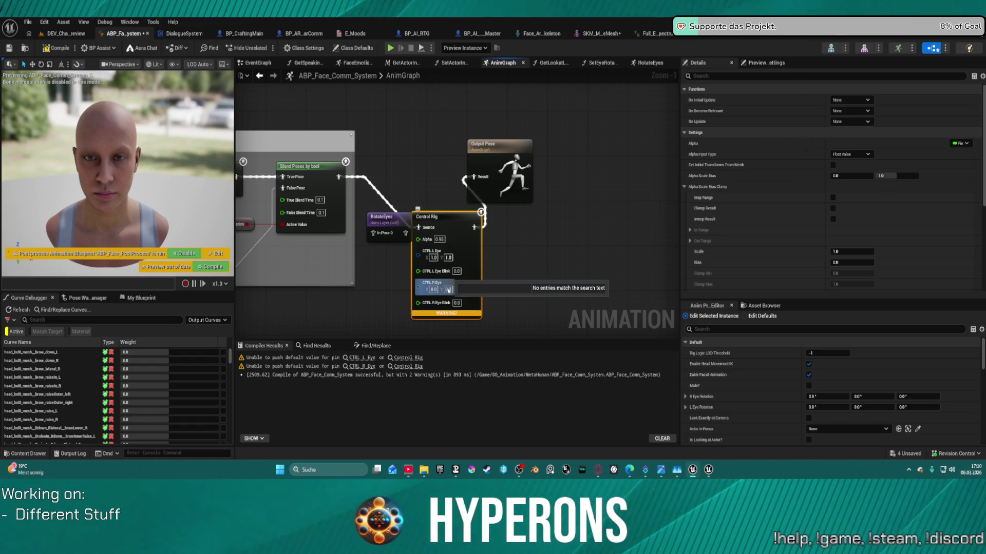
Set CTRL R Eye to 1 on the Control Rig node and recompile
key(Return)
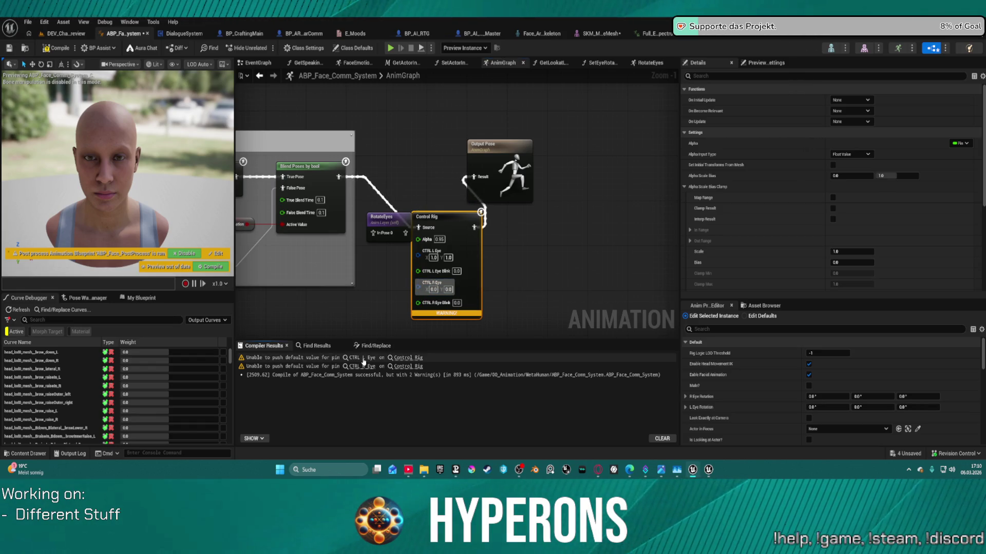
click(362, 359)
click(454, 230)
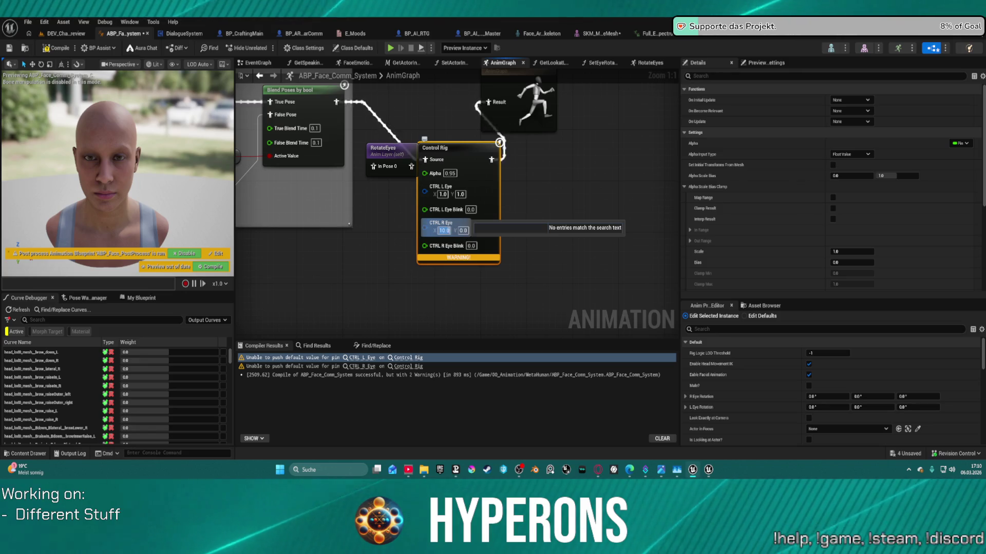
click(440, 231)
text(1)
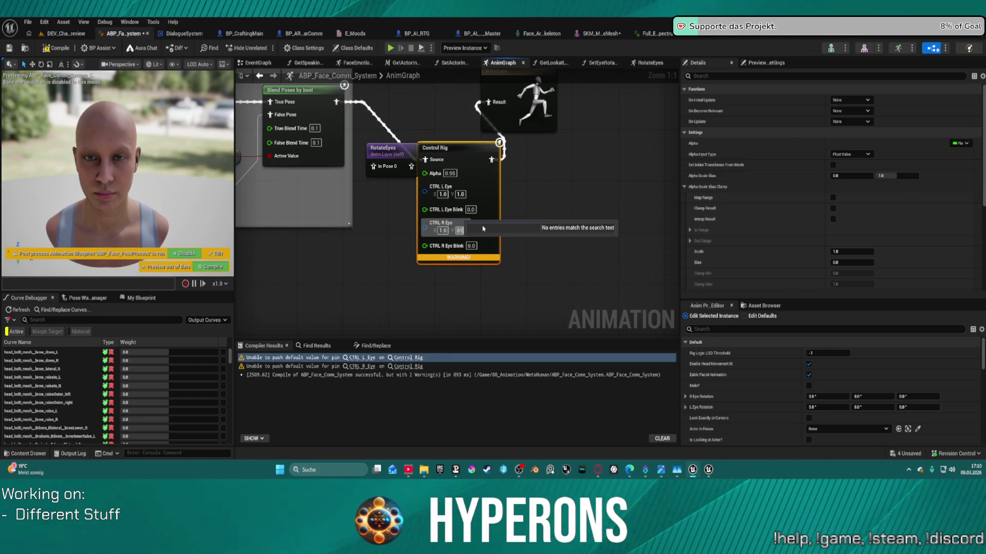
click(57, 49)
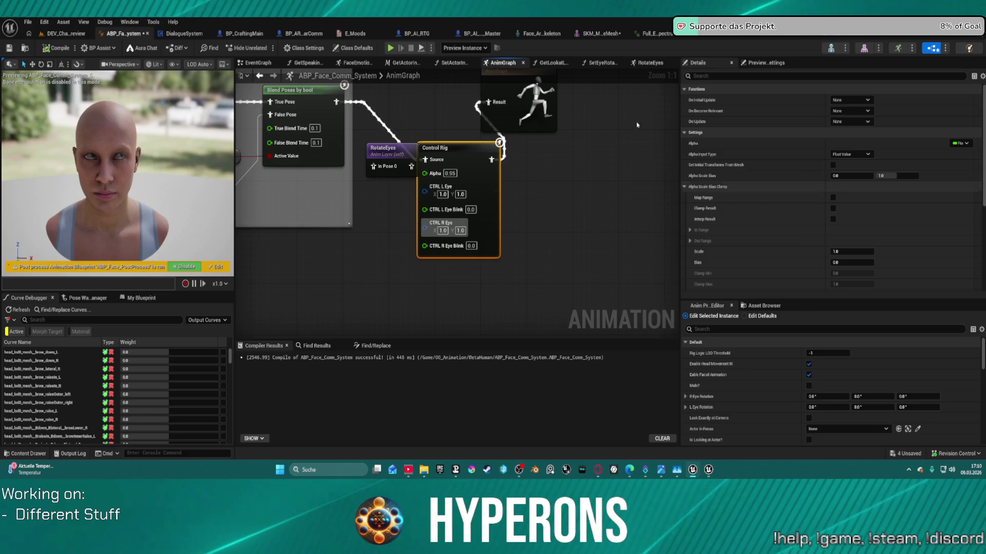
Set CTRL R Eye Y to 0.5 and recompile
click(460, 230)
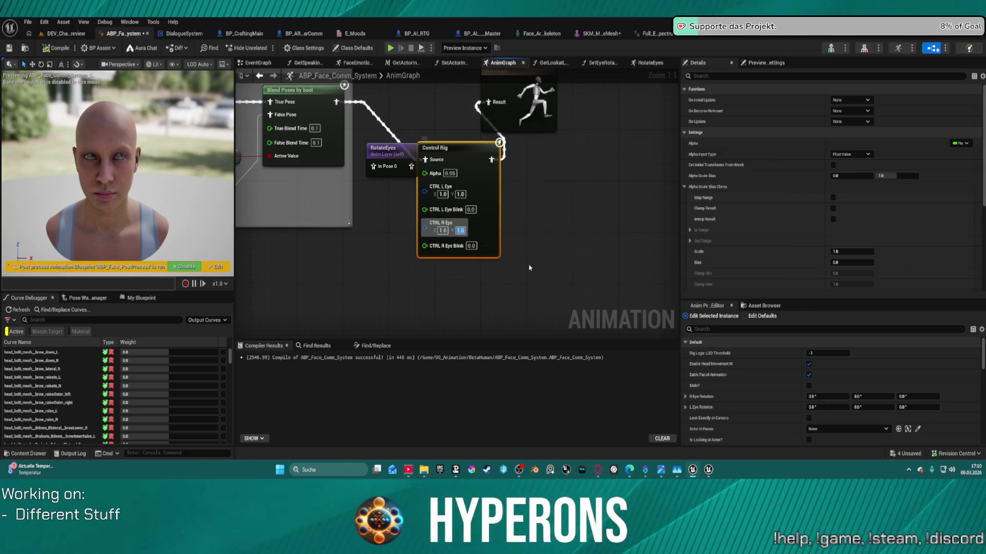
key(BackSpace)
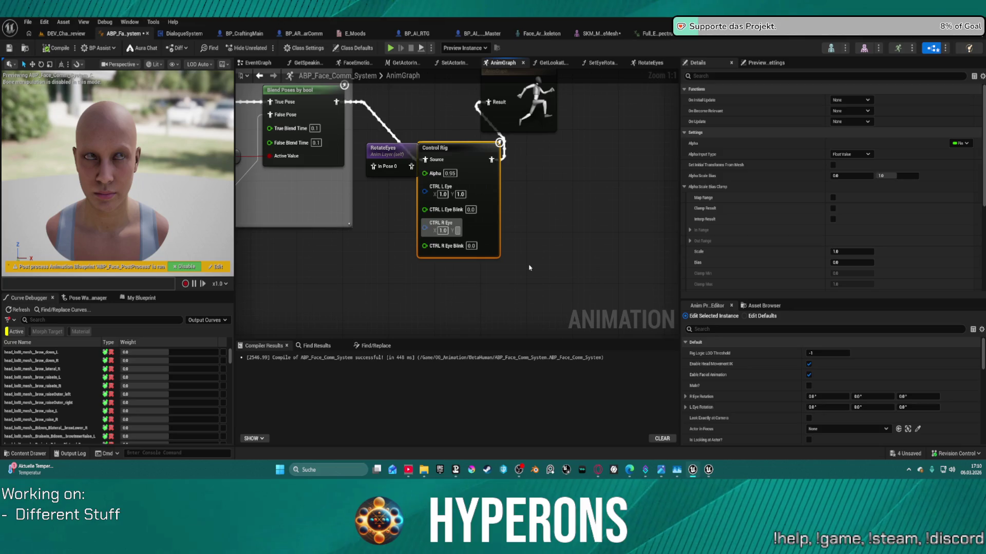
text(.5)
key(Return)
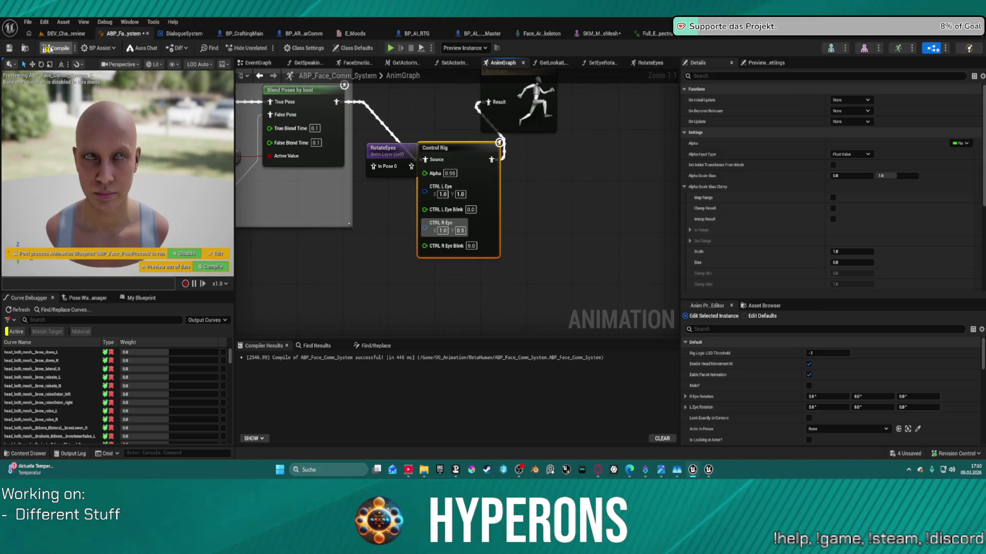
click(48, 49)
Correct CTRL R Eye X to 0.5, recompile, and briefly link Blend Poses by bool to Result
click(443, 231)
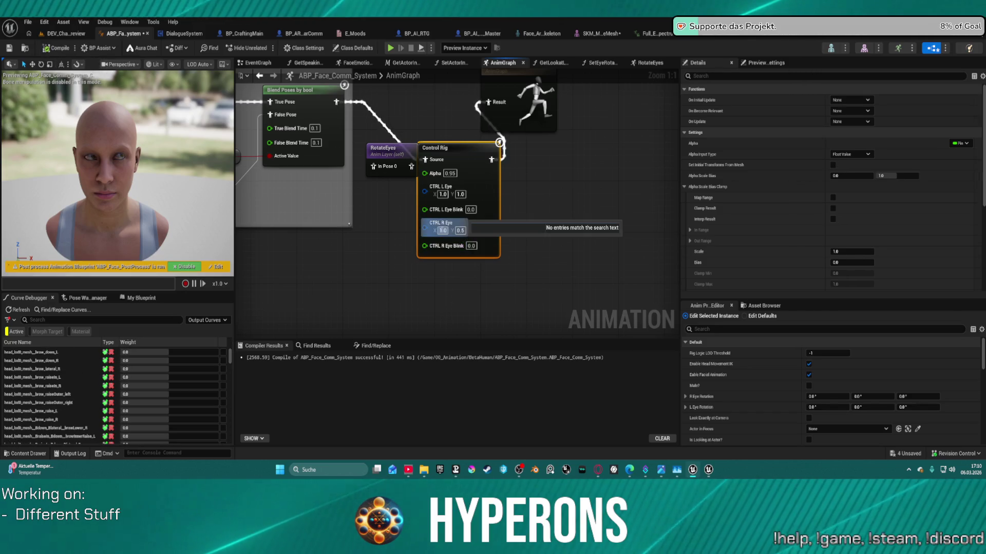
text(0.05)
key(Return)
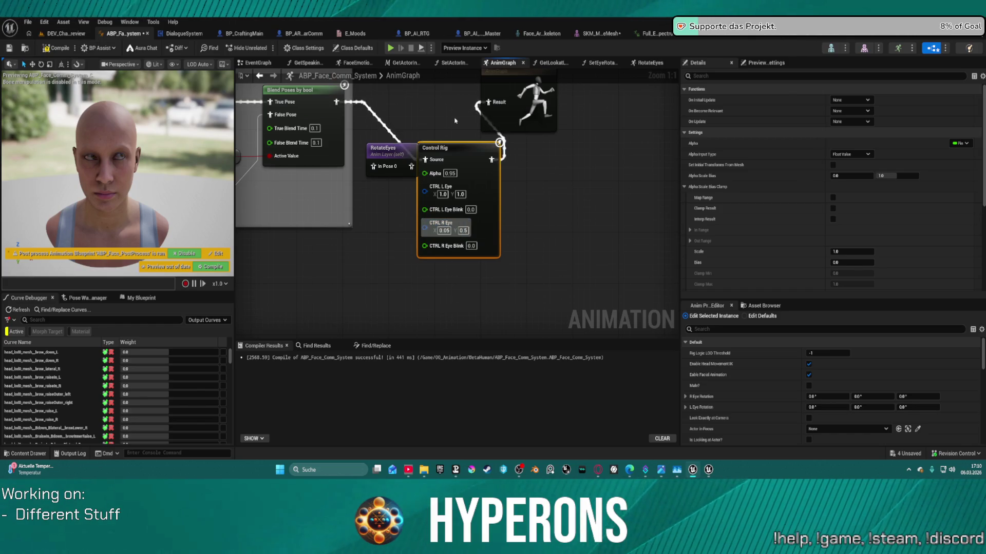
click(444, 231)
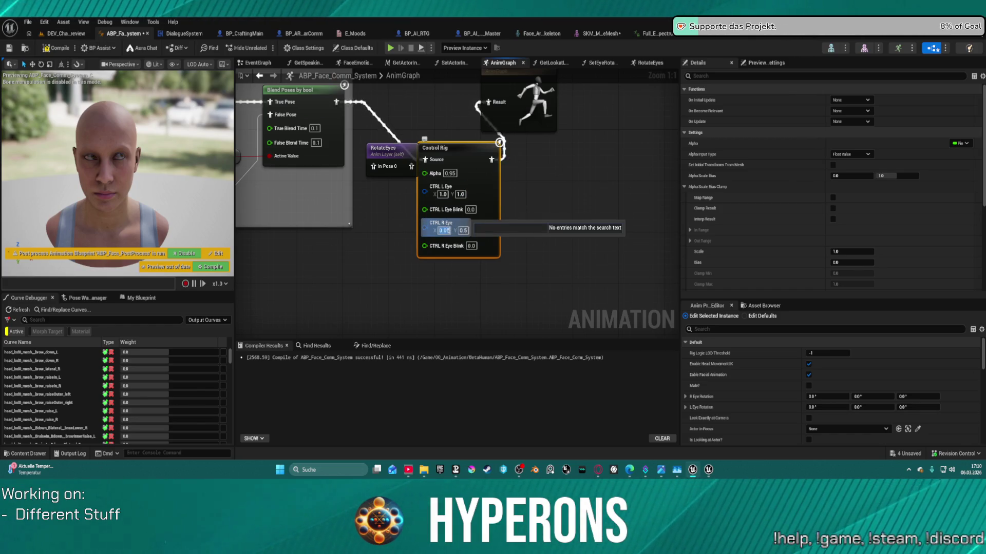
key(BackSpace)
text(5)
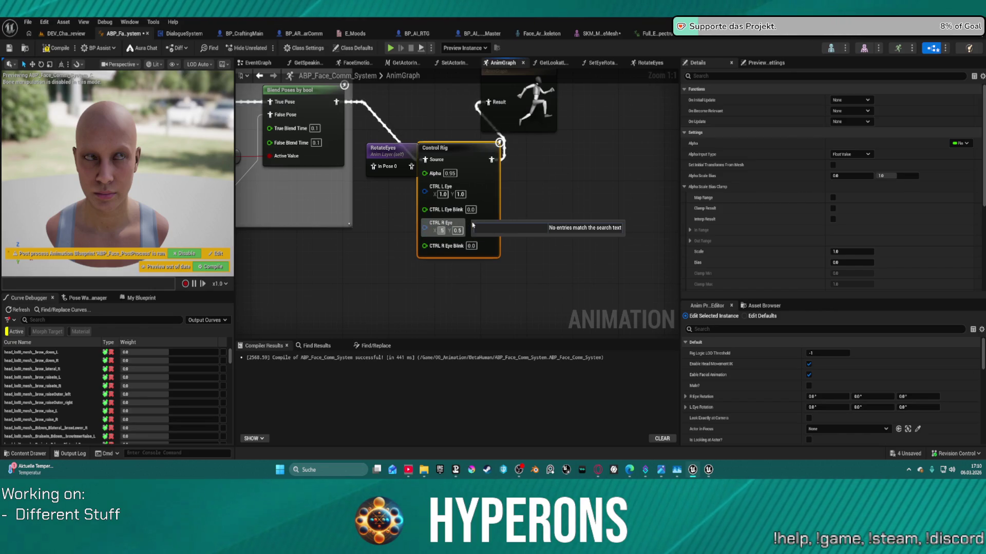
key(Return)
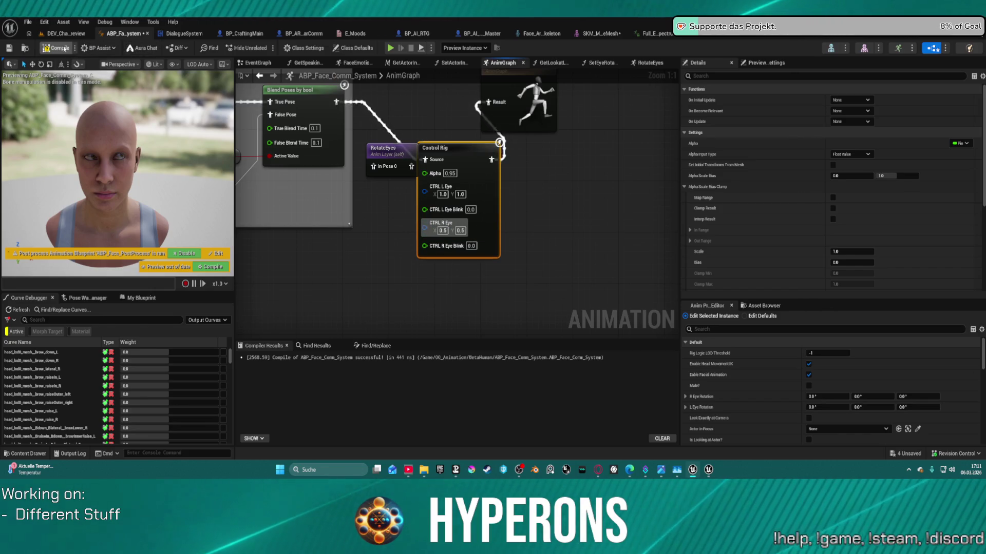
click(62, 48)
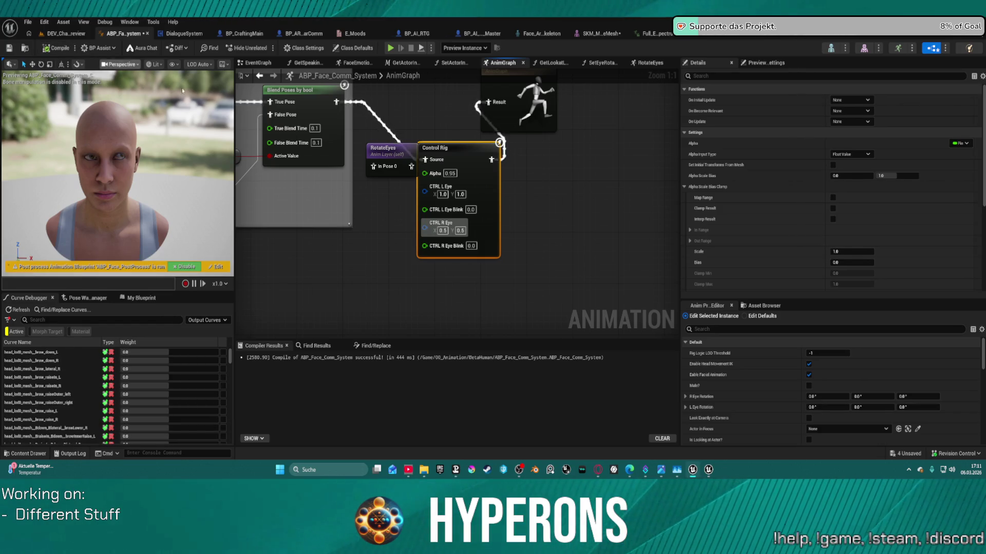
drag(339, 103, 490, 105)
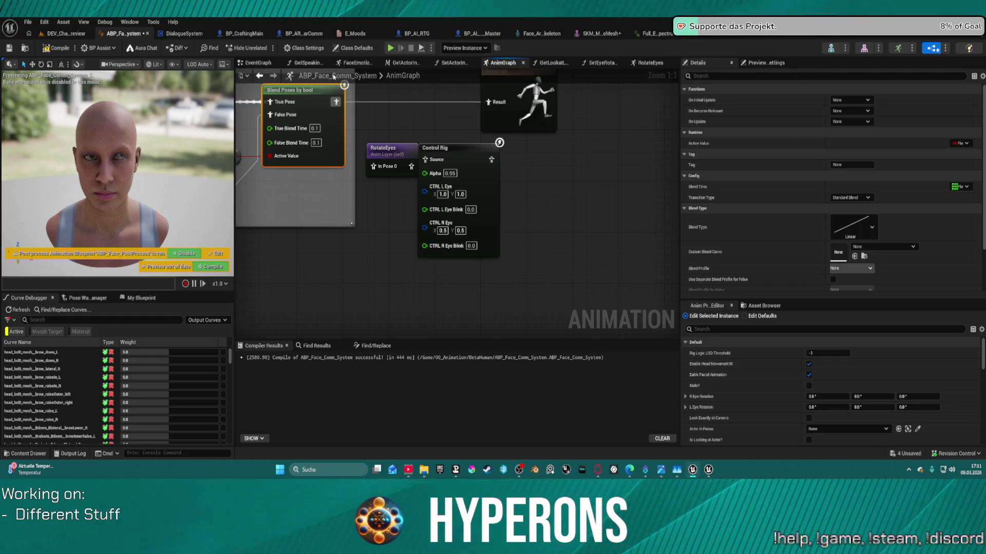
alt+click(336, 101)
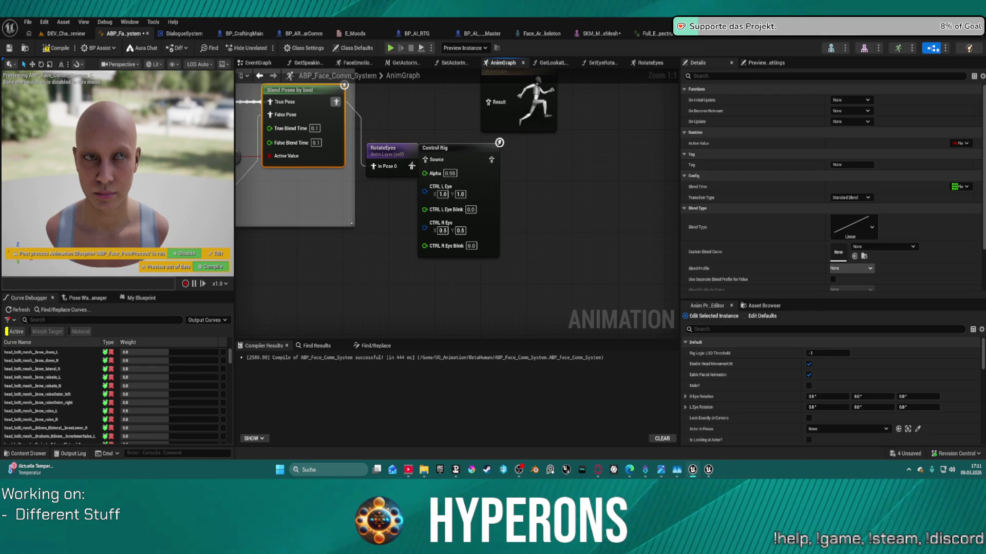
Connect RotateEyes to Result and delete the AnimGraph's Control Rig node
drag(411, 166, 483, 110)
drag(386, 150, 420, 98)
click(438, 149)
key(Delete)
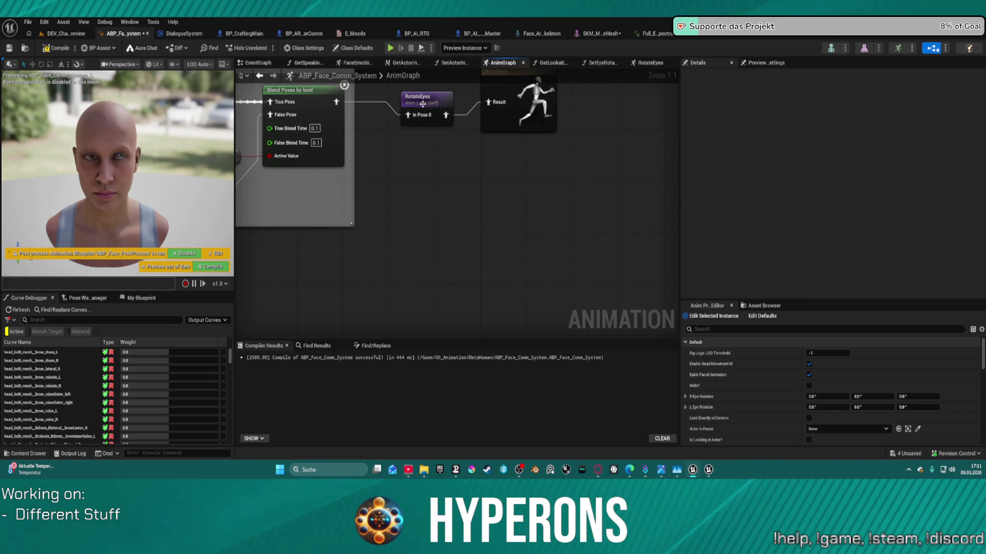
Open the RotateEyes layer graph and paste the Control Rig node beside the cached pose
double_click(420, 101)
drag(605, 152, 484, 185)
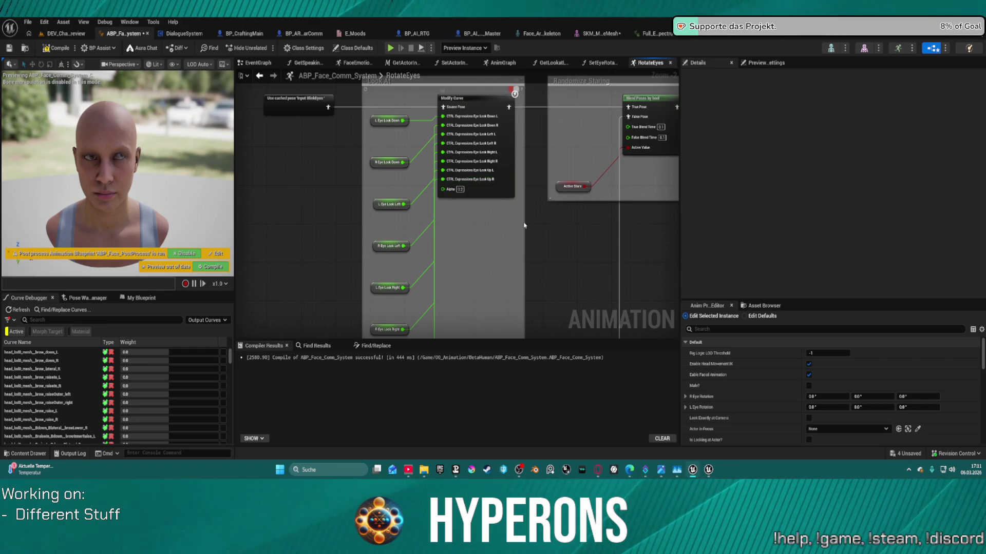
drag(485, 240, 622, 262)
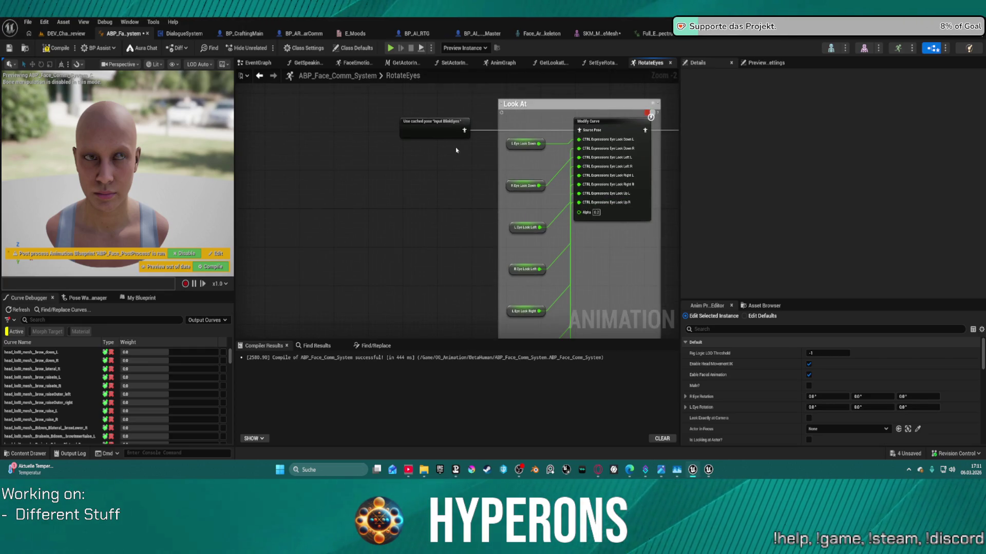
mouse_move(417, 122)
mouse_down()
mouse_move(258, 126)
mouse_move(277, 122)
mouse_up()
click(354, 171)
key(ctrl+v)
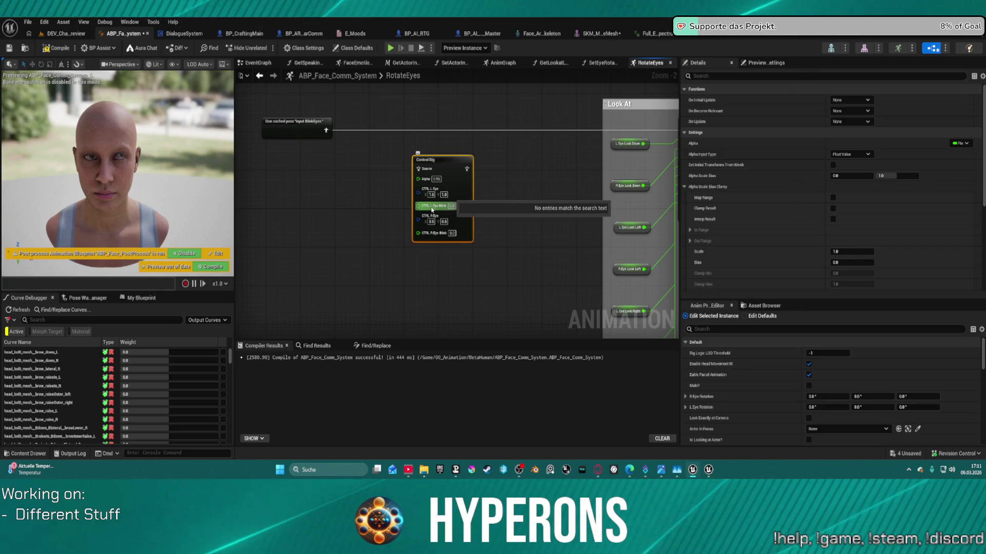
scroll(846, 169, down, 10)
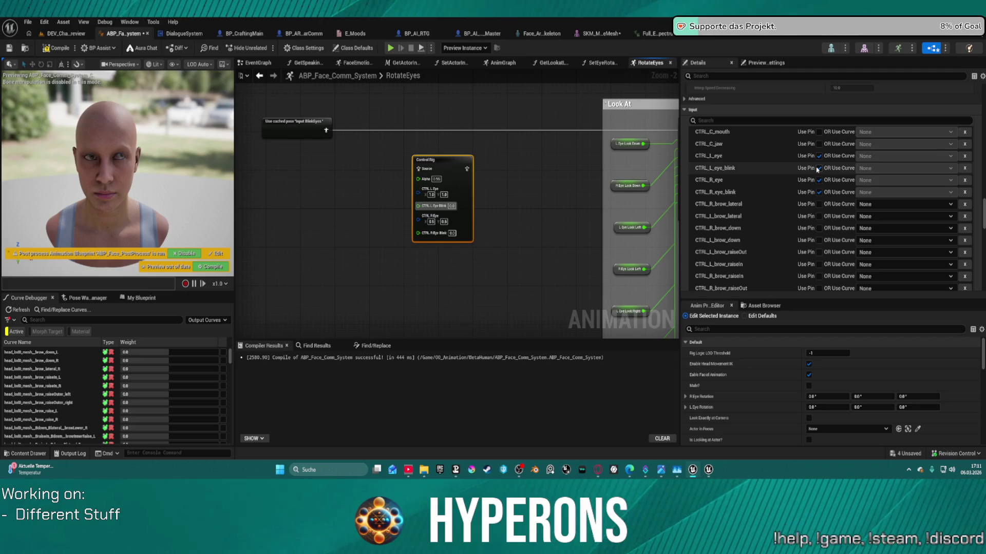
Stop exposing both eye-blink inputs and move Control Rig toward the Look At nodes
click(819, 168)
click(819, 192)
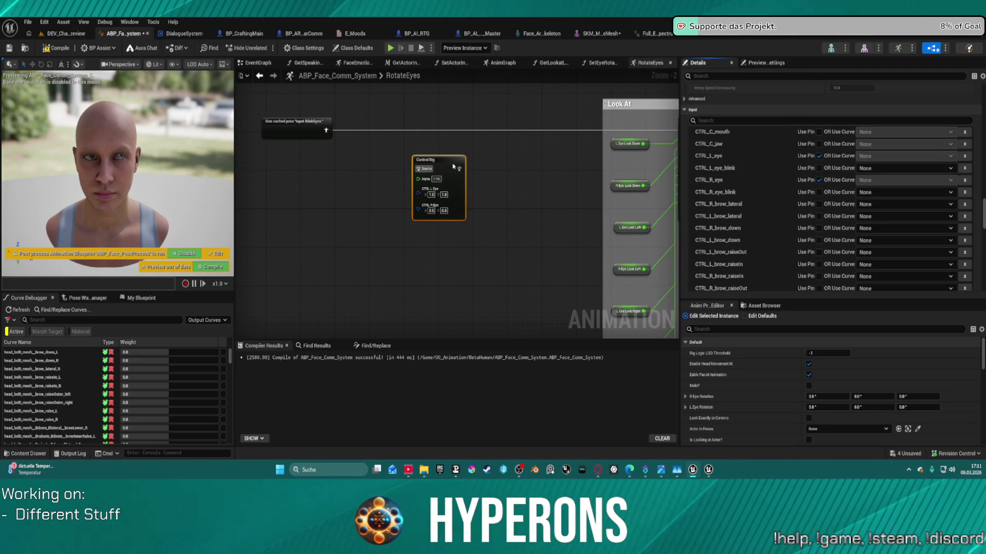
mouse_move(453, 166)
mouse_down()
mouse_move(602, 167)
mouse_move(551, 170)
mouse_move(364, 131)
mouse_up()
scroll(551, 169, up, 2)
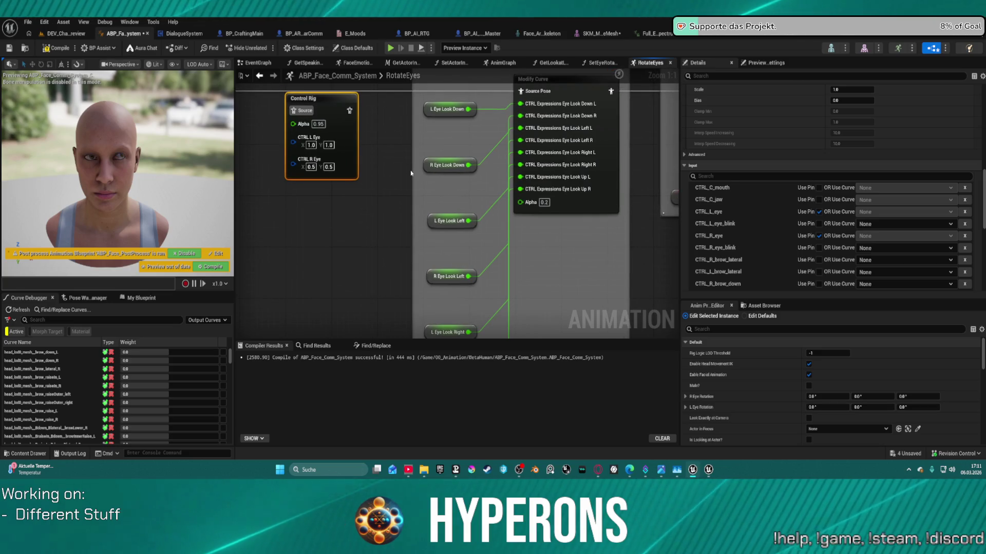
Split CTRL L Eye into X and Y and promote CTRL R Eye to a variable
mouse_move(435, 168)
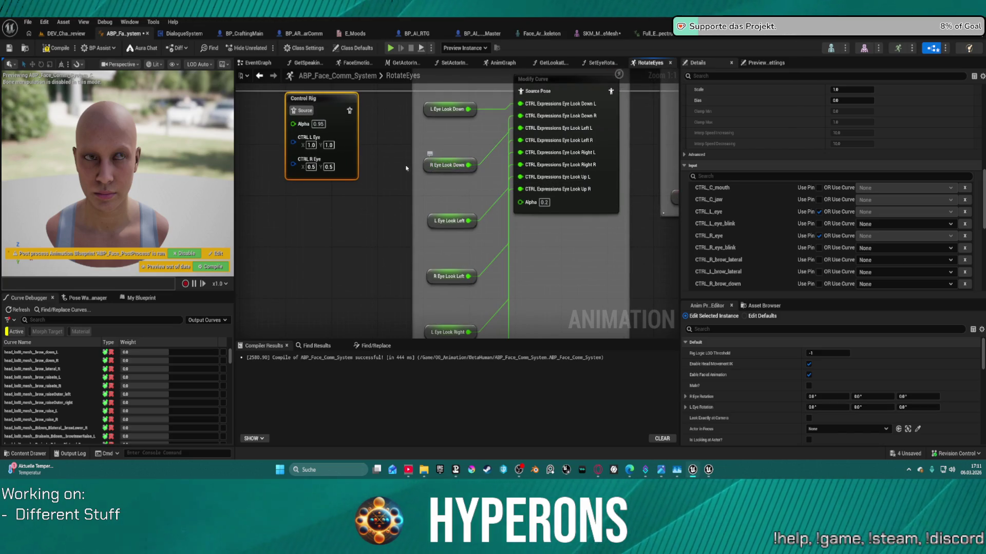
right_click(289, 142)
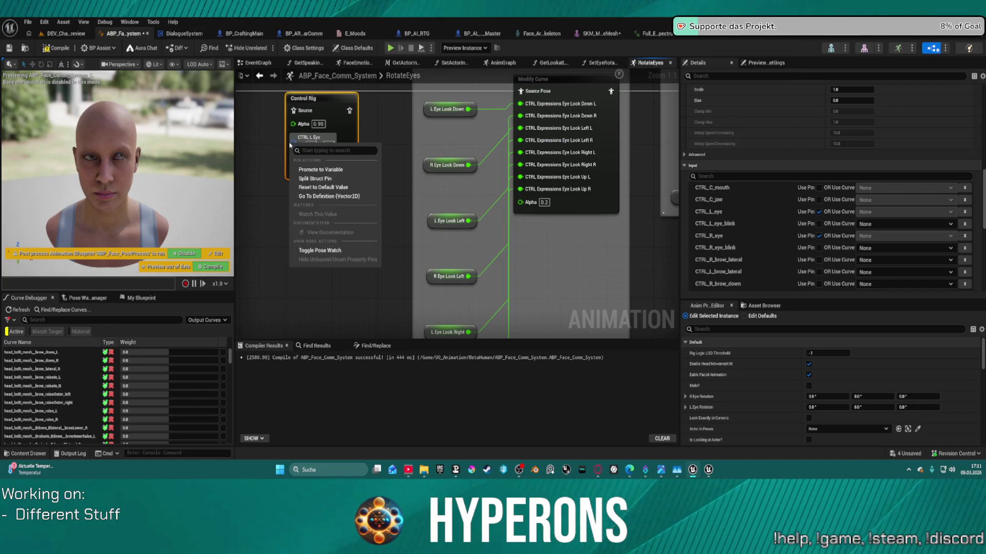
click(297, 170)
right_click(296, 172)
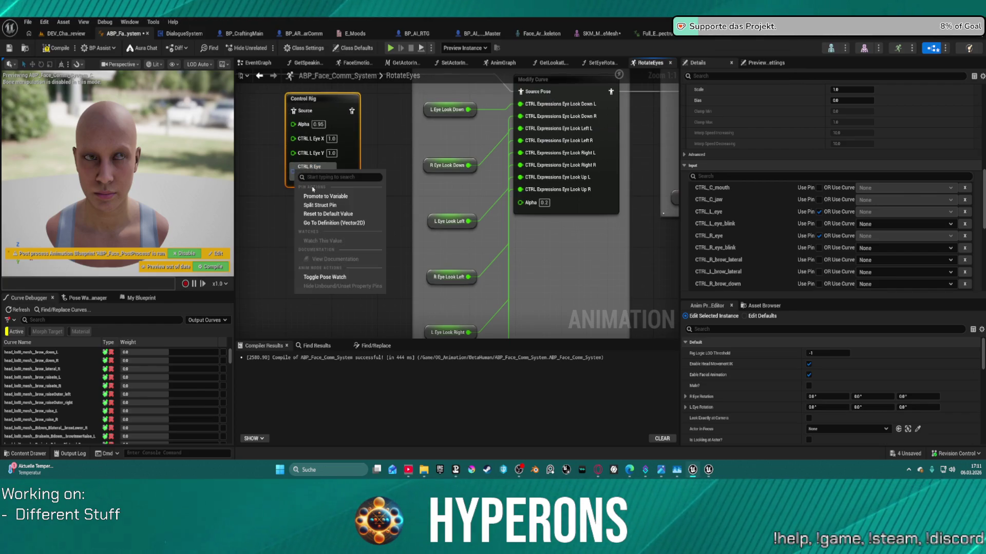
click(314, 196)
key(Return)
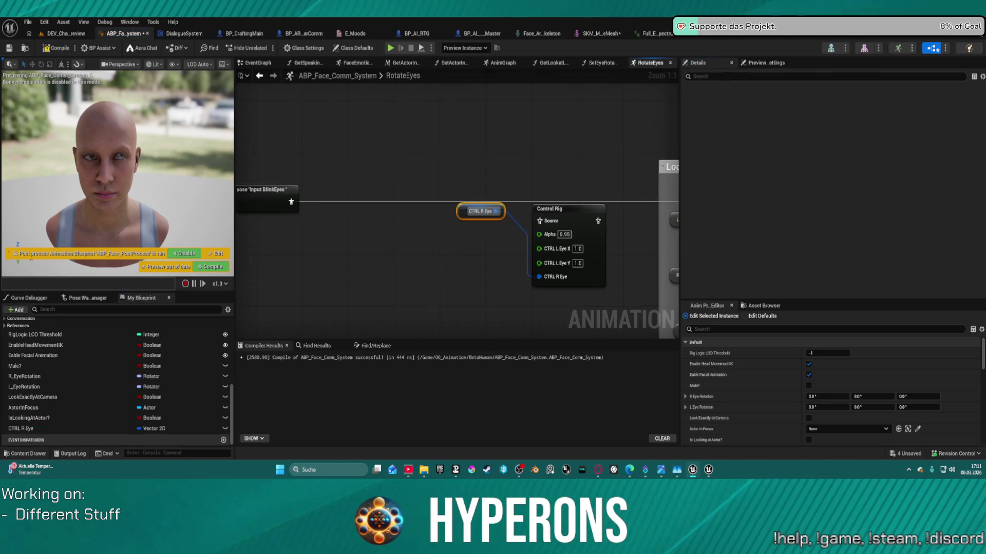
scroll(332, 192, down, 1)
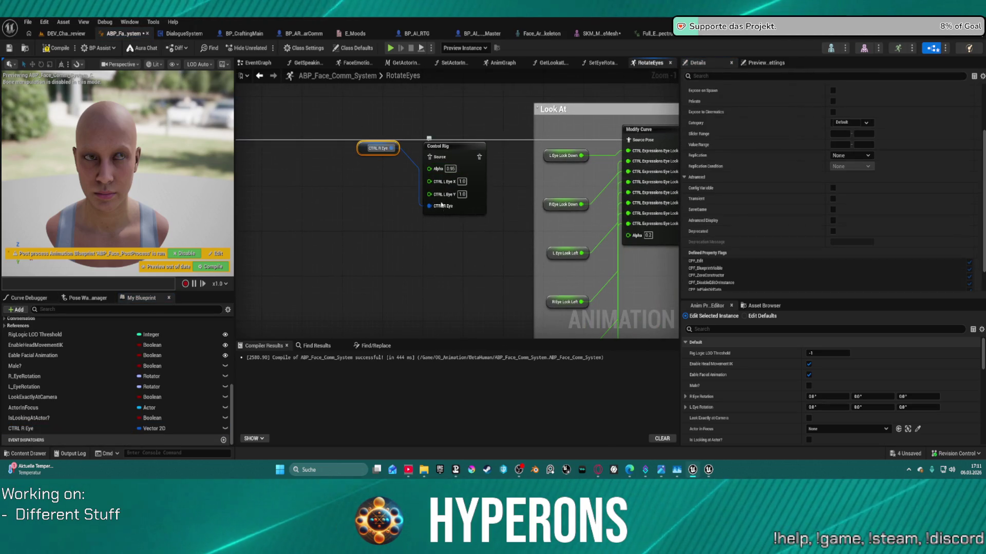
Reset the right eye pin, delete the CTRL R Eye variable, and split the right eye into X and Y
right_click(434, 182)
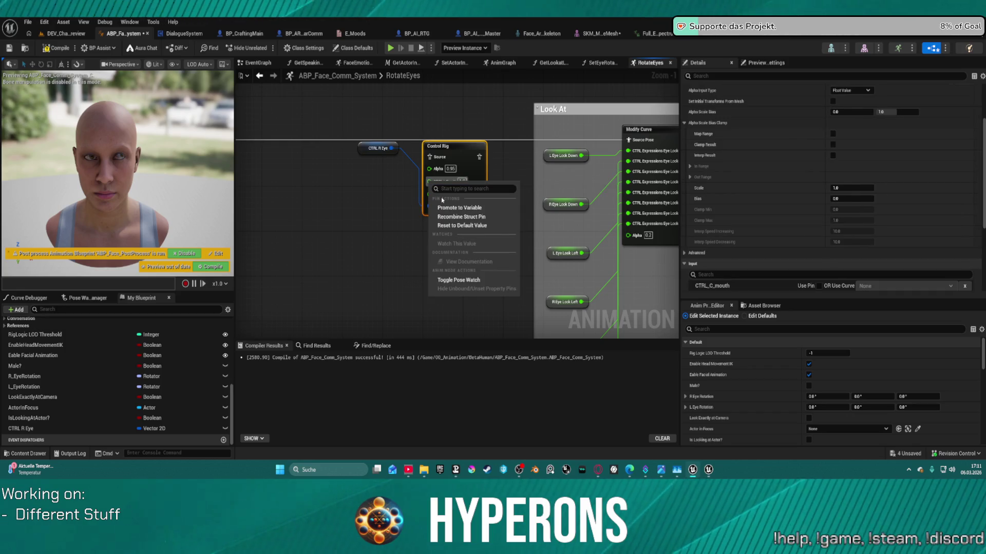
click(461, 217)
scroll(444, 175, down, 10)
scroll(444, 175, up, 12)
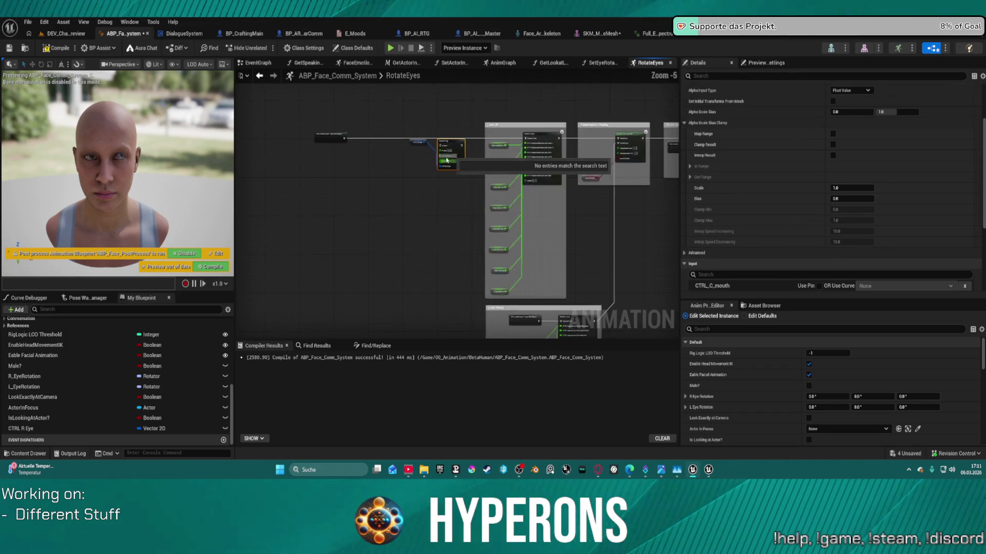
right_click(433, 181)
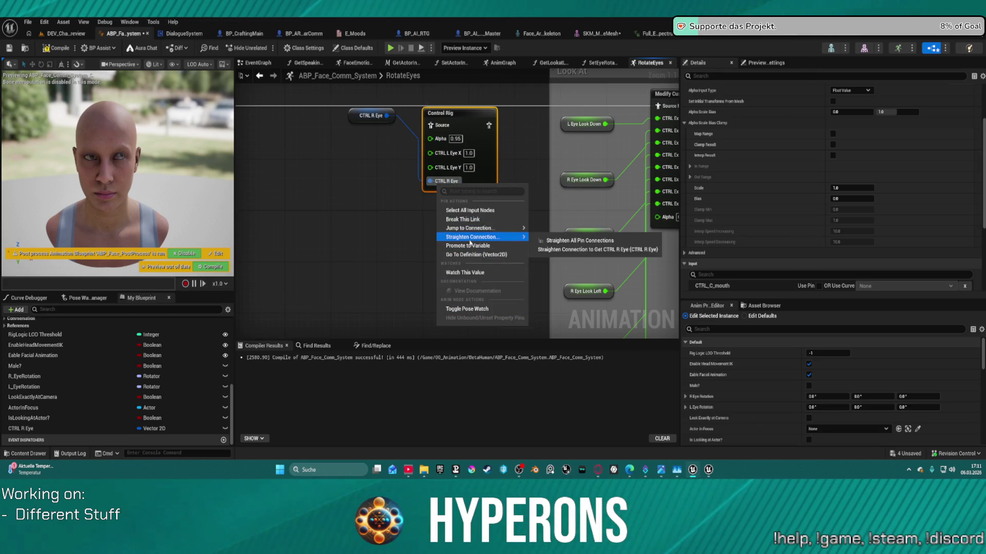
click(398, 196)
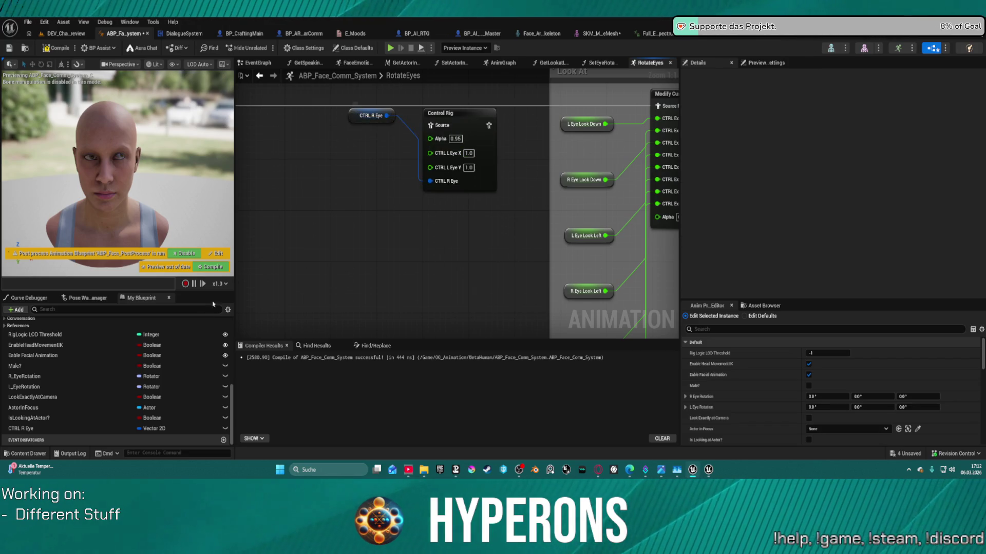
click(31, 428)
key(Delete)
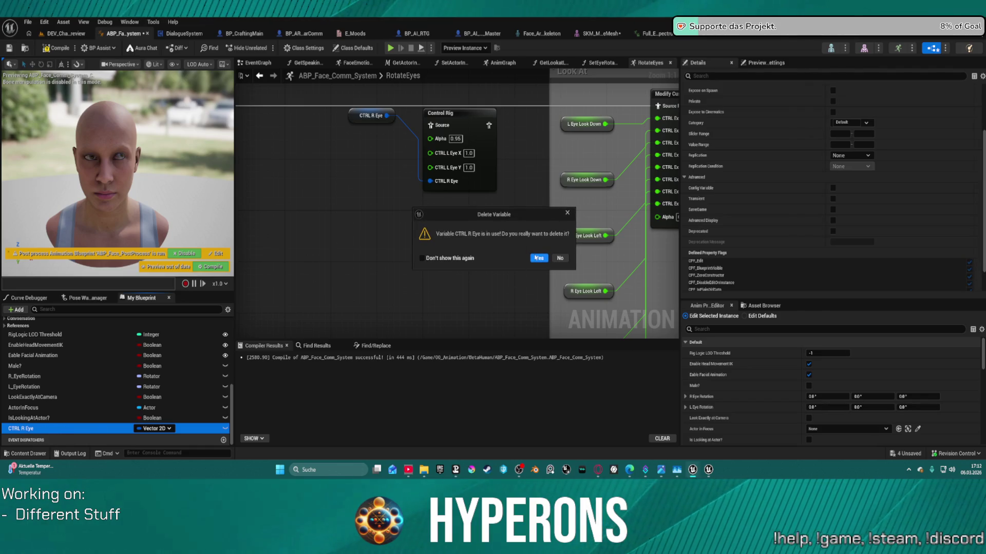
click(538, 258)
right_click(442, 190)
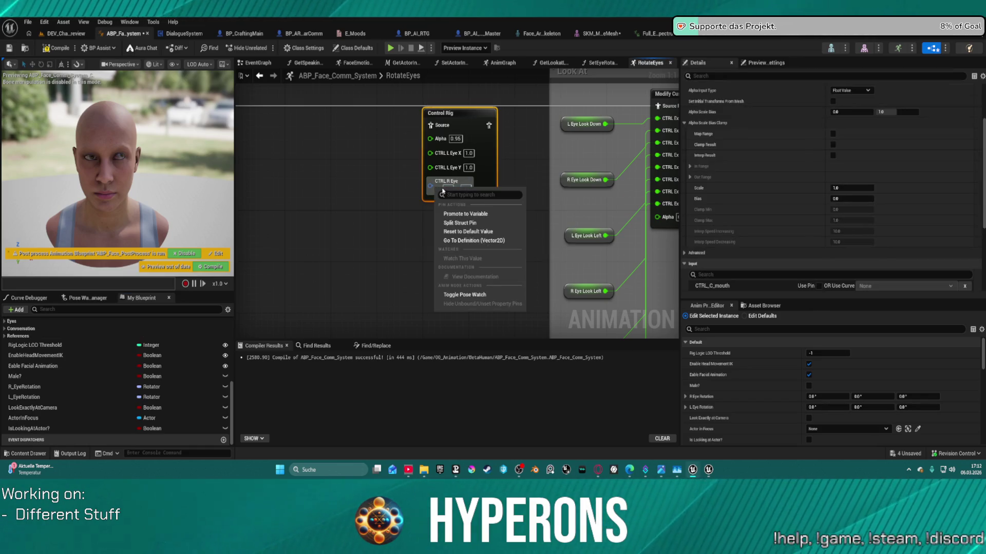
click(465, 223)
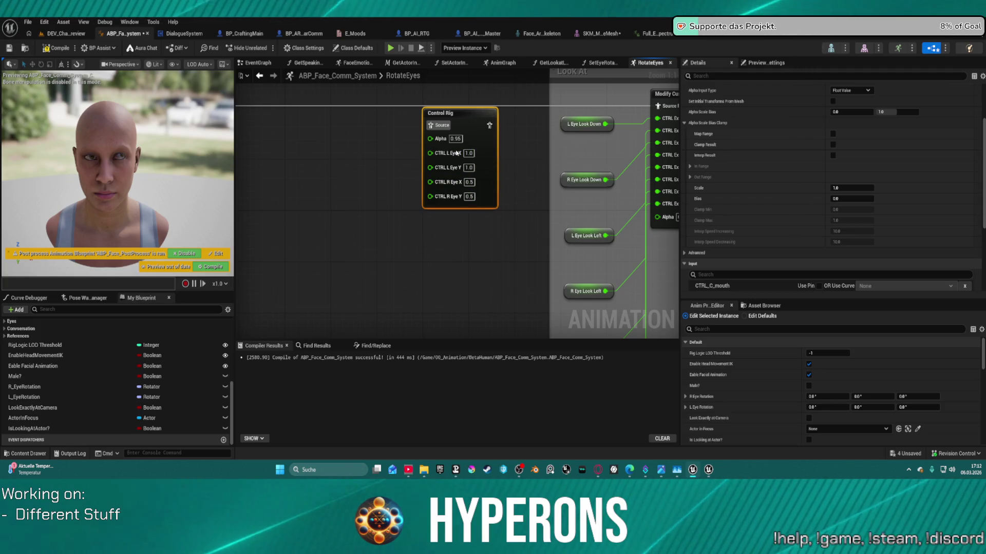
Start reshuffling the L and R Eye Look getters within the Look At comment box
scroll(510, 178, down, 1)
drag(510, 179, 408, 137)
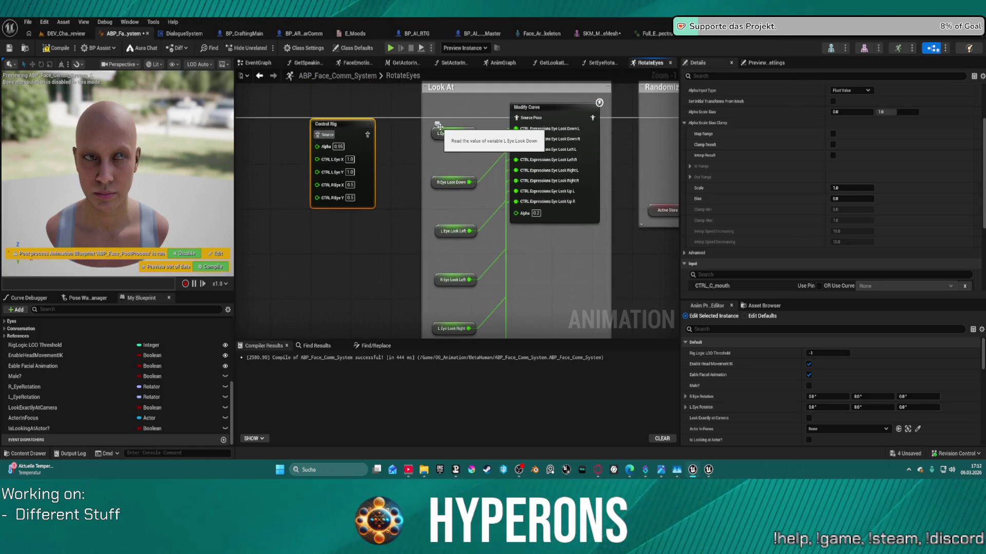
mouse_move(445, 184)
mouse_move(445, 184)
mouse_down()
mouse_move(451, 142)
mouse_move(441, 233)
mouse_move(444, 149)
mouse_up()
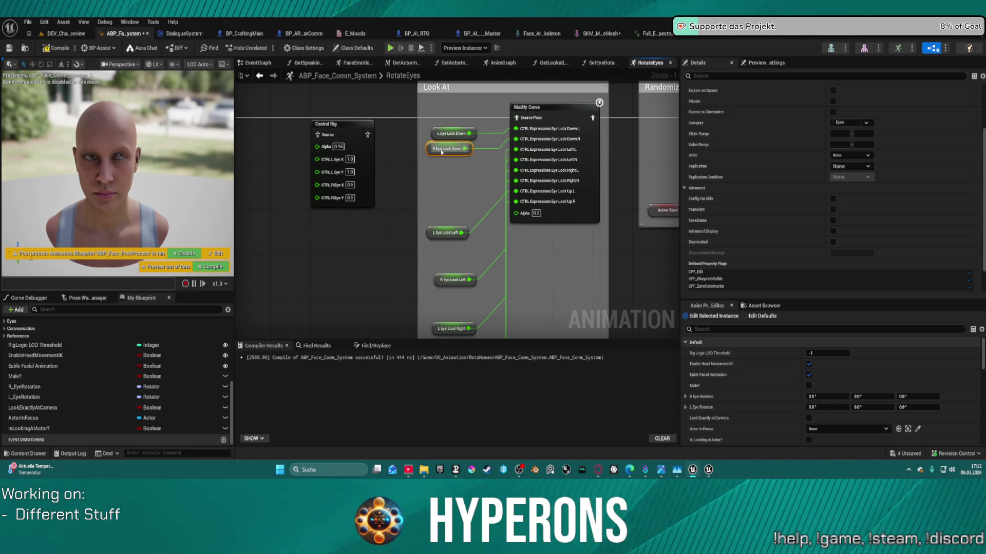
mouse_move(440, 237)
mouse_down()
mouse_move(442, 140)
mouse_move(452, 181)
mouse_up()
drag(452, 280, 448, 187)
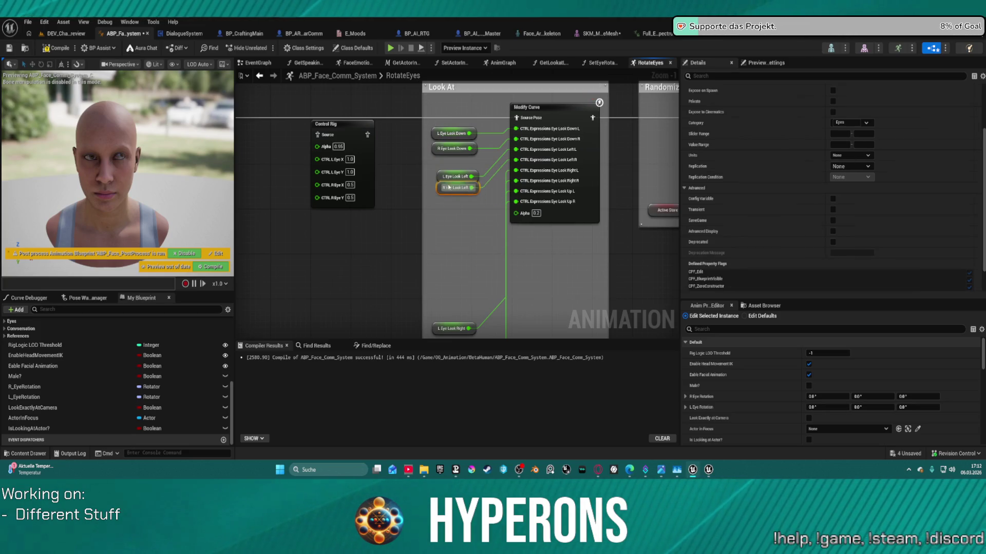
drag(452, 329, 454, 138)
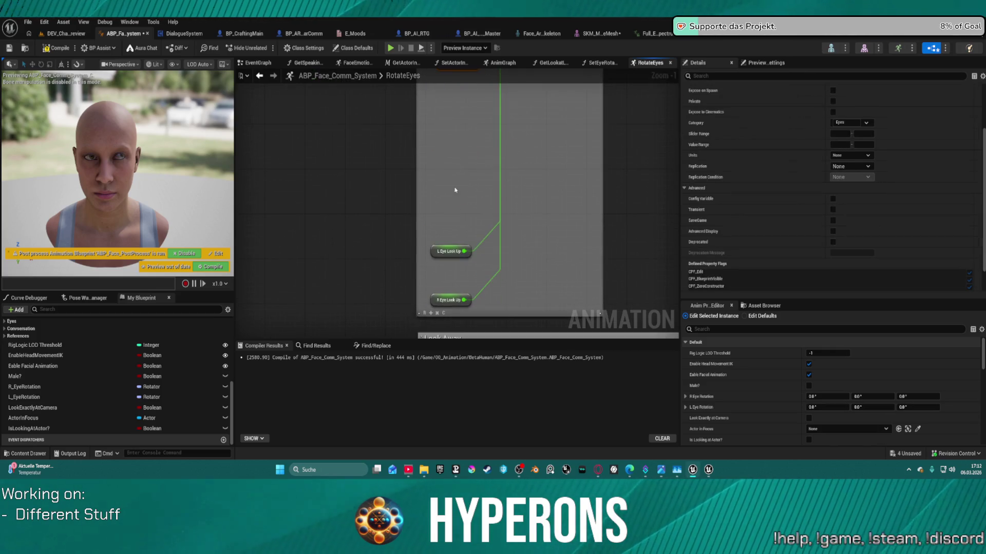
drag(452, 247, 455, 181)
mouse_move(450, 299)
mouse_down()
mouse_move(451, 134)
mouse_move(452, 273)
mouse_up()
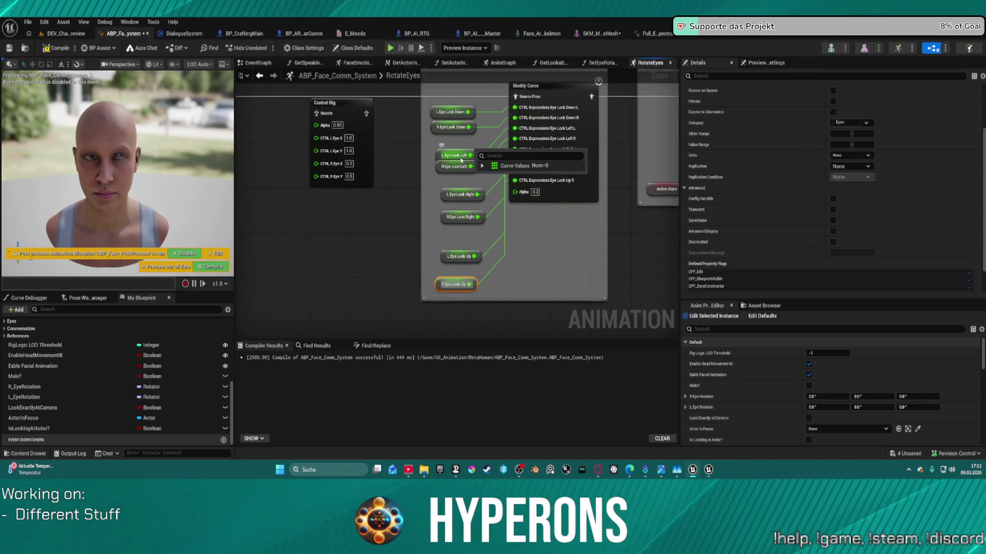
mouse_move(443, 128)
mouse_down()
mouse_move(448, 191)
mouse_move(448, 178)
mouse_up()
Move the R Eye Look Left, Down and Right getters to the bottom and stack the L Eye getters at the top
ctrl+click(439, 165)
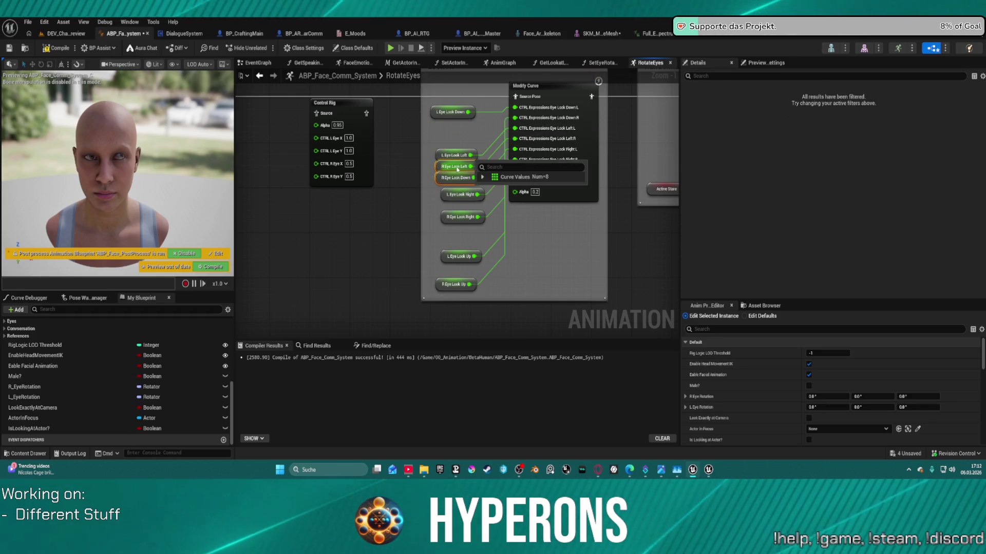
mouse_move(438, 166)
mouse_down()
mouse_move(437, 313)
mouse_move(446, 284)
mouse_move(450, 307)
mouse_move(447, 263)
mouse_up()
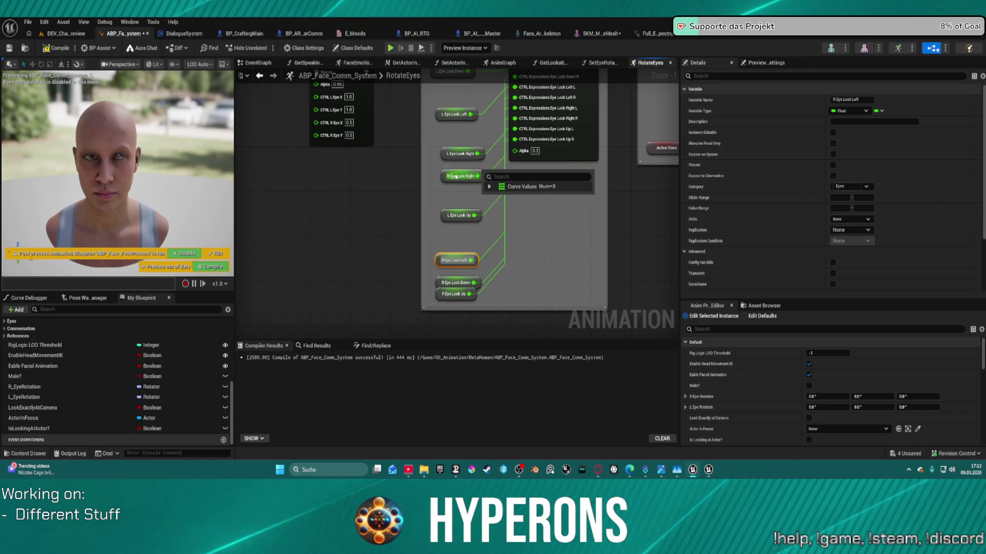
drag(458, 175, 451, 273)
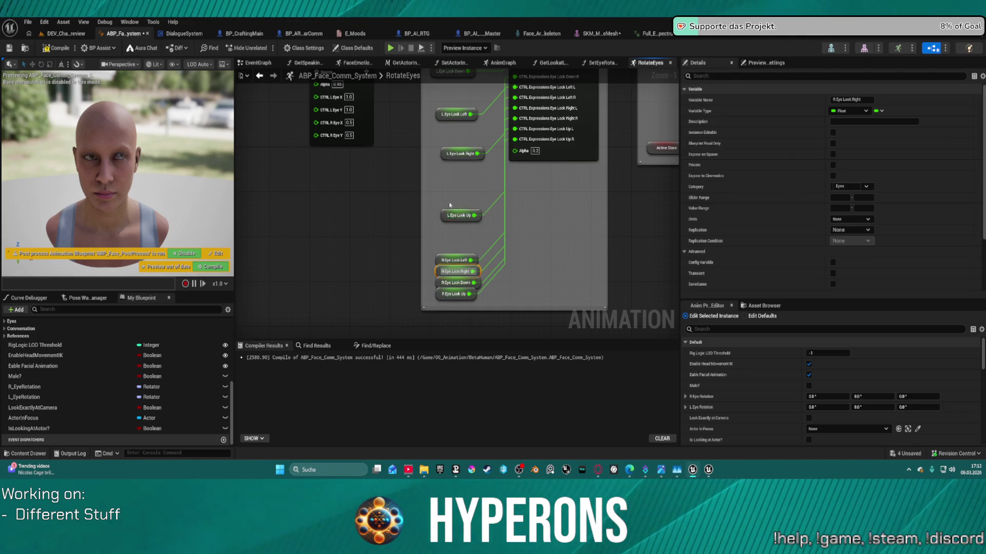
drag(454, 214, 452, 157)
mouse_move(455, 114)
mouse_down()
mouse_move(443, 164)
mouse_move(444, 88)
mouse_up()
drag(456, 138, 446, 97)
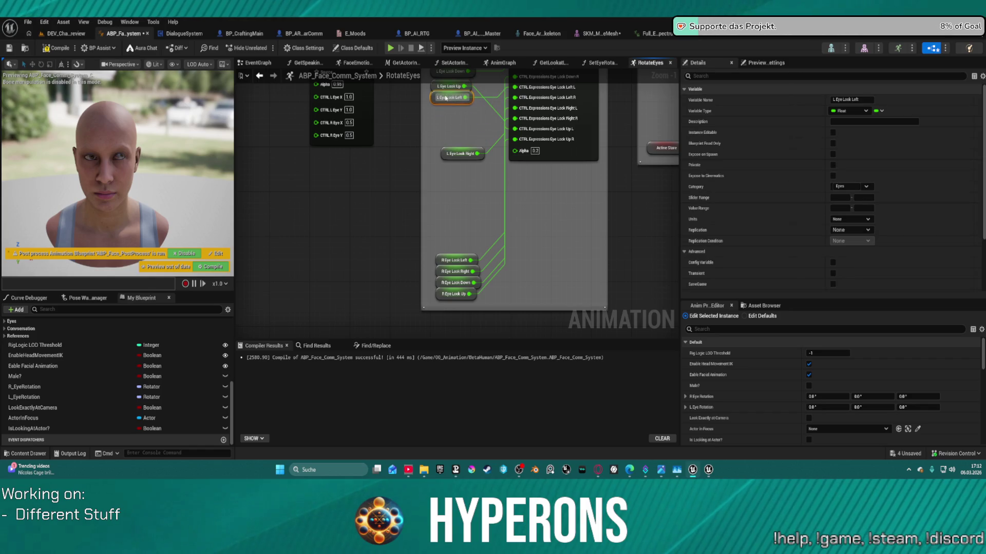
drag(461, 160, 446, 115)
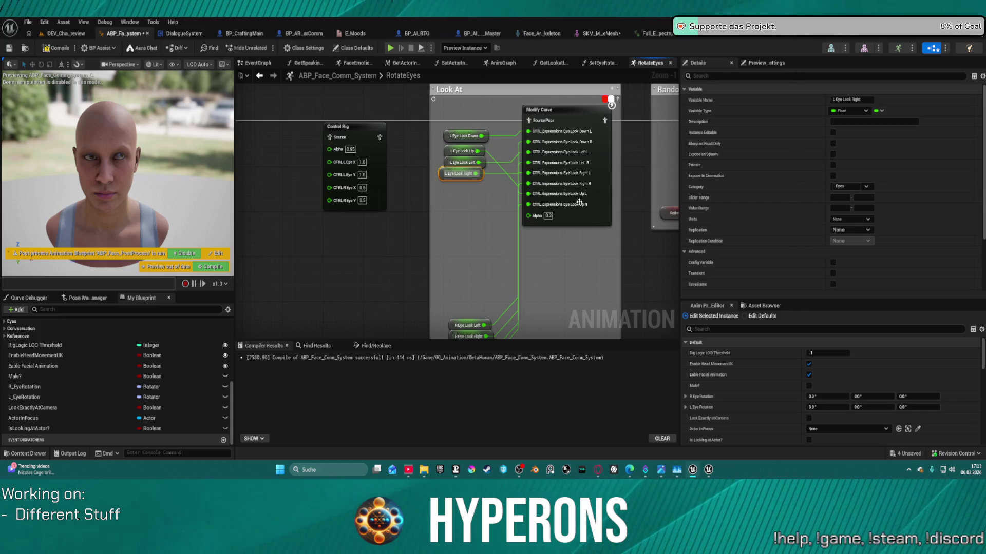
Move the four R Eye getters up directly beneath the left-eye ones
click(594, 152)
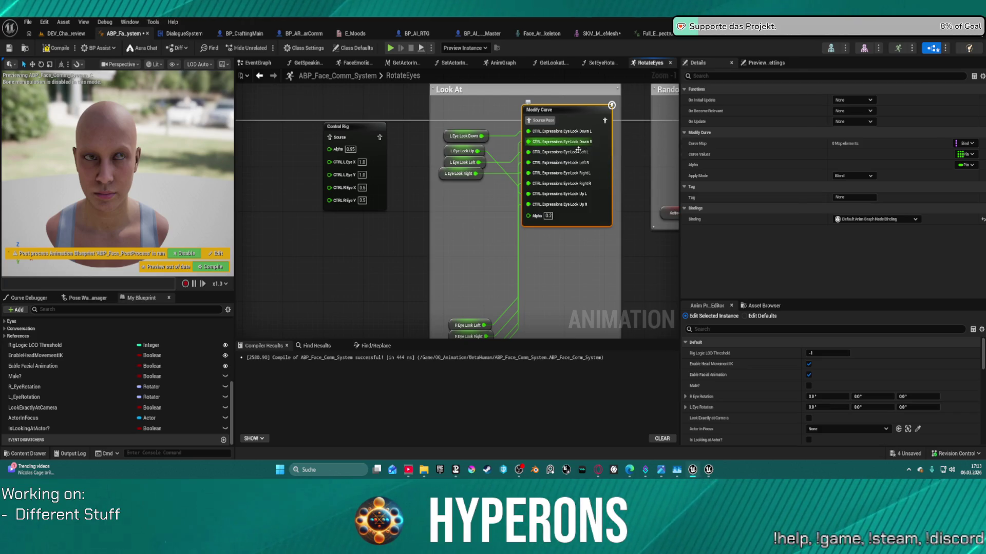
mouse_move(482, 243)
mouse_down()
mouse_move(484, 159)
mouse_move(452, 280)
mouse_move(500, 164)
mouse_up()
drag(452, 267, 441, 149)
drag(501, 164, 490, 260)
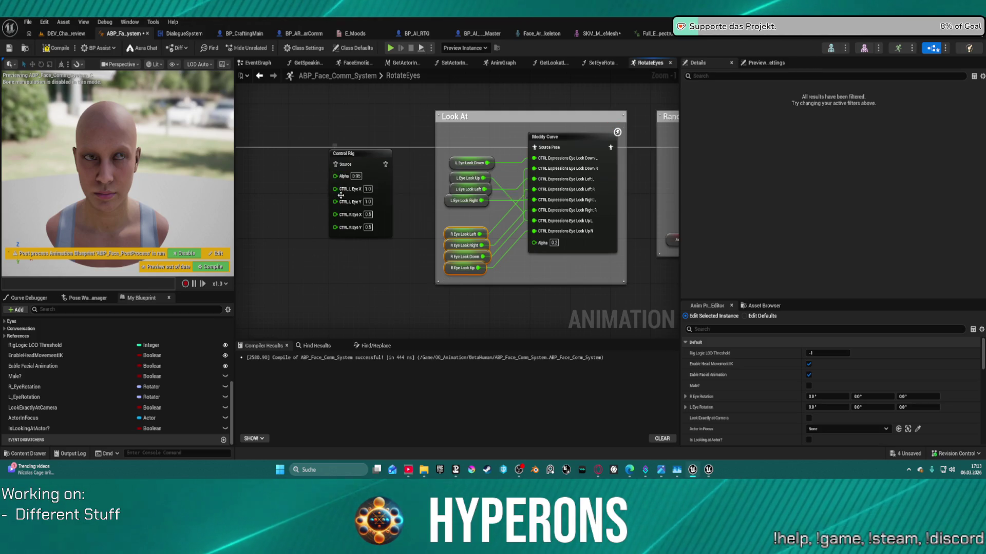
click(369, 203)
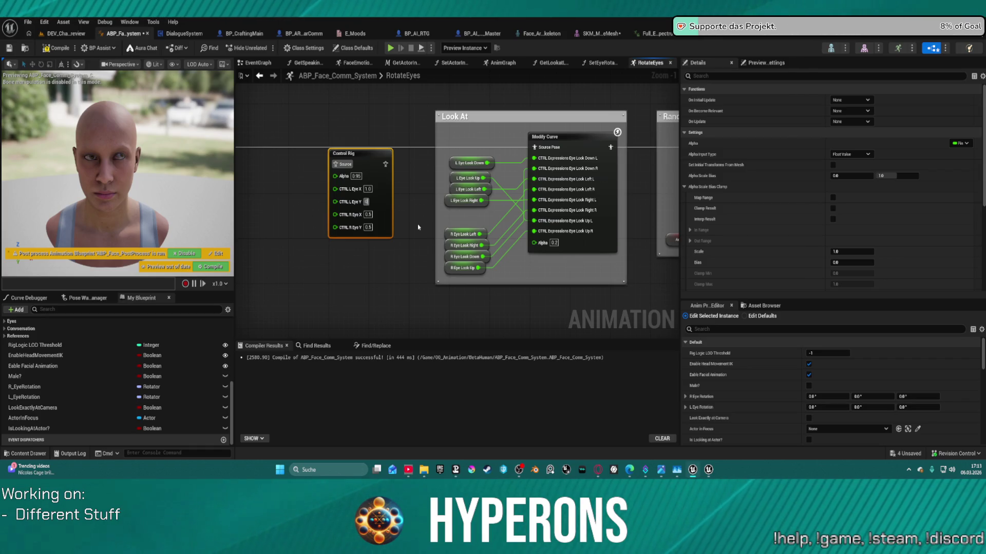
text(0)
Zero the Control Rig's CTRL R Eye Y value and recompile the blueprint
click(369, 227)
text(0)
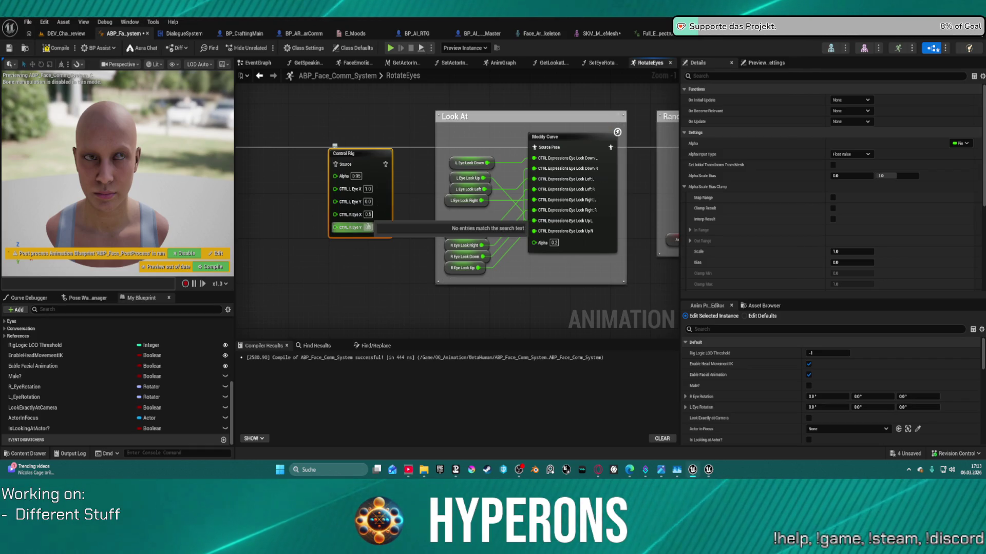
key(Return)
click(316, 102)
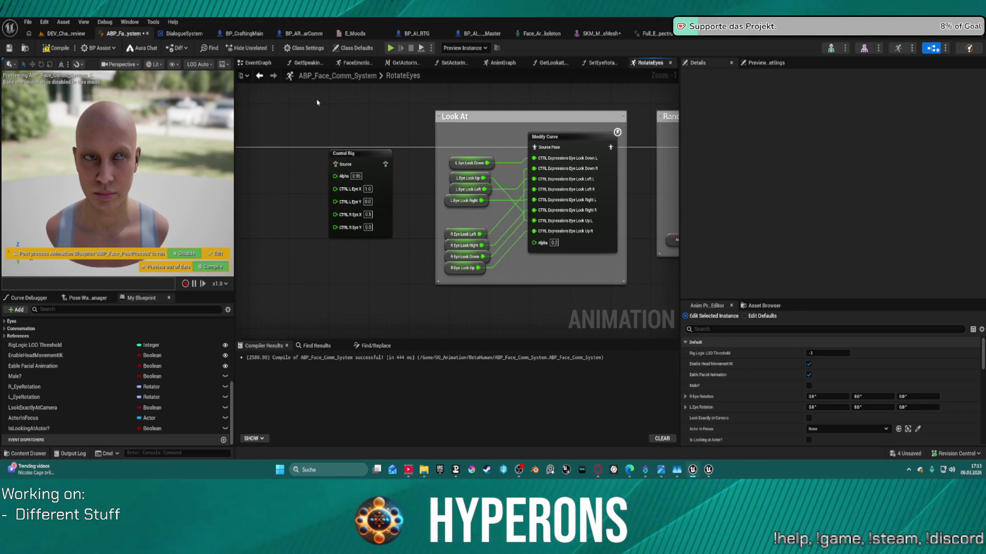
click(46, 49)
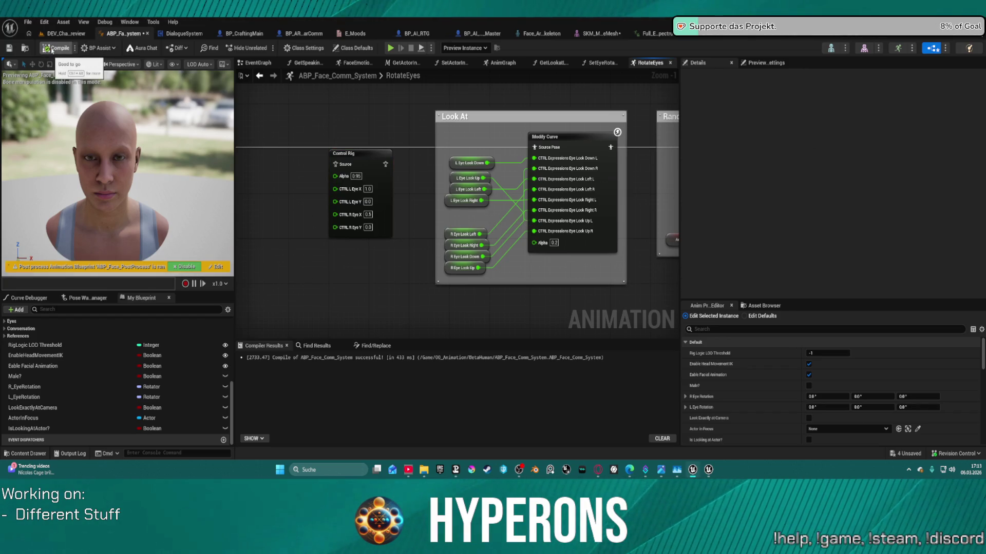
Set CTRL L Eye Y and CTRL R Eye Y to 0.5 and recompile
click(367, 202)
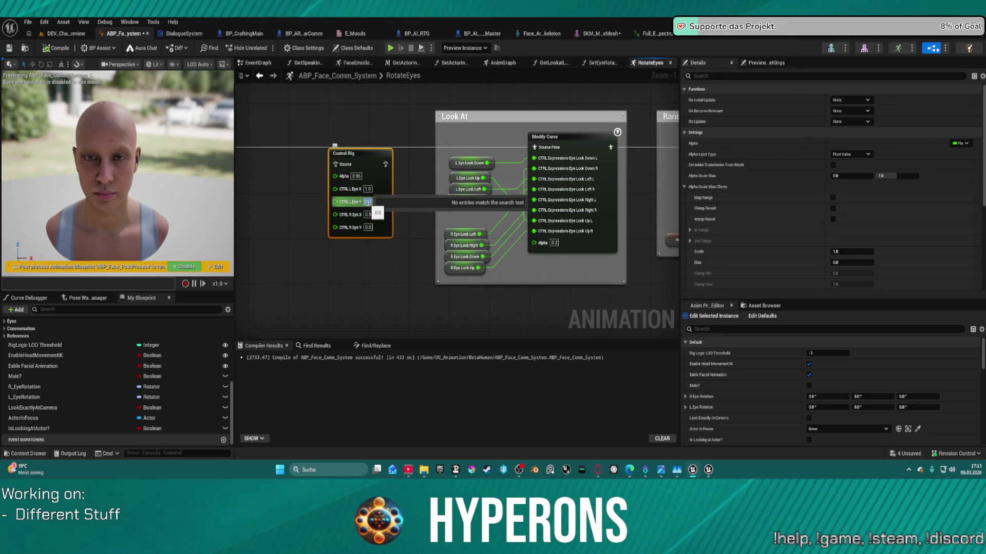
text(0.5)
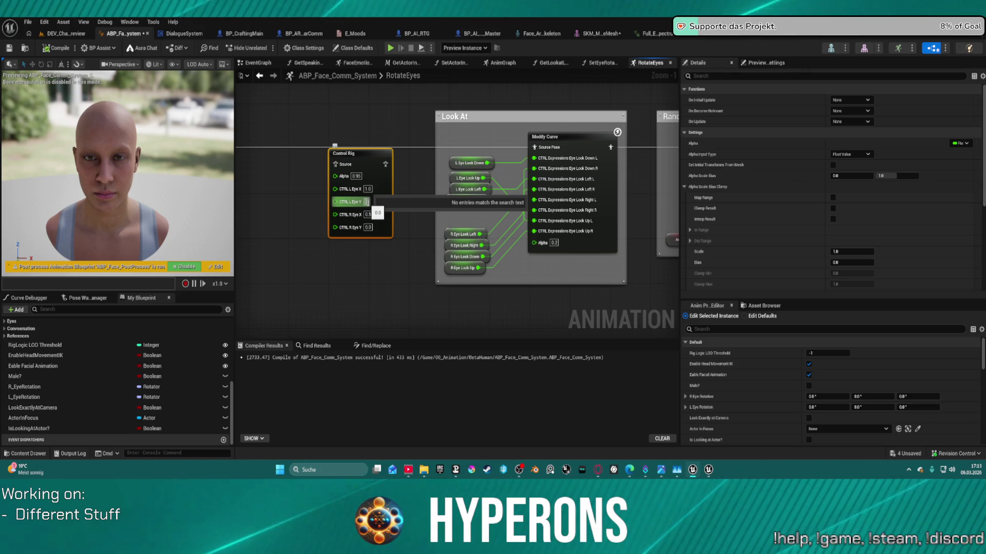
key(Tab)
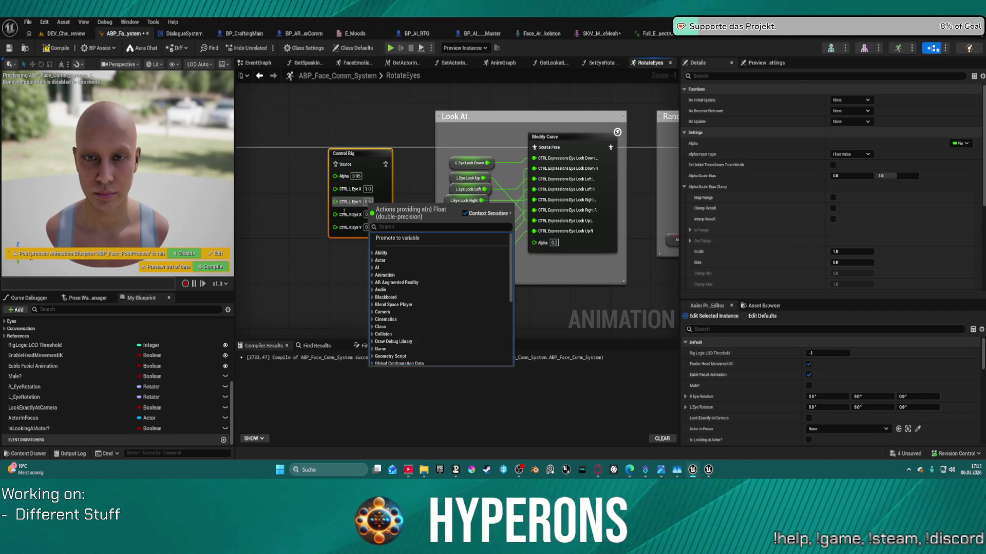
click(366, 227)
click(367, 227)
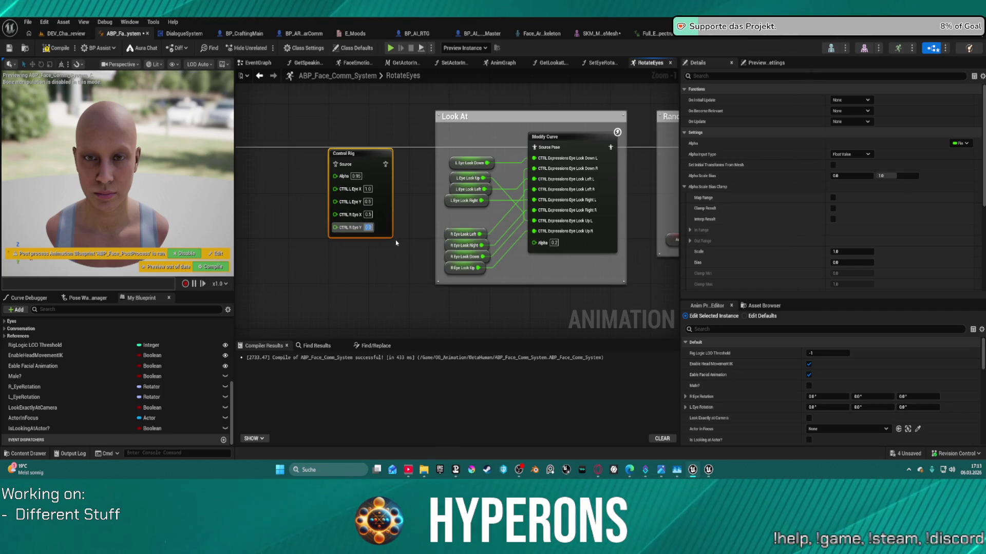
text(0.5)
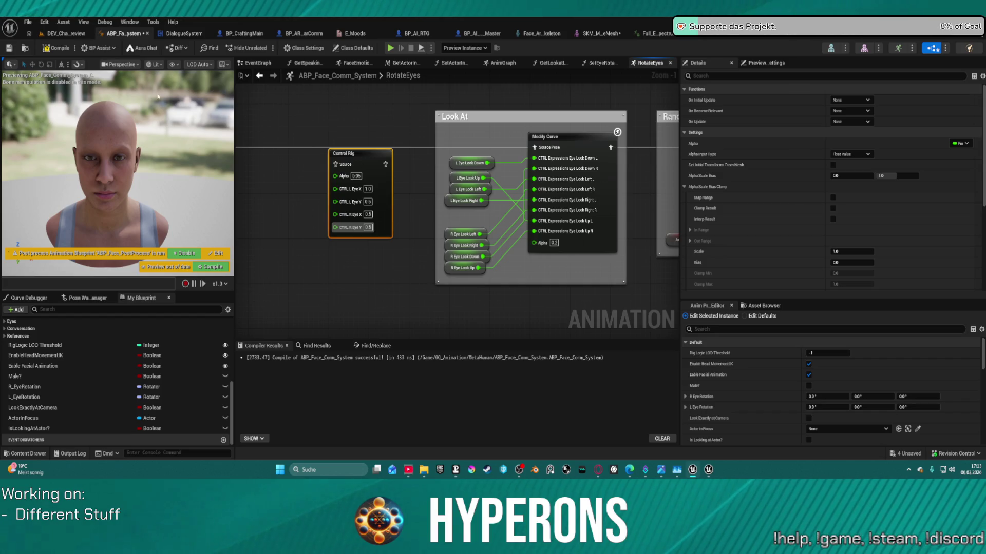
click(53, 48)
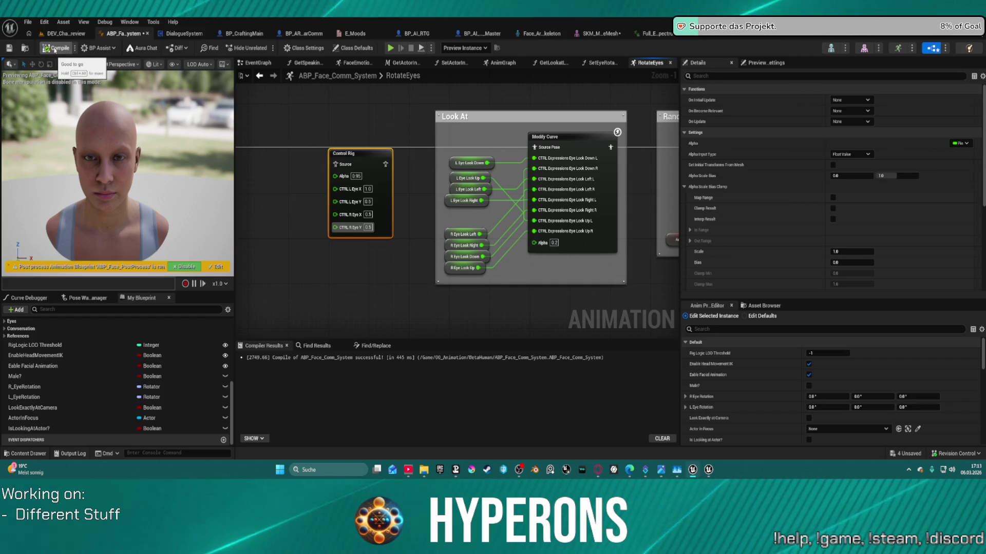
click(366, 188)
Set CTRL L Eye X to 0.5, recompile, and switch to the SetEyeRotation graph
double_click(367, 188)
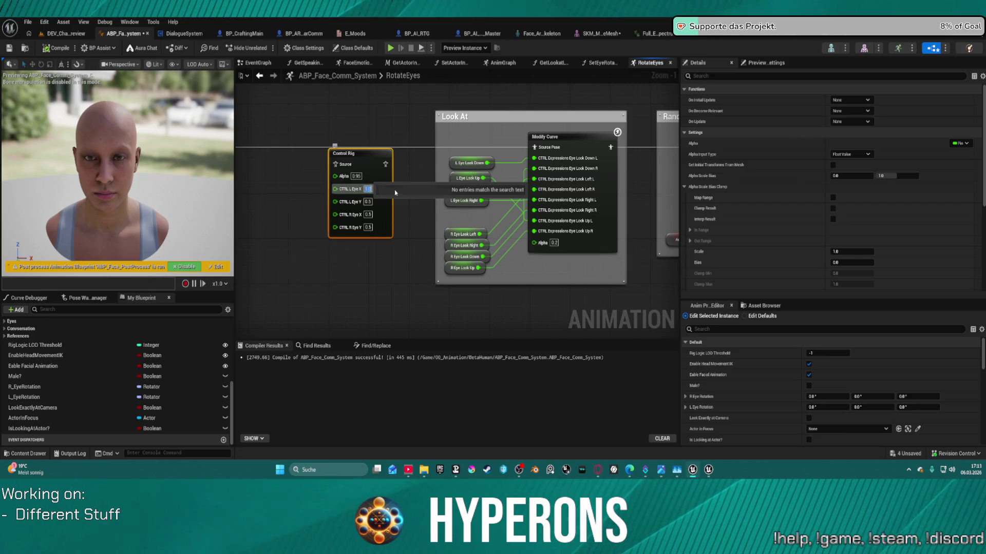
text(0.5)
key(Return)
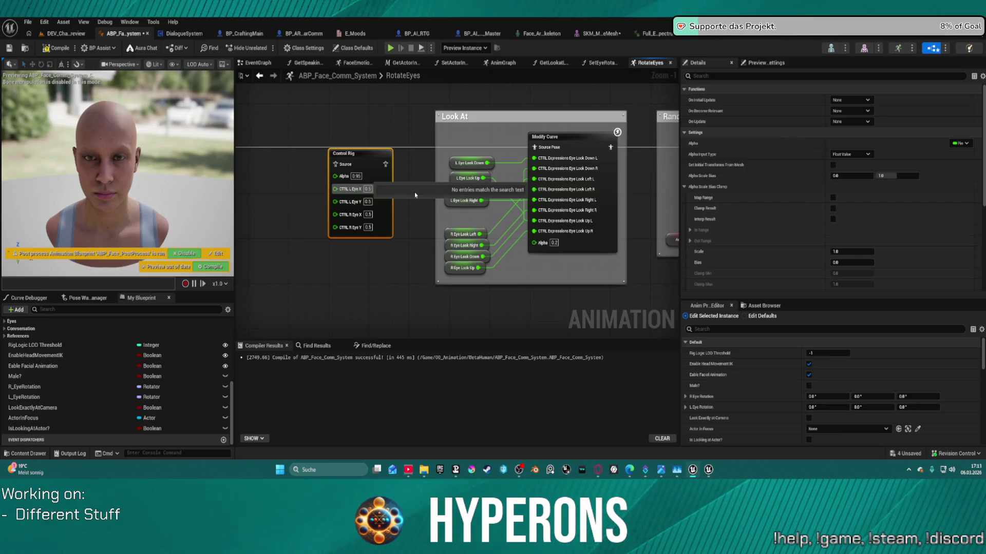
click(59, 47)
click(396, 257)
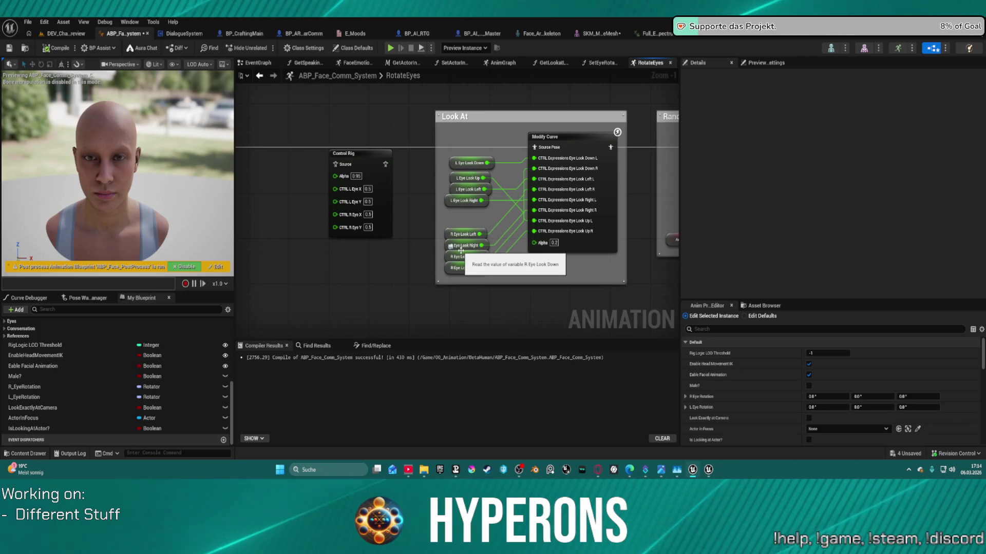
click(601, 63)
scroll(527, 179, up, 2)
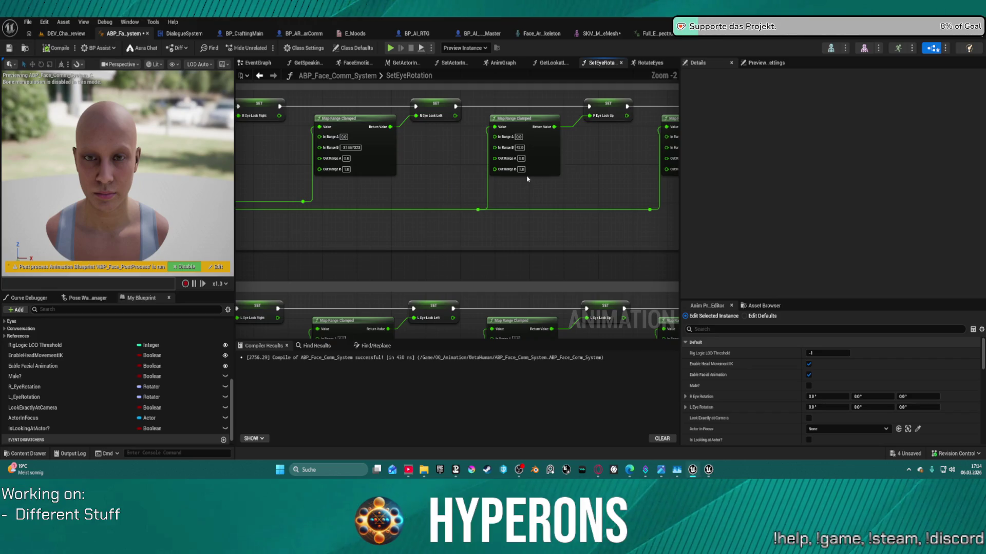
Pan across the SetEyeRotation graph's Map Range Clamped eye rotation mappings
mouse_move(486, 202)
mouse_down()
mouse_move(585, 224)
mouse_move(603, 218)
mouse_move(524, 215)
mouse_move(530, 221)
mouse_move(634, 221)
mouse_up()
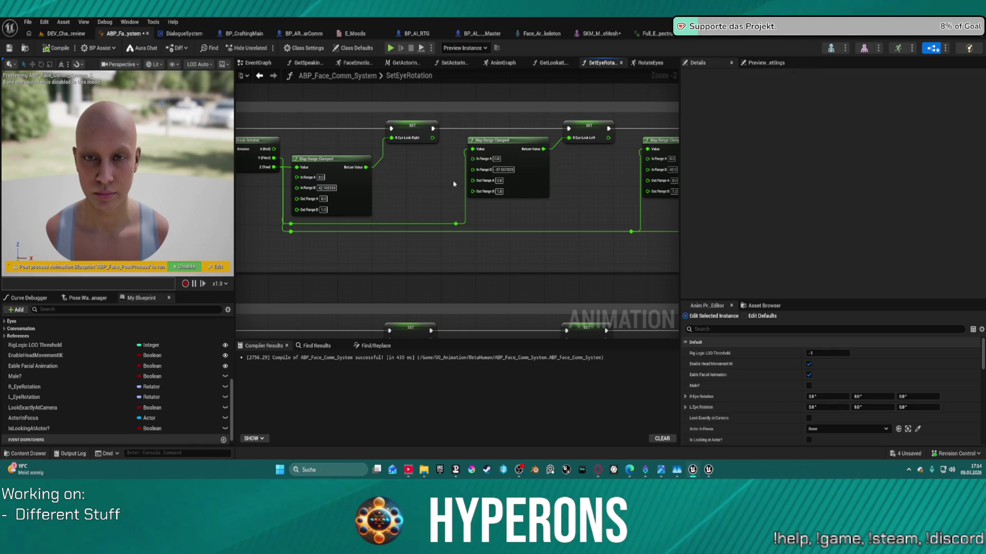
mouse_move(541, 213)
mouse_down()
mouse_move(556, 207)
mouse_move(464, 147)
mouse_move(467, 159)
mouse_move(532, 139)
mouse_move(509, 118)
mouse_move(518, 154)
mouse_move(539, 175)
mouse_move(496, 196)
mouse_up()
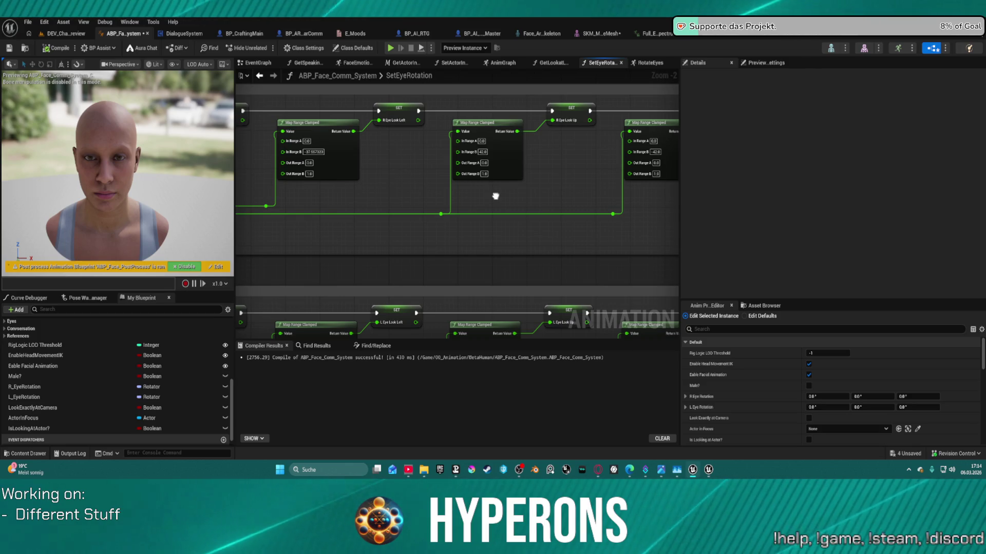
drag(495, 196, 475, 195)
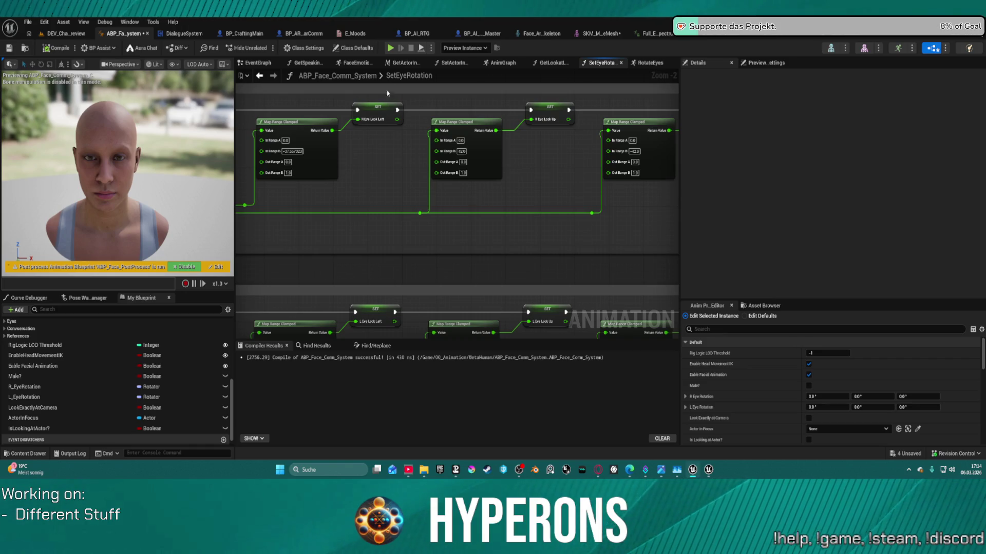
Go to the preview level and back to ABP_Face_Comm_System, then open the RotateEyes graph
click(69, 35)
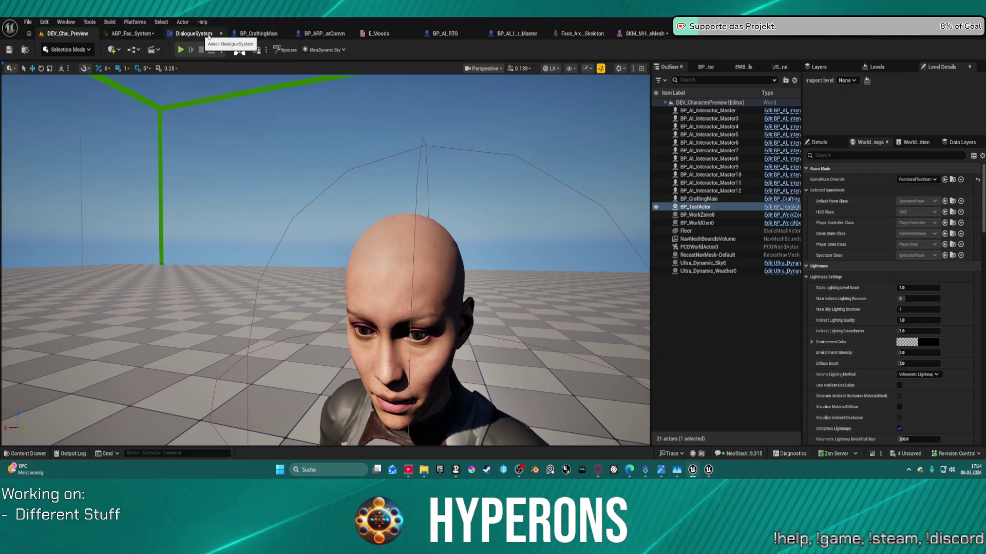
click(142, 35)
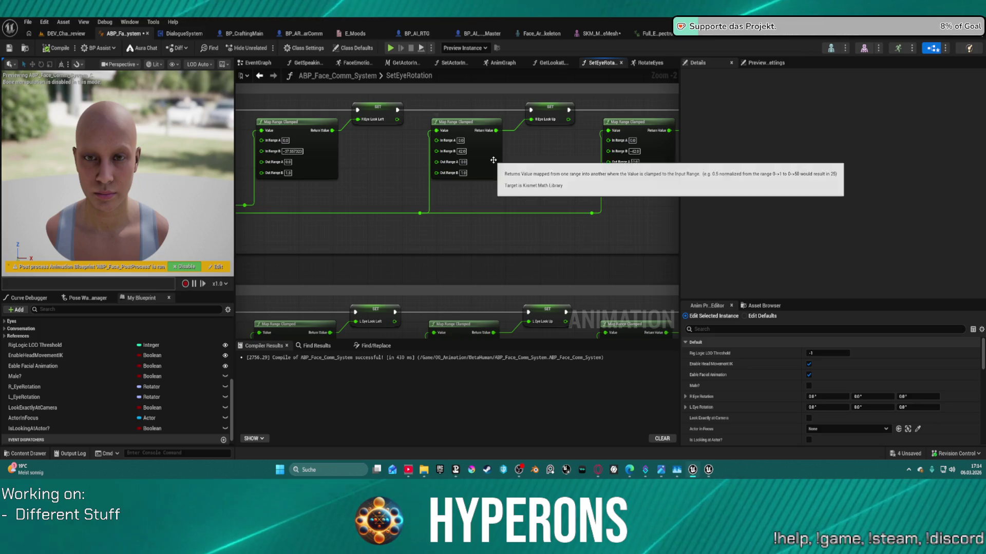
mouse_move(518, 204)
mouse_down()
mouse_move(362, 215)
mouse_move(385, 214)
mouse_move(403, 167)
mouse_move(422, 194)
mouse_move(414, 193)
mouse_up()
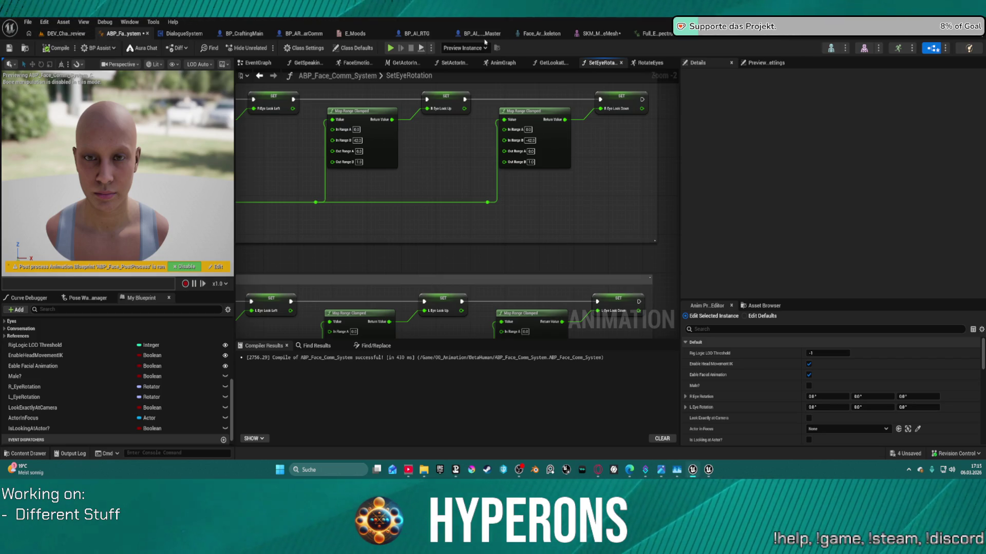
scroll(590, 192, down, 1)
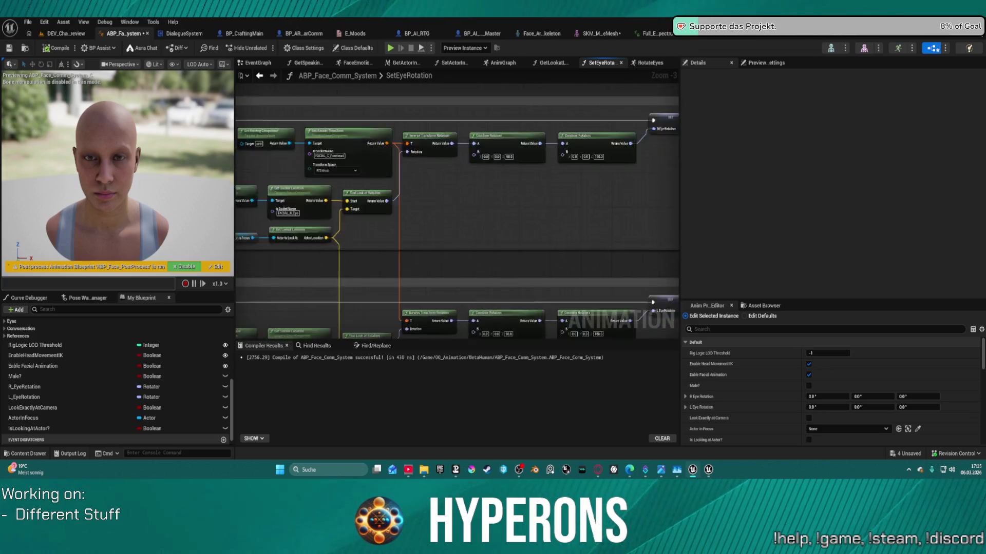
drag(590, 192, 440, 165)
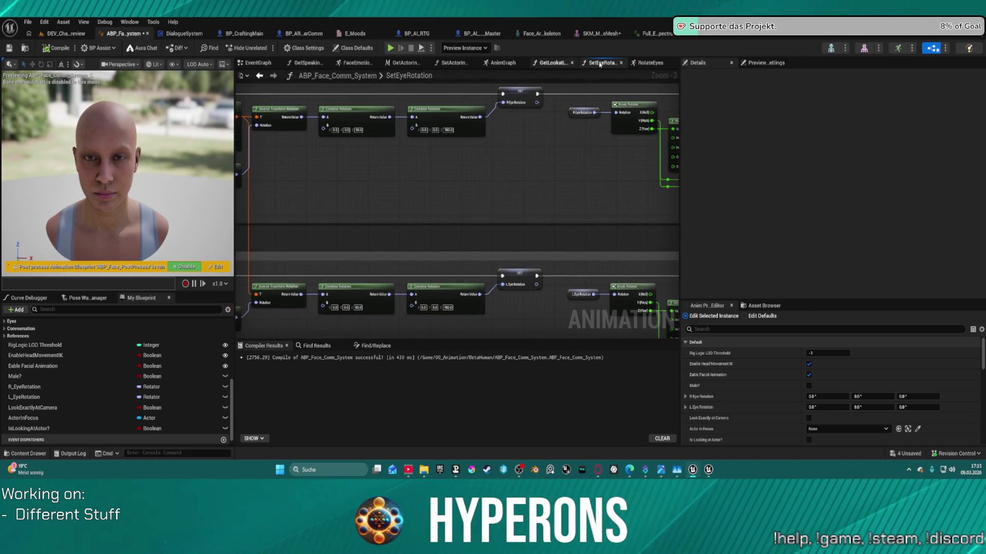
click(648, 62)
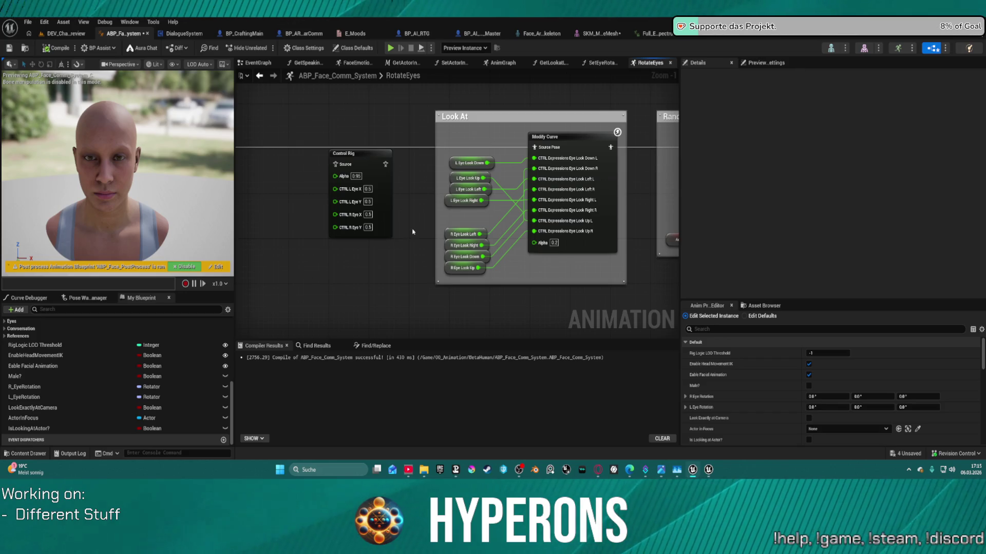
Nudge L Eye Look Right left and raise the Control Rig node slightly
click(448, 201)
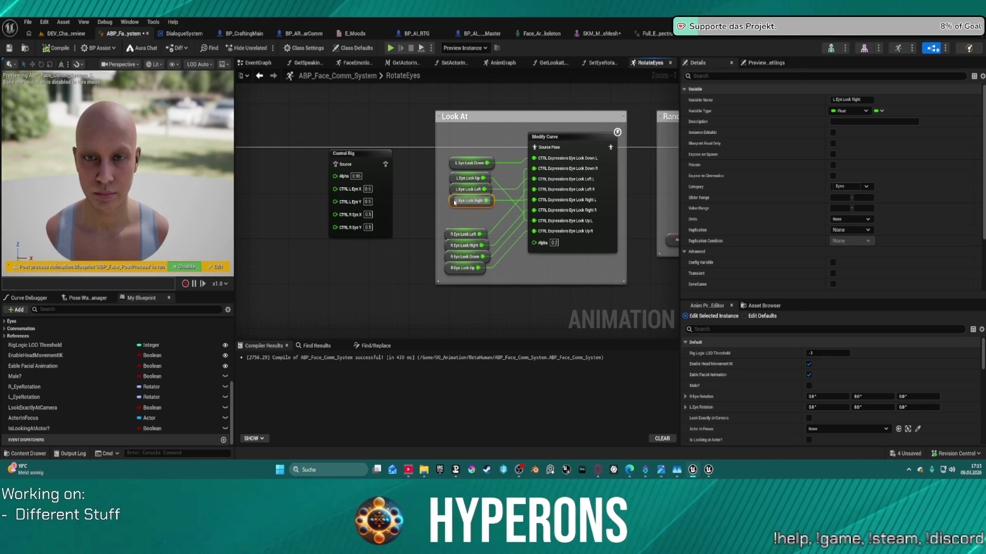
mouse_move(455, 203)
mouse_down()
mouse_move(426, 205)
mouse_move(445, 201)
mouse_up()
mouse_move(409, 162)
mouse_down()
mouse_move(427, 178)
mouse_move(521, 204)
mouse_move(513, 195)
mouse_move(529, 215)
mouse_up()
mouse_move(600, 215)
mouse_down()
mouse_move(656, 202)
mouse_move(591, 206)
mouse_move(587, 182)
mouse_up()
mouse_move(418, 174)
mouse_down()
mouse_move(423, 144)
mouse_move(428, 156)
mouse_up()
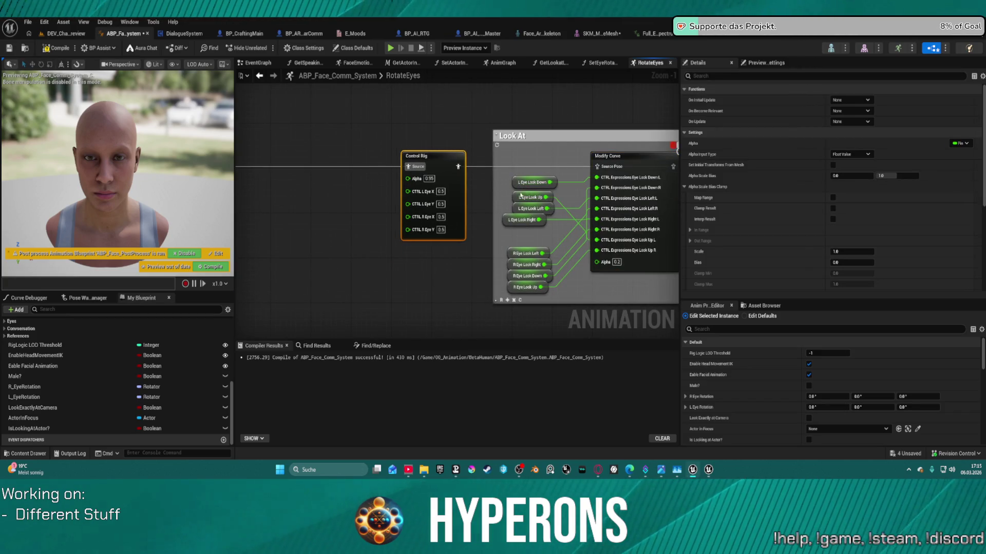
Move the L Eye Look Left/Right and R Eye look variables left of the Control Rig node
mouse_move(520, 210)
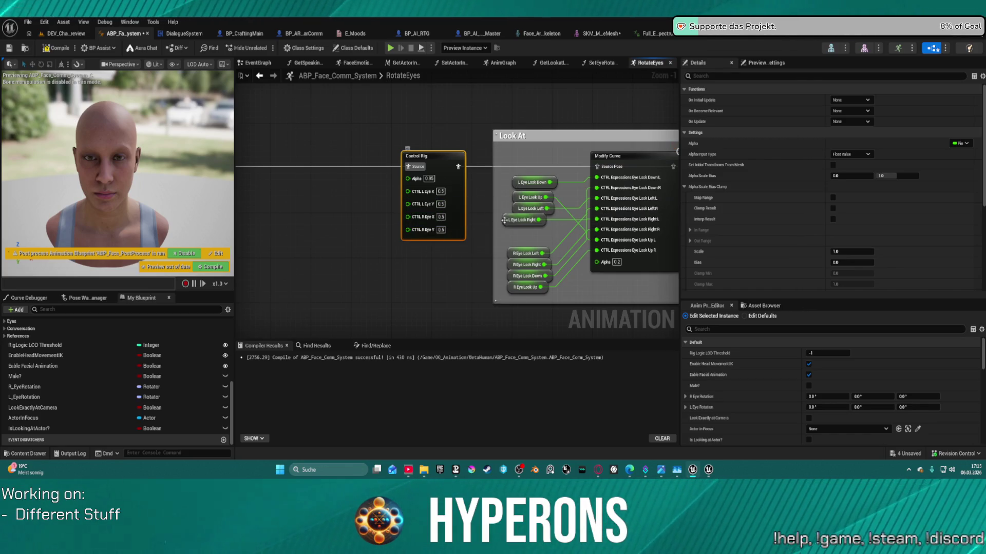
mouse_move(513, 211)
mouse_down()
mouse_move(469, 221)
mouse_move(466, 262)
mouse_move(359, 251)
mouse_move(333, 202)
mouse_move(327, 255)
mouse_move(331, 139)
mouse_move(346, 244)
mouse_up()
mouse_move(514, 220)
mouse_down()
mouse_move(478, 175)
mouse_move(476, 242)
mouse_move(490, 206)
mouse_move(495, 230)
mouse_move(339, 259)
mouse_up()
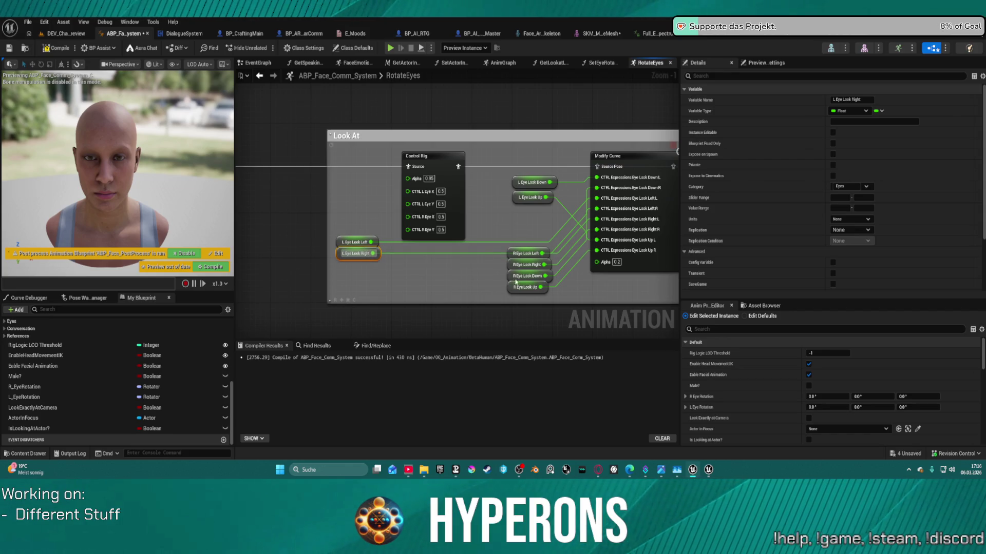
mouse_move(520, 266)
mouse_move(520, 266)
mouse_down()
mouse_move(342, 288)
mouse_move(441, 260)
mouse_move(345, 274)
mouse_move(334, 279)
mouse_move(339, 290)
mouse_up()
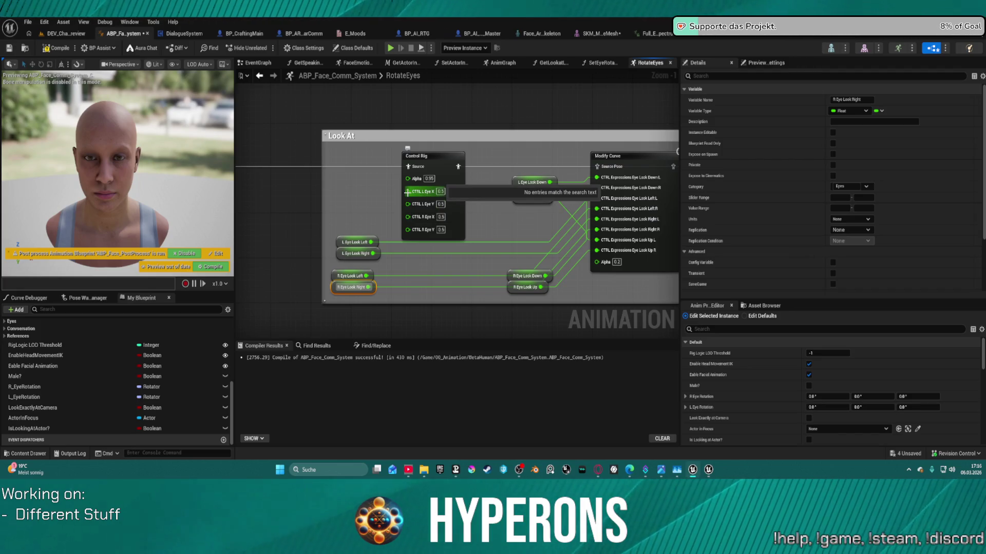
drag(409, 193, 370, 196)
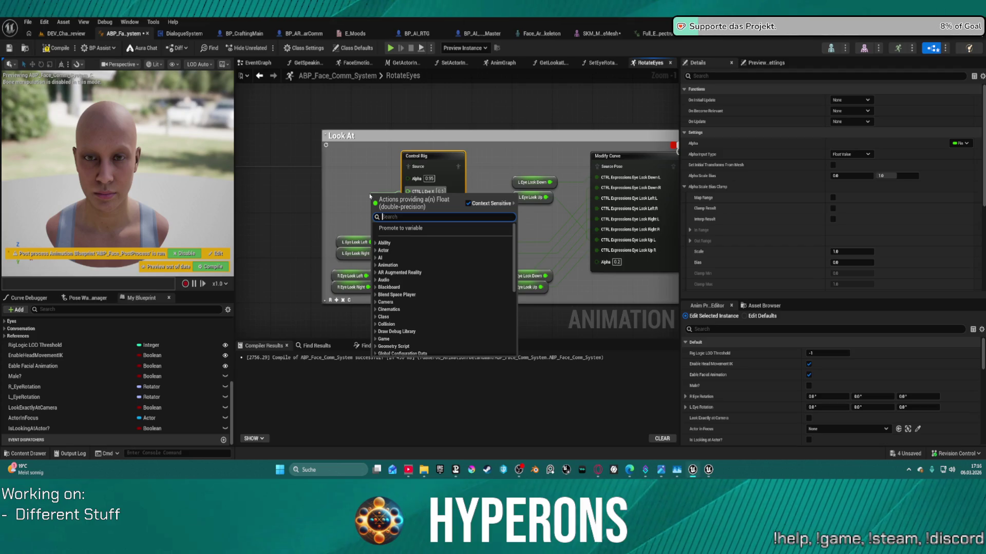
Add a Select Float node left of Control Rig and a Greater node off L Eye Look Left
text(sl)
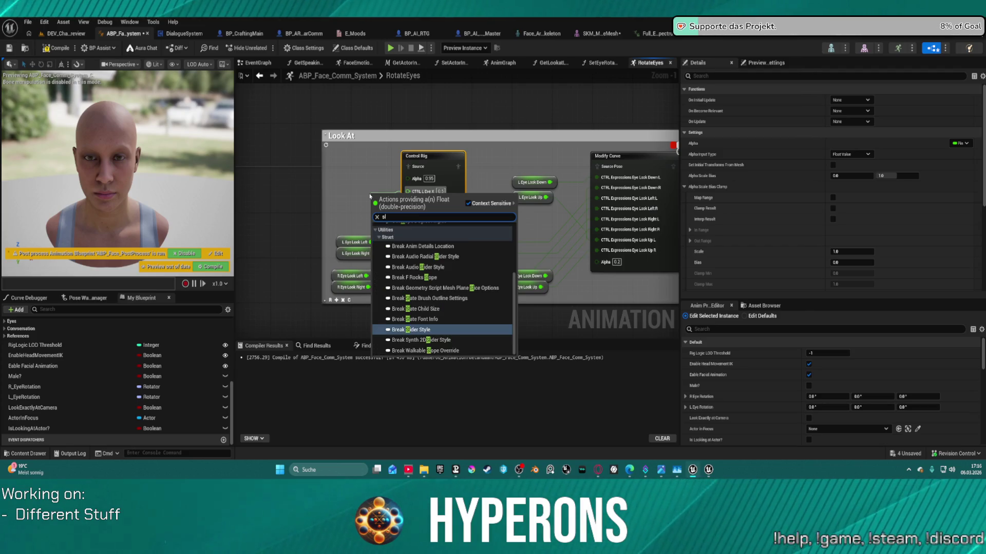
text(ect float)
key(Return)
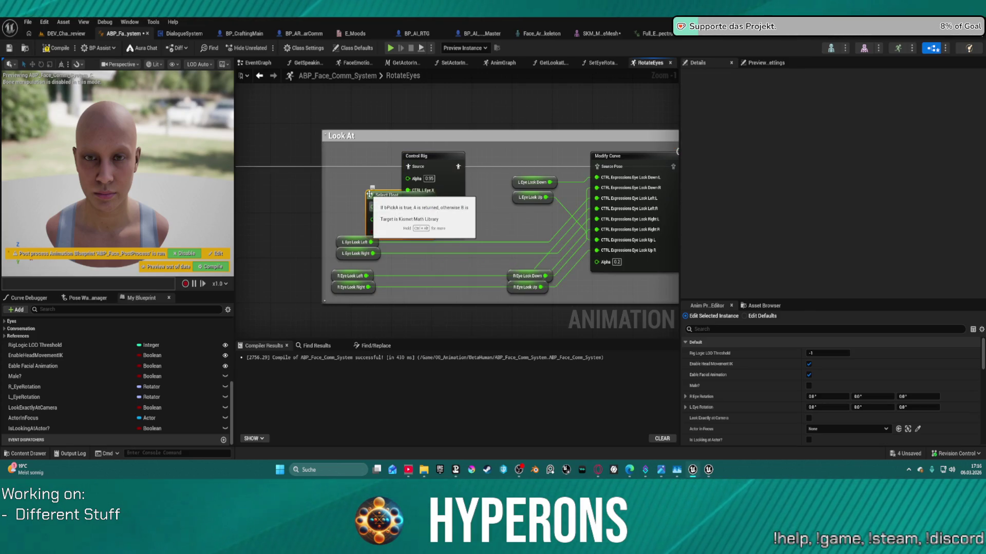
mouse_move(382, 191)
mouse_down()
mouse_move(297, 176)
mouse_move(321, 168)
mouse_up()
drag(371, 242, 420, 258)
text(grea)
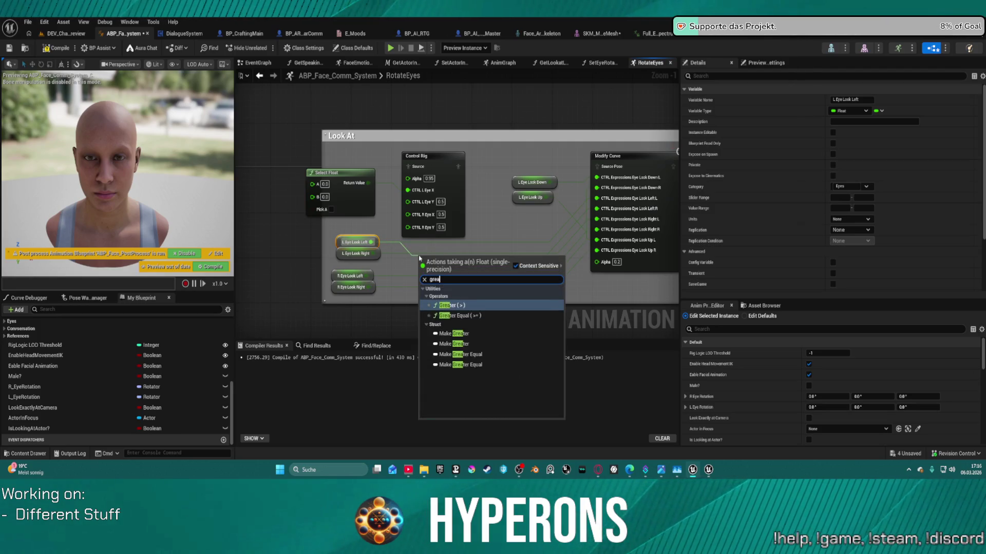
key(Return)
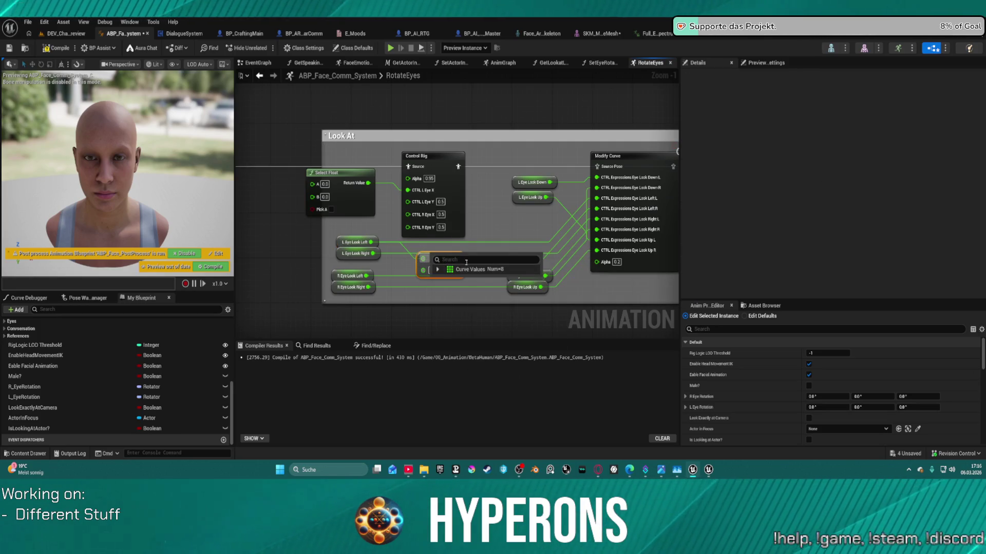
mouse_move(442, 261)
mouse_down()
mouse_move(216, 207)
mouse_move(307, 220)
mouse_up()
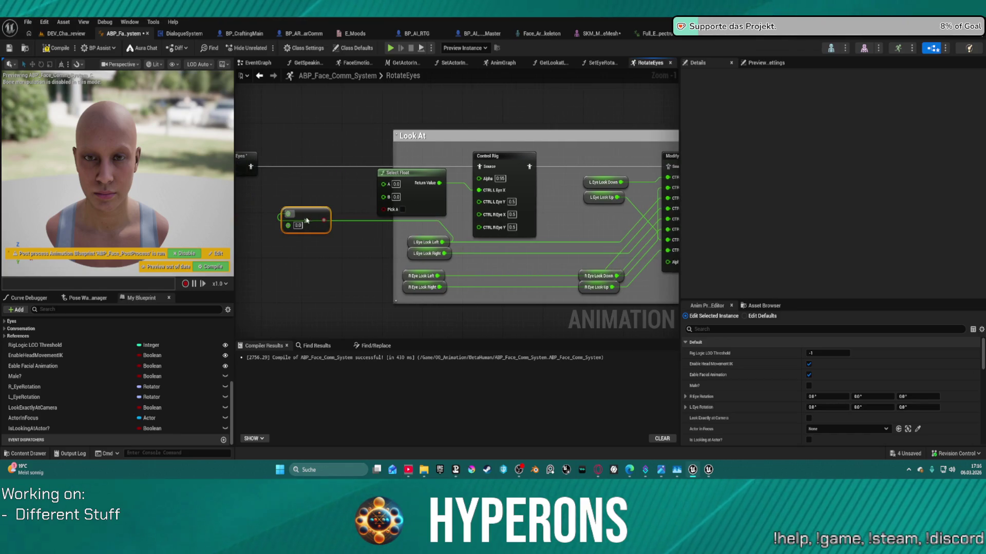
drag(409, 255, 265, 248)
mouse_move(326, 222)
mouse_down()
mouse_move(356, 222)
mouse_move(375, 242)
mouse_move(377, 261)
mouse_move(353, 235)
mouse_move(342, 258)
mouse_move(353, 268)
mouse_move(345, 258)
mouse_up()
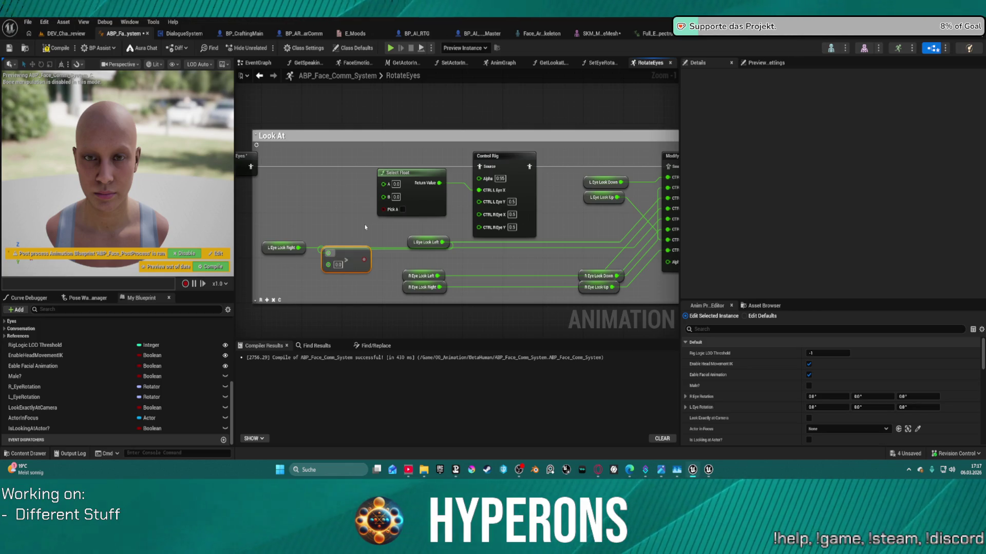
Rearrange the look variables, wire the comparison into Pick A, then delete the comparison node
click(394, 200)
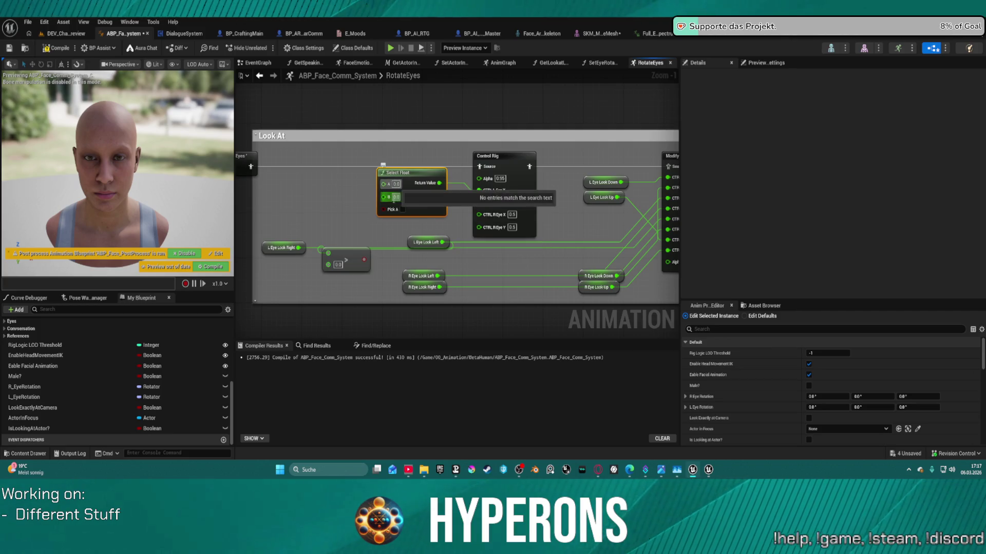
click(396, 184)
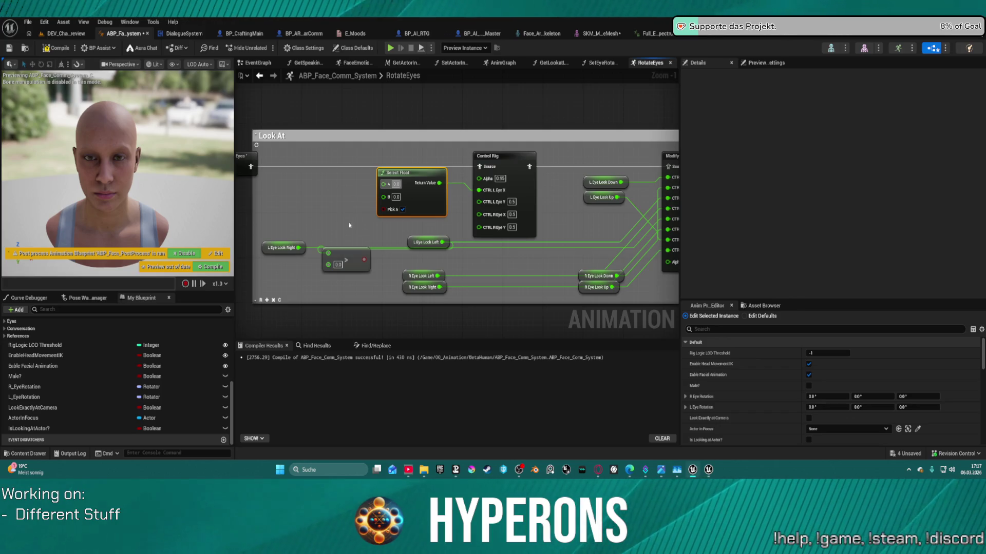
mouse_move(414, 241)
mouse_down()
mouse_move(263, 202)
mouse_move(269, 208)
mouse_up()
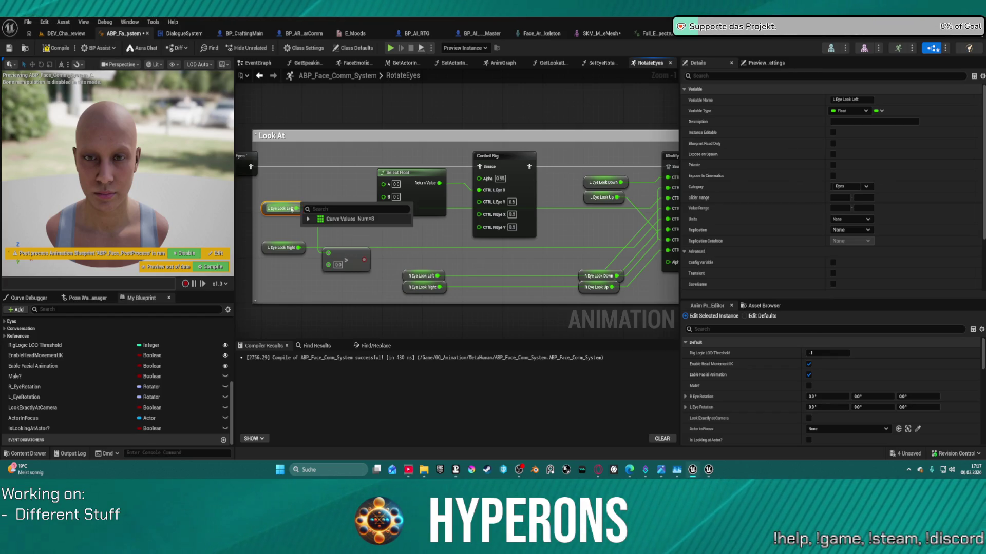
click(299, 186)
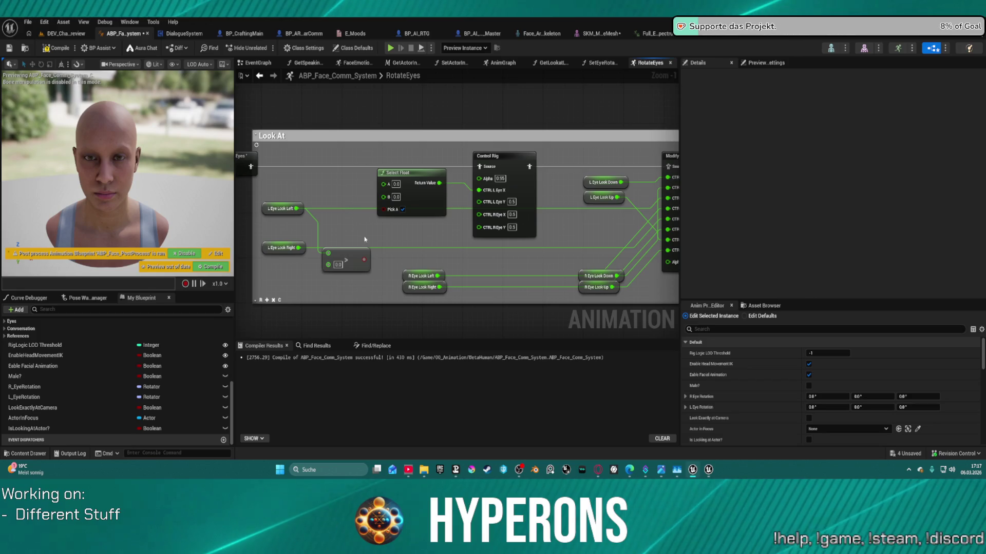
drag(358, 260, 348, 224)
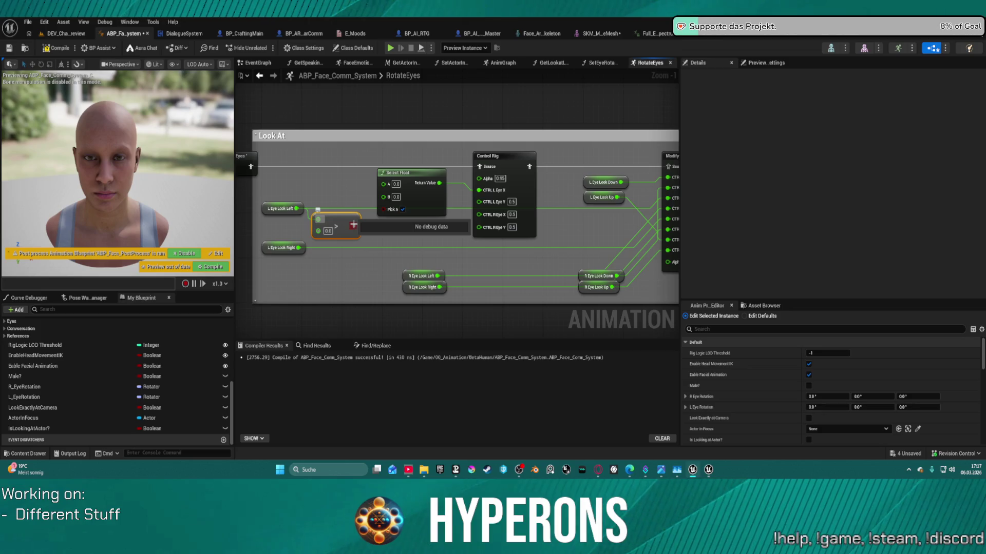
drag(354, 224, 382, 212)
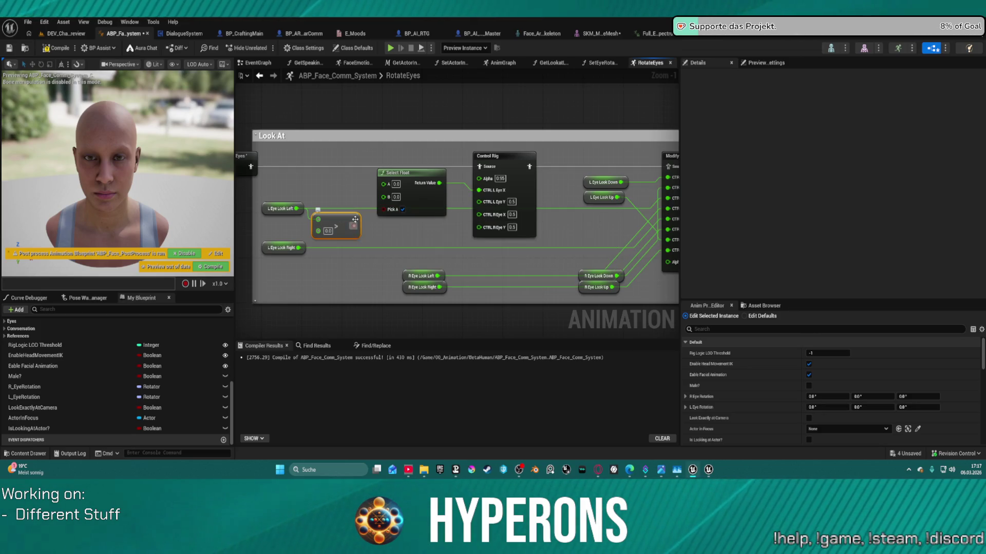
key(Delete)
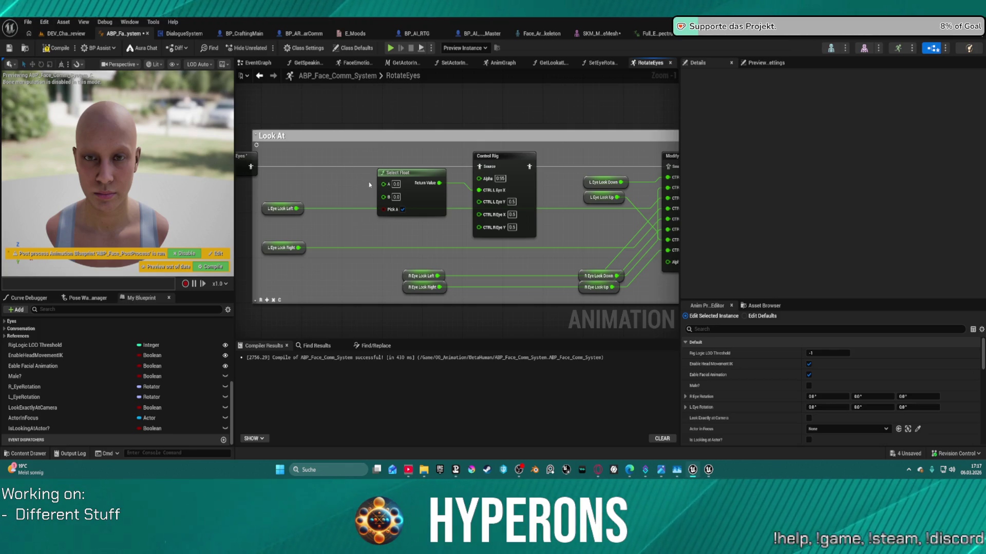
Set Select Float's A value to -1.0 and compile the blueprint
right_click(428, 185)
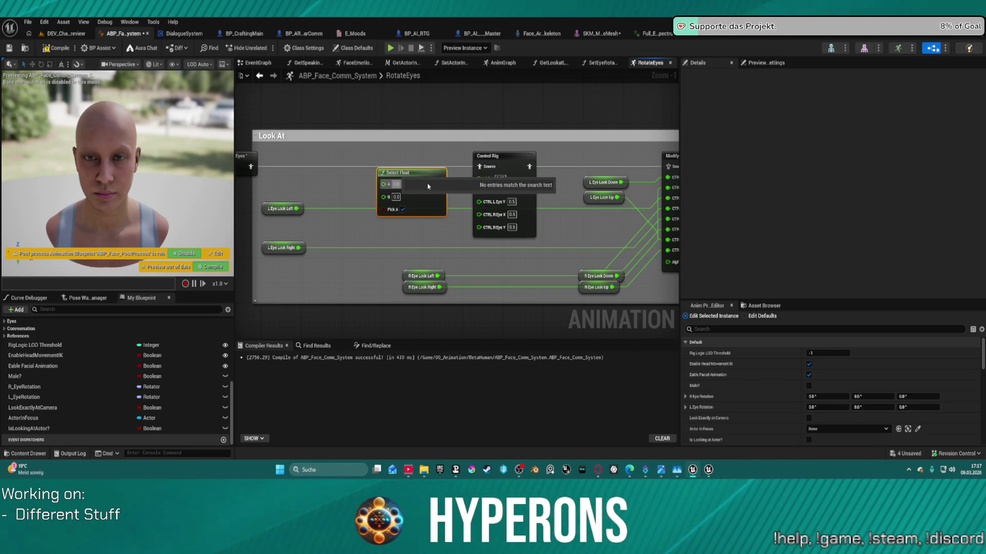
scroll(427, 184, down, 1)
click(480, 113)
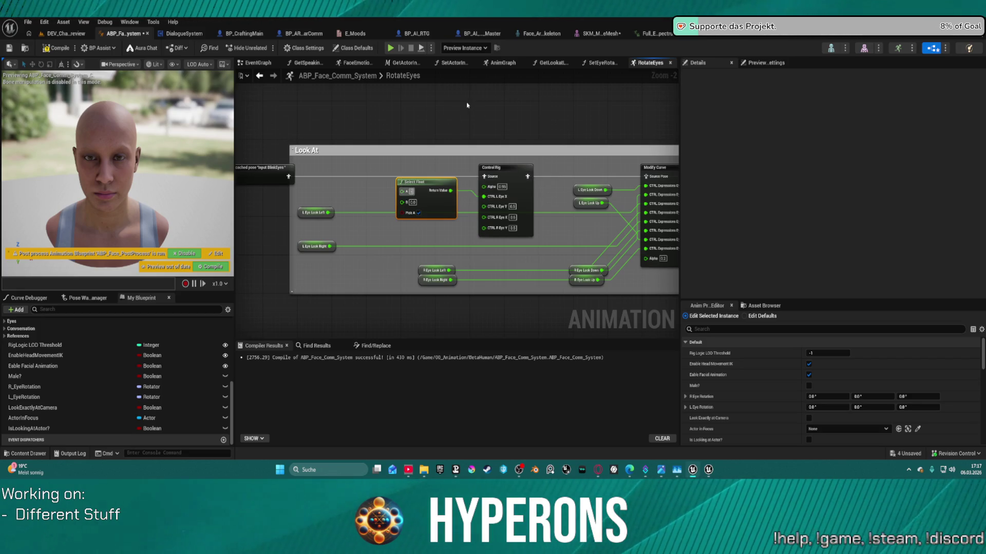
text(-1)
key(Return)
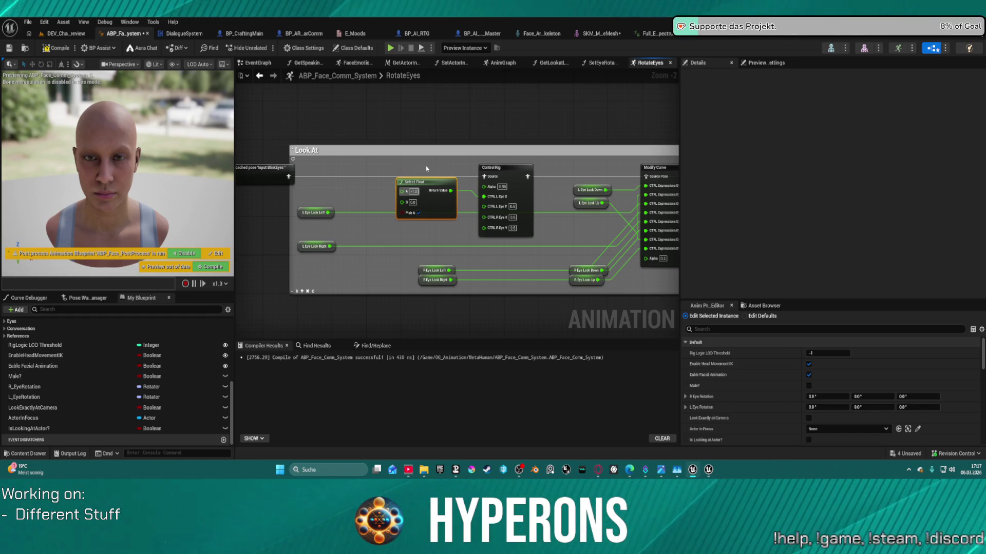
click(66, 49)
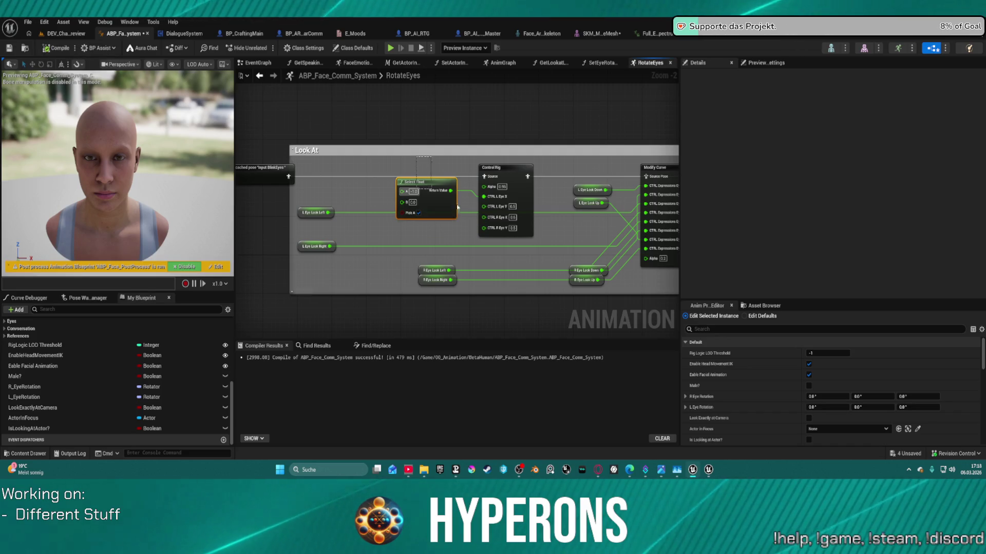
Pan and zoom out to show the actor check section and Output Pose
click(501, 200)
drag(568, 223, 290, 223)
drag(565, 129, 251, 128)
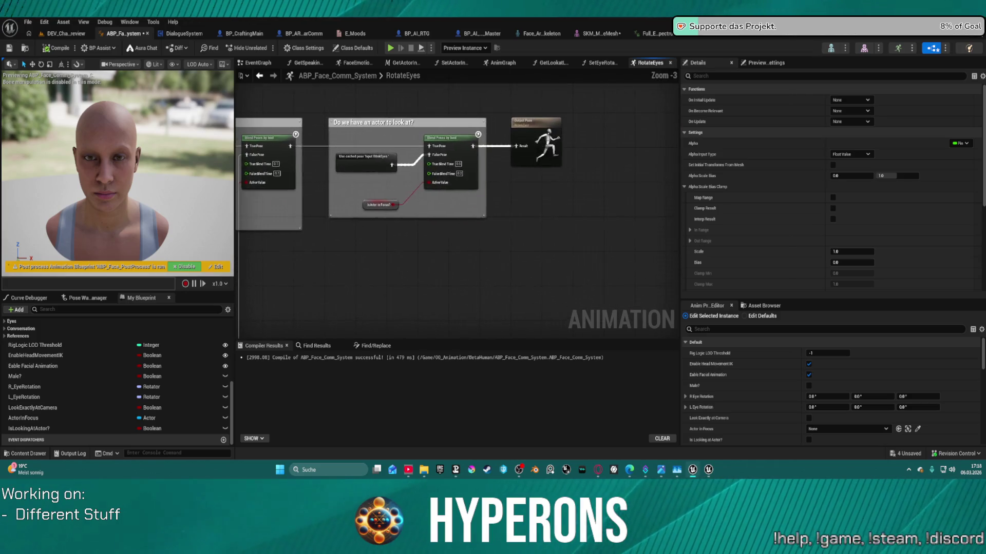
scroll(503, 98, down, 1)
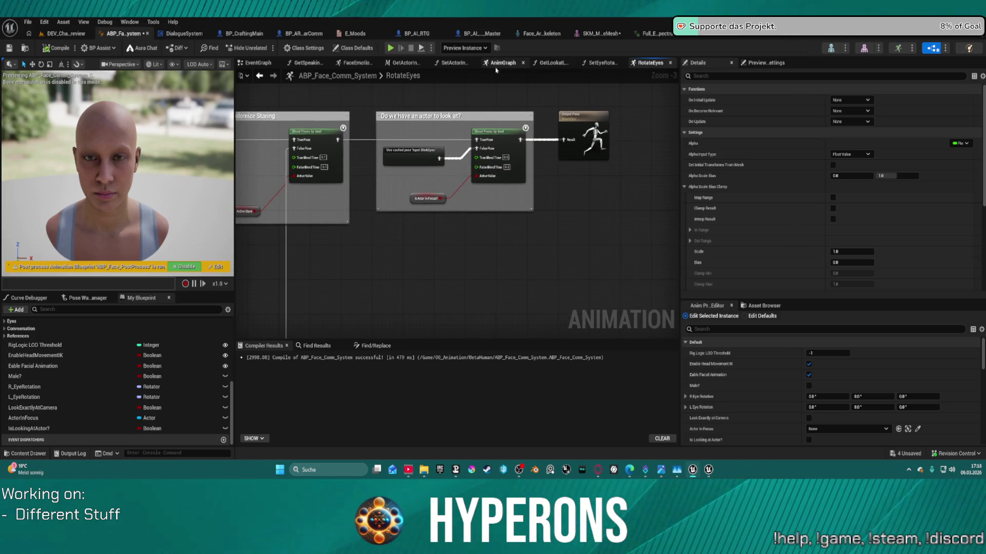
Paste Select Float and Control Rig into AnimGraph, wiring Blend Poses through Control Rig to Output Pose
click(500, 63)
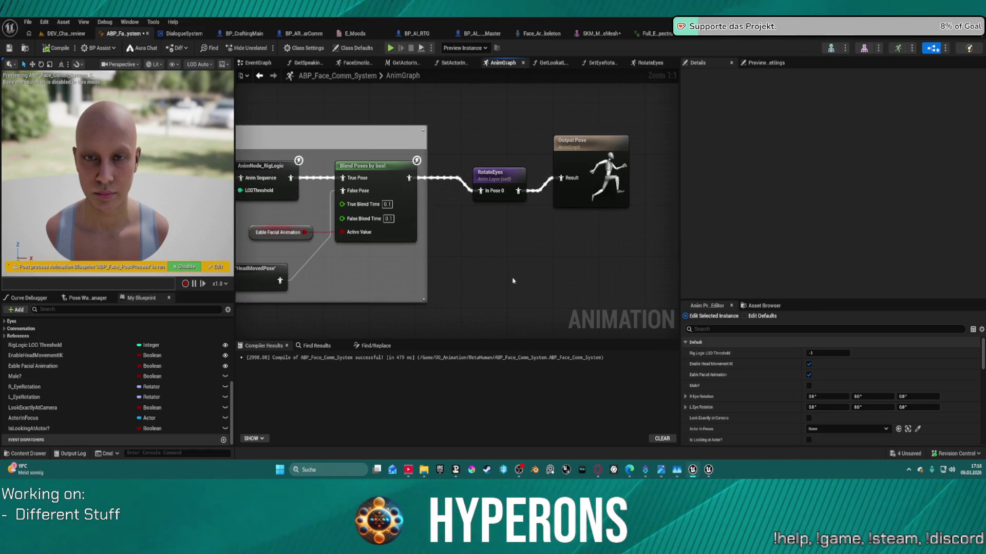
key(ctrl+v)
mouse_move(572, 280)
mouse_down()
mouse_move(431, 180)
mouse_move(409, 177)
mouse_up()
drag(630, 281, 561, 178)
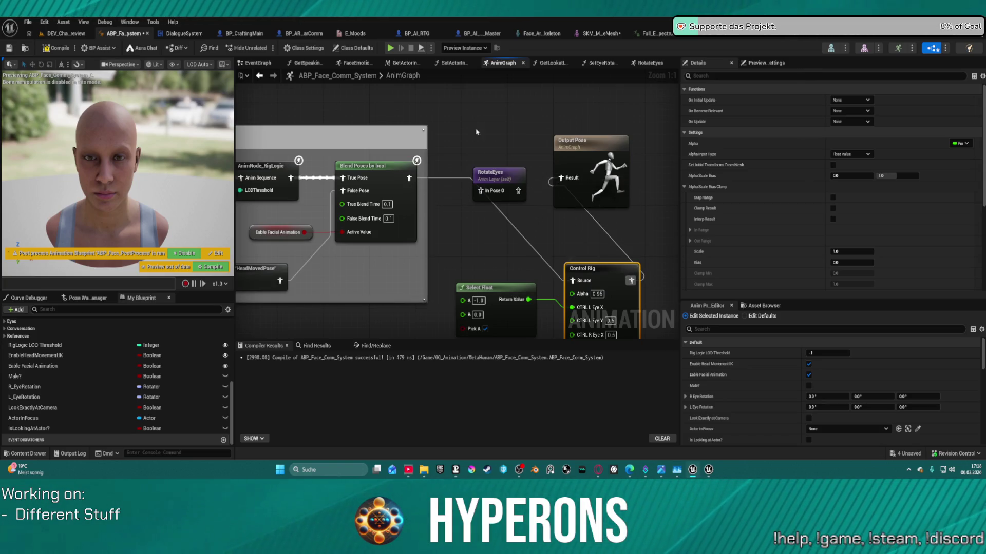
click(67, 49)
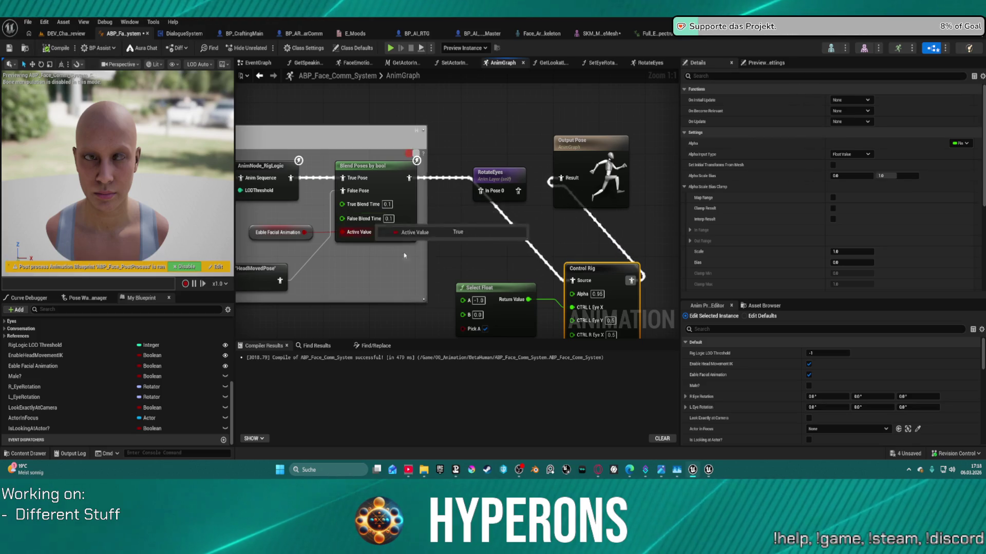
Set Select Float's A value to 0.0 and recompile
mouse_move(595, 268)
mouse_down()
mouse_move(595, 225)
mouse_move(570, 234)
mouse_up()
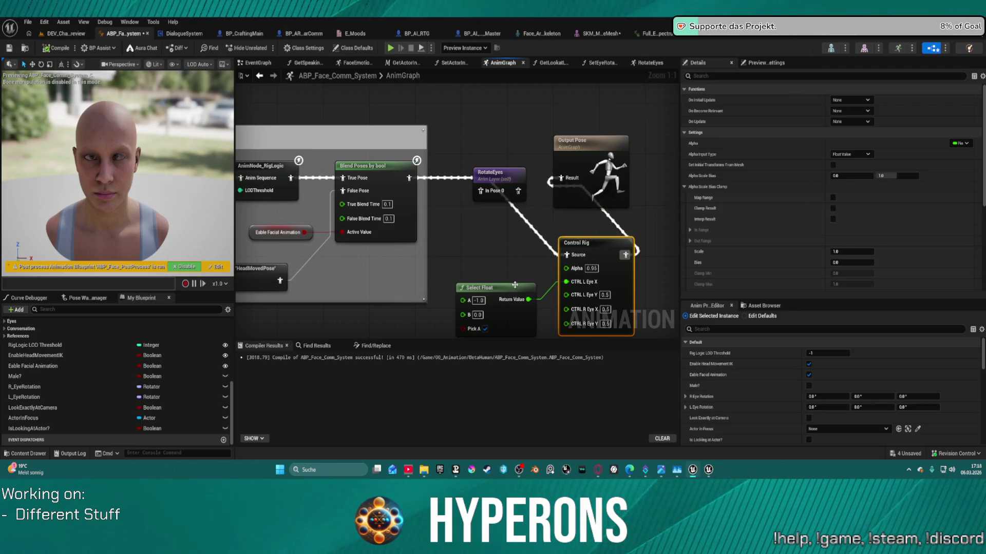
click(479, 301)
click(478, 301)
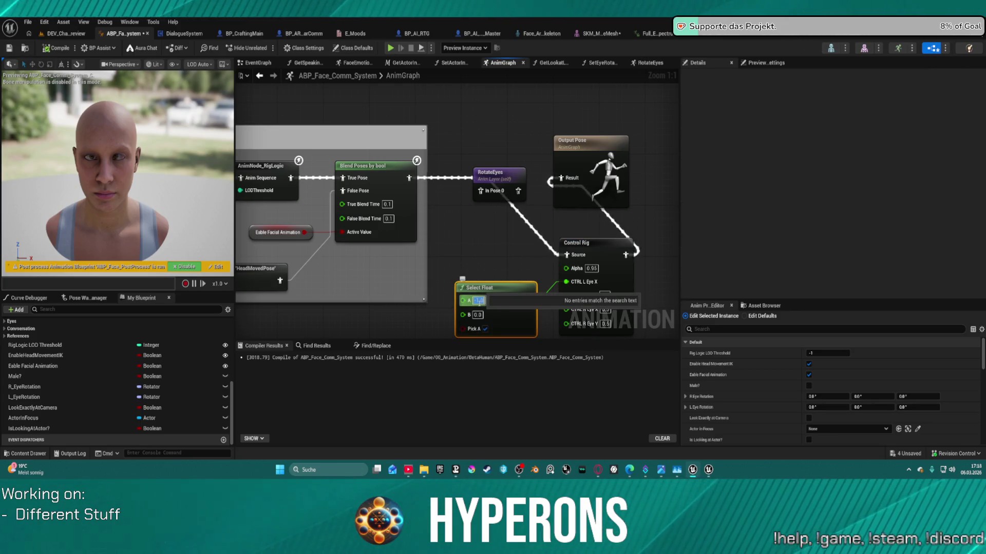
text(0)
key(Return)
key(Escape)
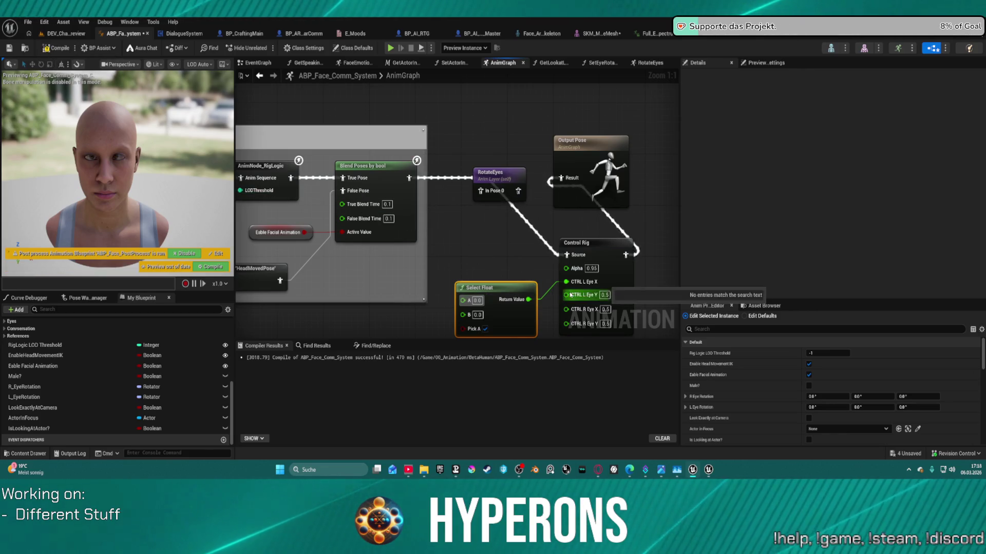
click(59, 48)
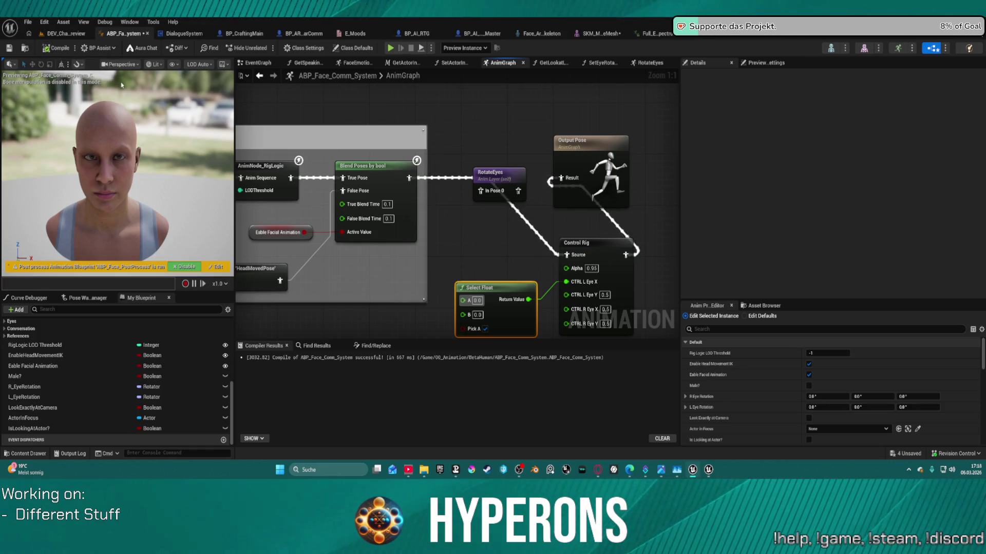
Zero the Control Rig's remaining eye controls (L Eye Y, R Eye X, R Eye Y) and recompile
drag(427, 251, 418, 194)
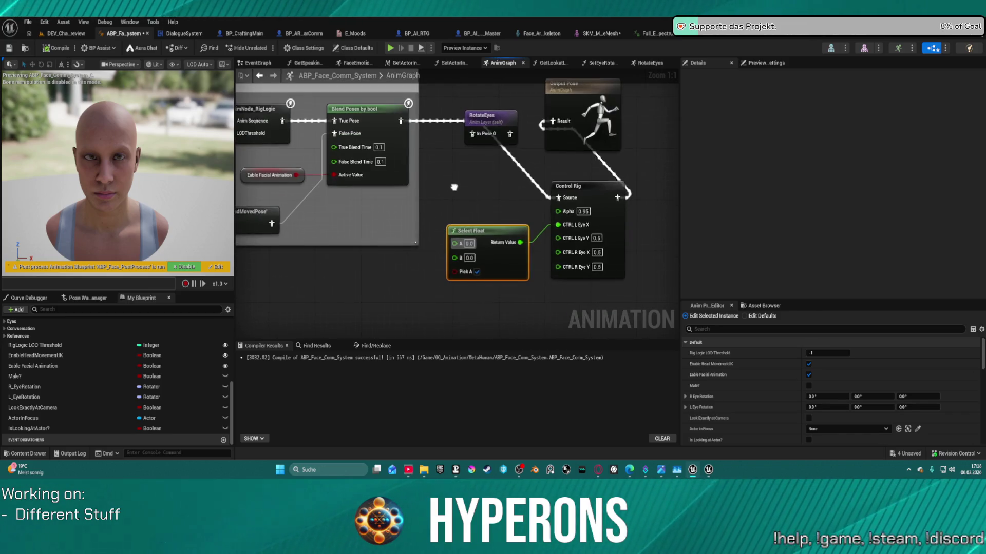
click(595, 238)
text(0)
click(595, 253)
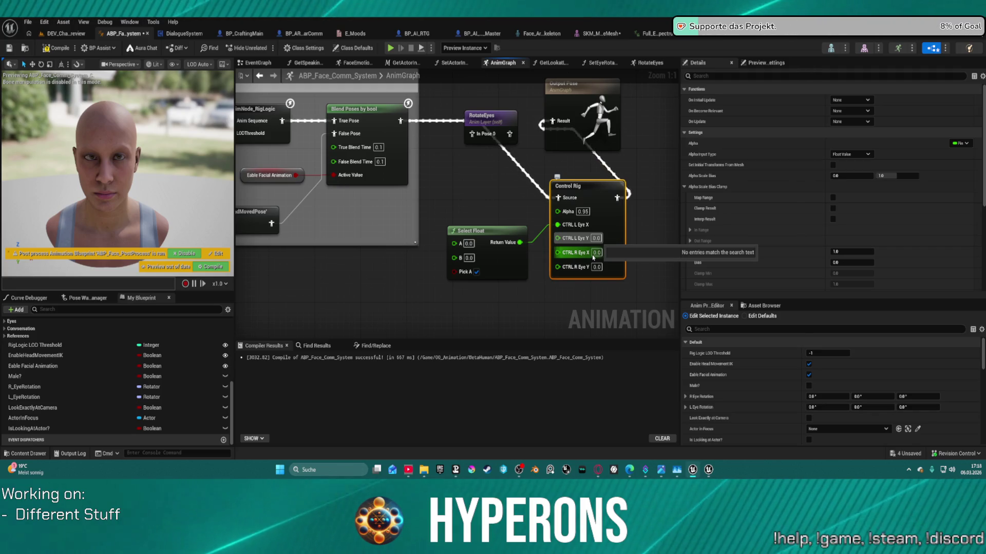
key(Return)
click(596, 267)
text(0)
key(Return)
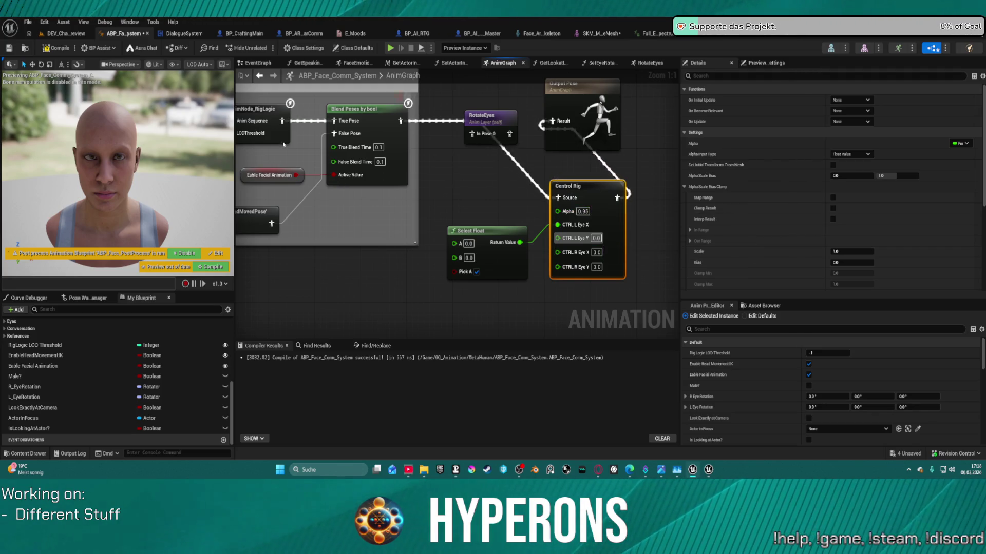
click(55, 48)
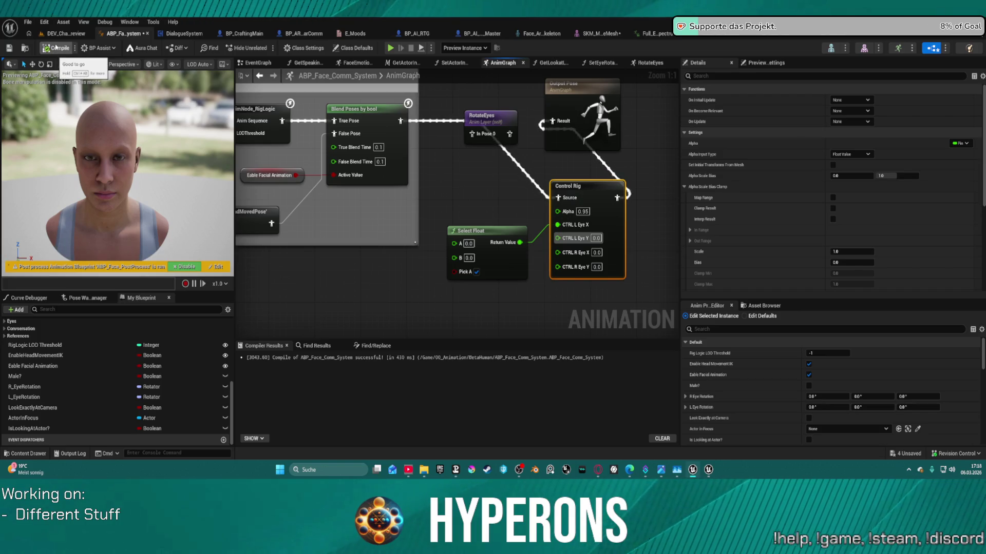
Move Select Float up, set its A value to 1.0, and recompile
drag(496, 238, 496, 220)
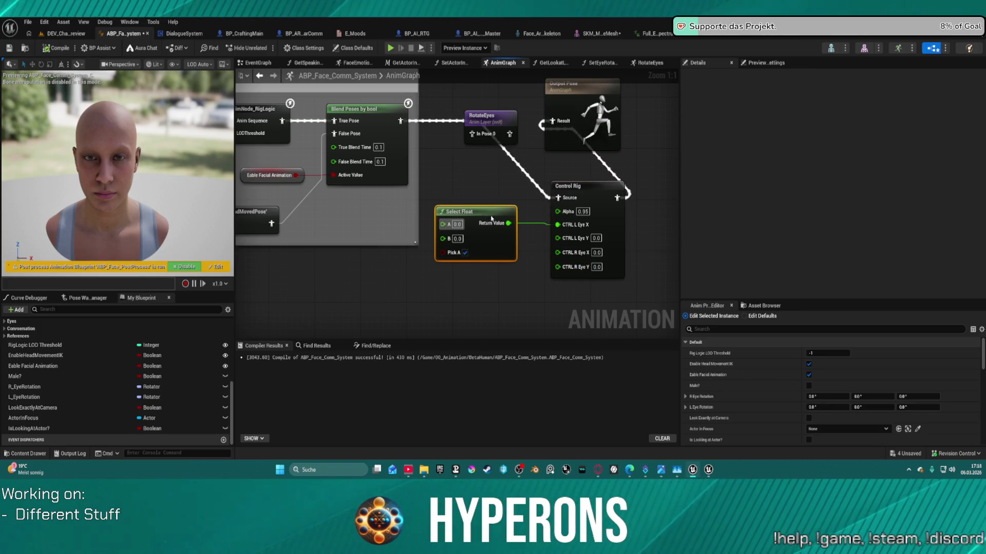
drag(558, 225, 454, 230)
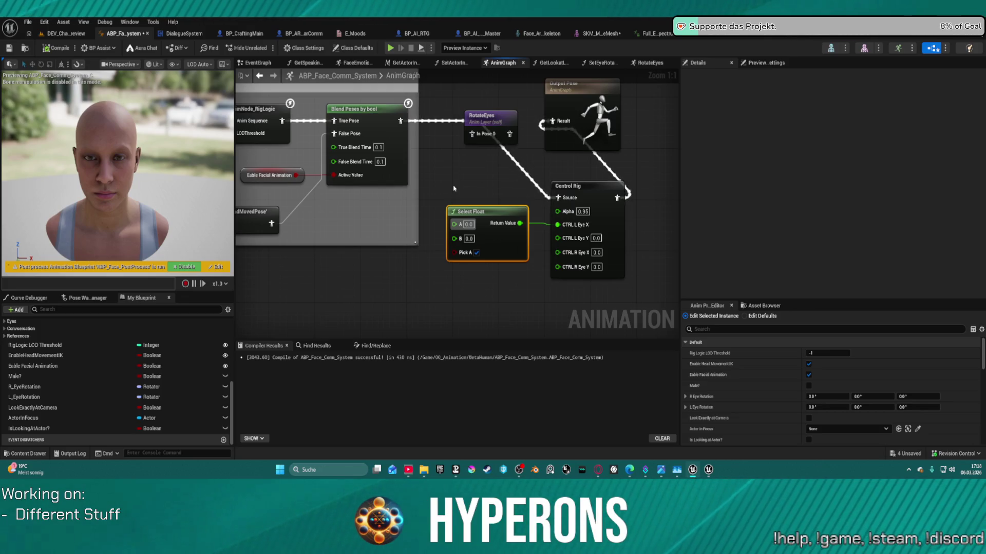
click(468, 225)
text(1)
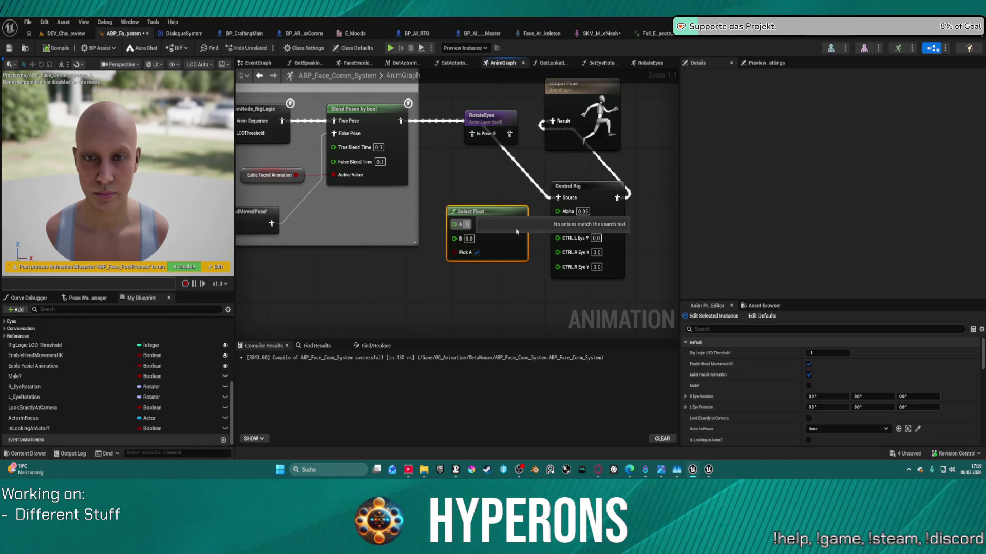
key(Return)
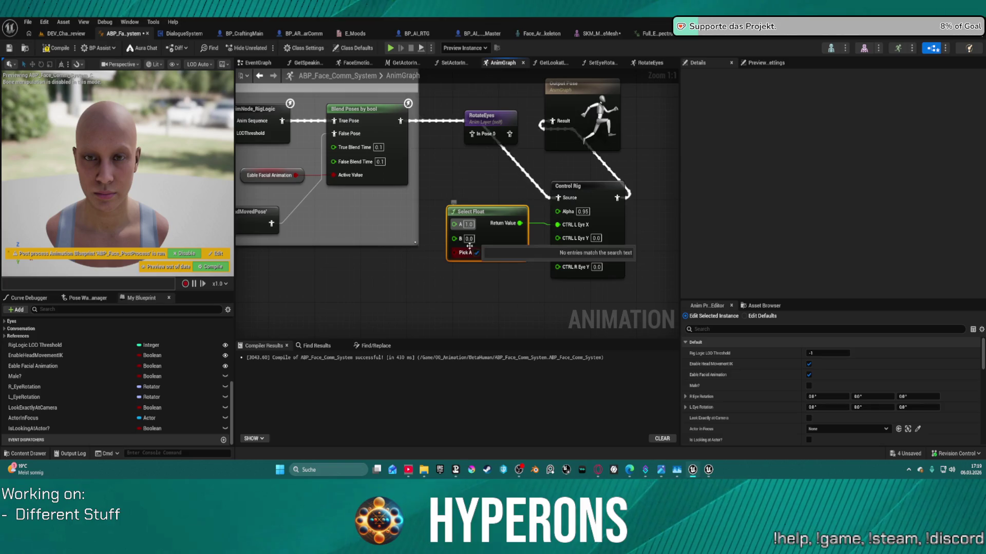
click(65, 48)
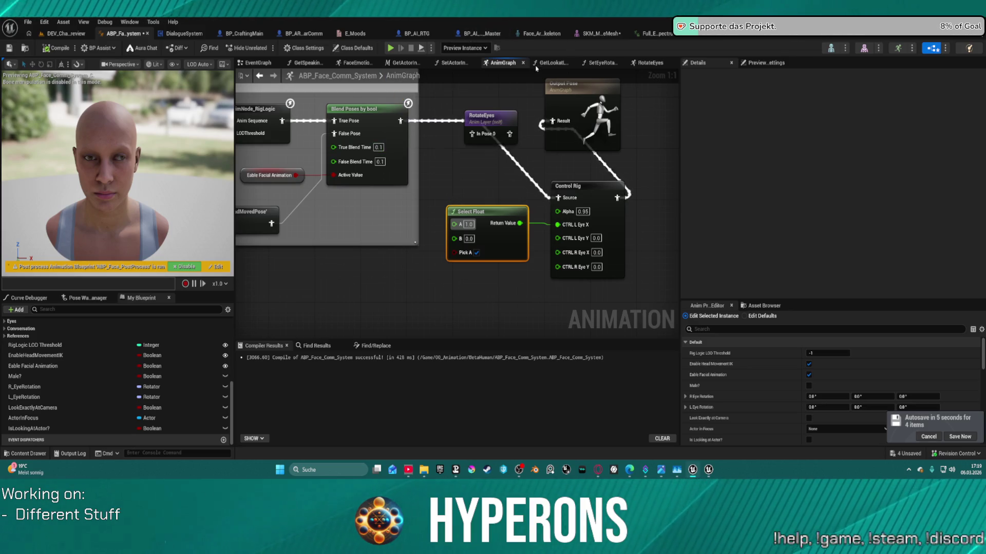
Return to the RotateEyes graph and zoom in on the Look At section
click(650, 63)
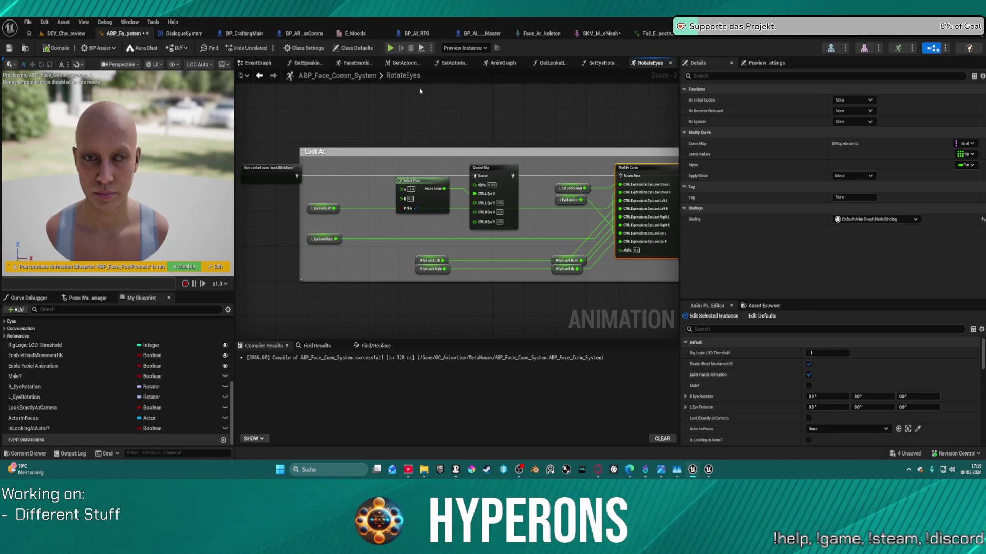
scroll(471, 198, up, 3)
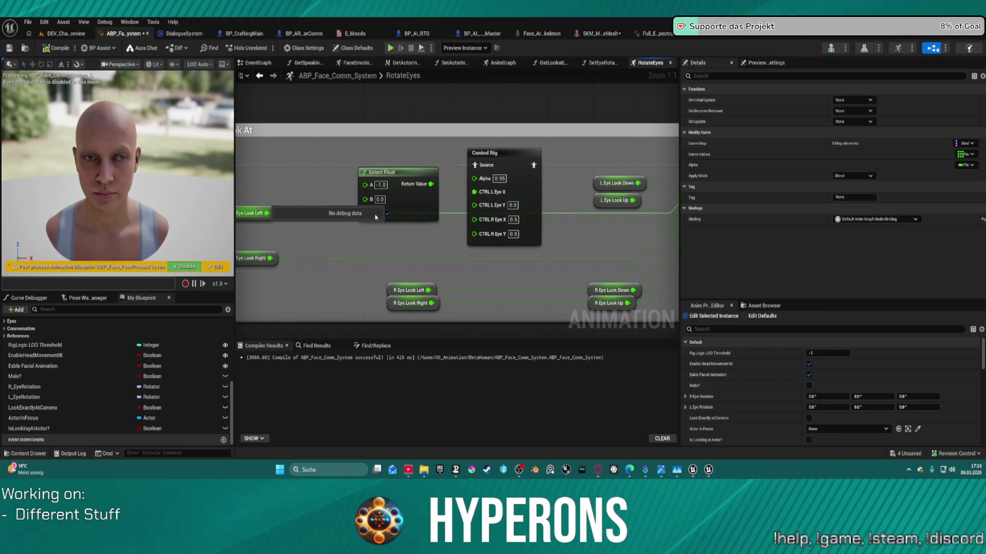
Bring the whole Look At section into view, raise L Eye Look Right, leave Select Float A at 0.0
drag(293, 187, 367, 190)
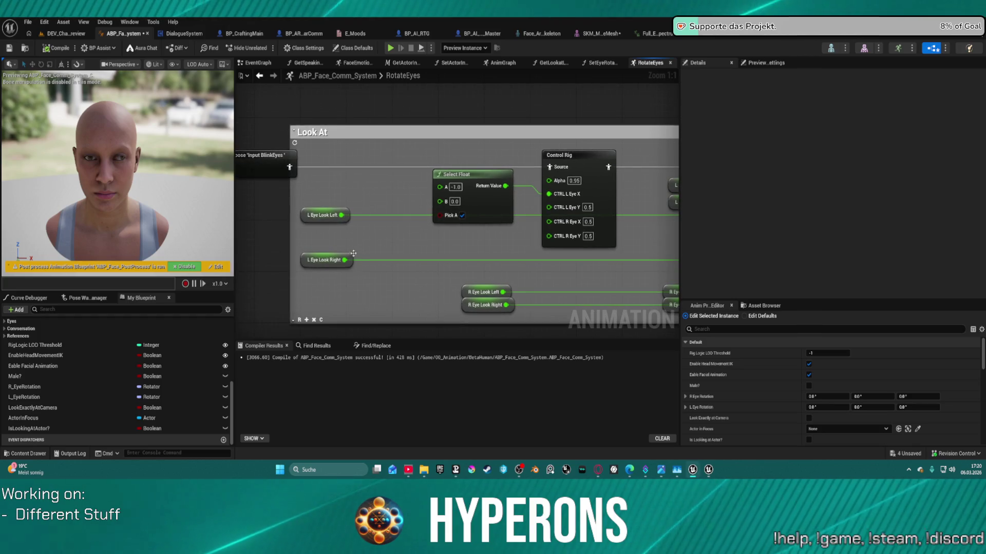
mouse_move(353, 253)
mouse_down()
mouse_move(353, 235)
mouse_move(214, 190)
mouse_move(398, 190)
mouse_up()
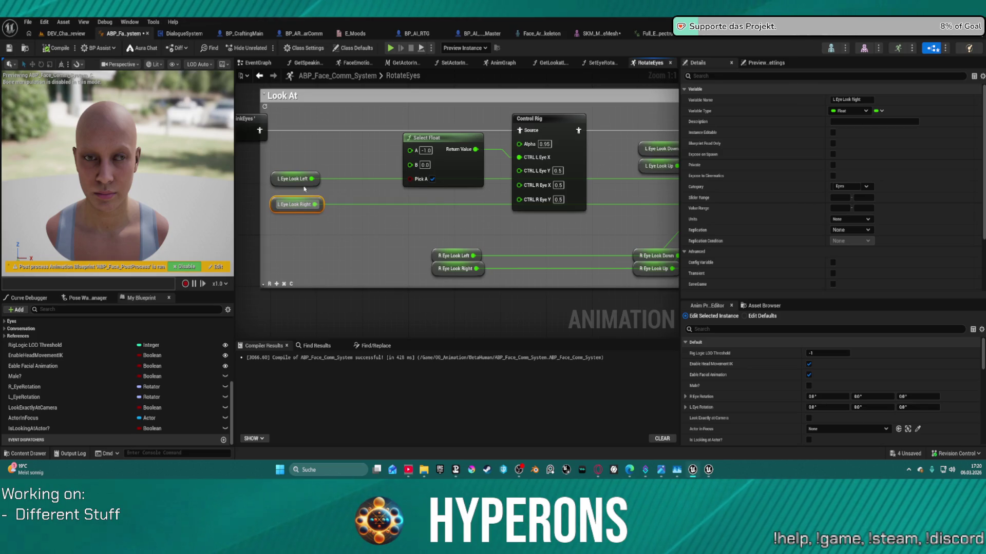
click(426, 150)
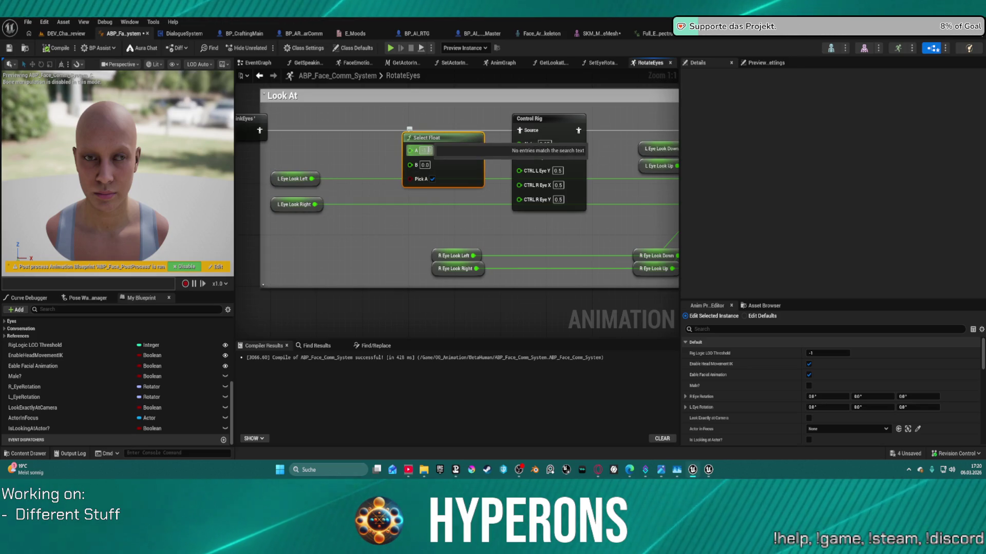
key(Return)
scroll(377, 176, down, 1)
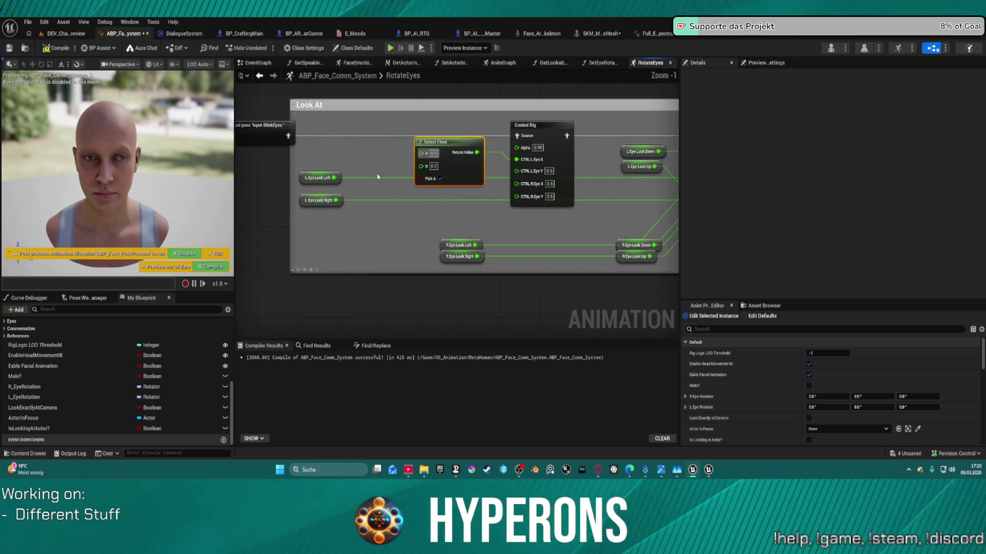
Wire L Eye Look Left and L Eye Look Right into Select Float, raising both variables
drag(332, 179, 421, 153)
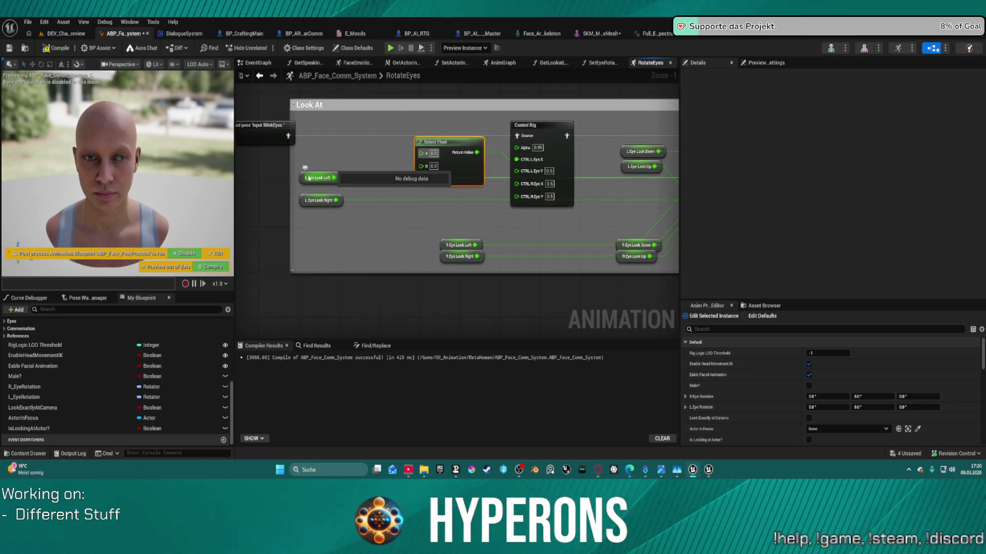
drag(318, 178, 308, 155)
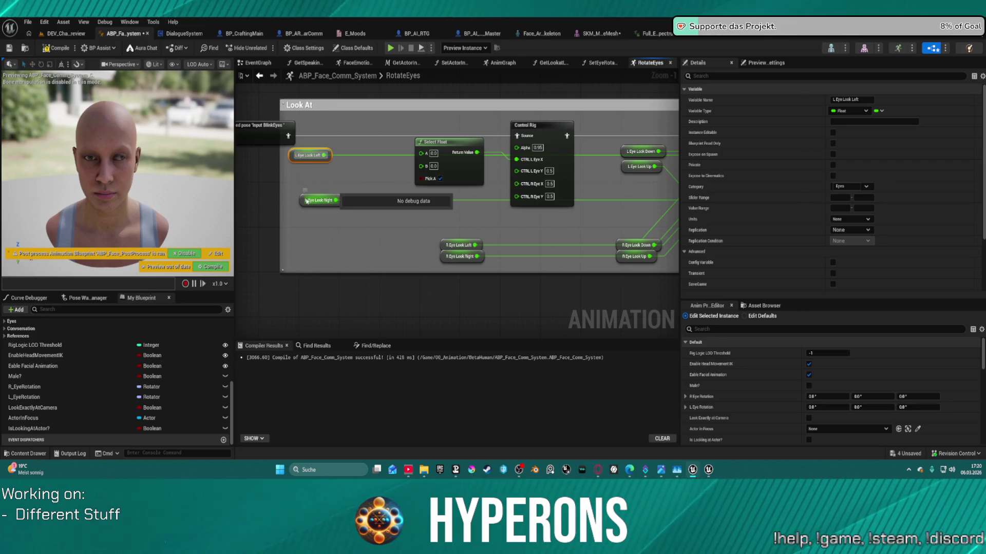
drag(322, 194, 312, 177)
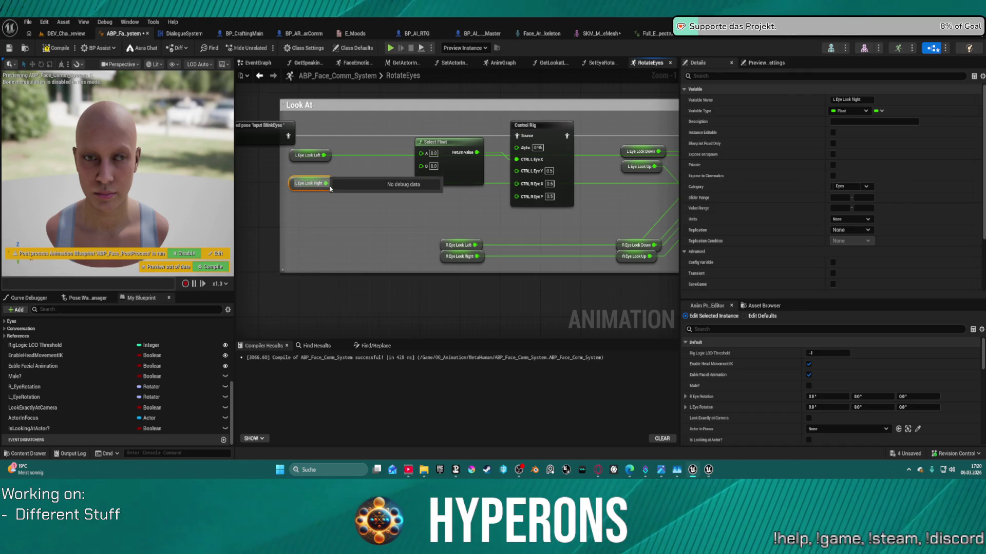
mouse_move(325, 183)
mouse_down()
mouse_move(455, 178)
mouse_move(463, 196)
mouse_move(475, 193)
mouse_move(463, 193)
mouse_up()
click(457, 179)
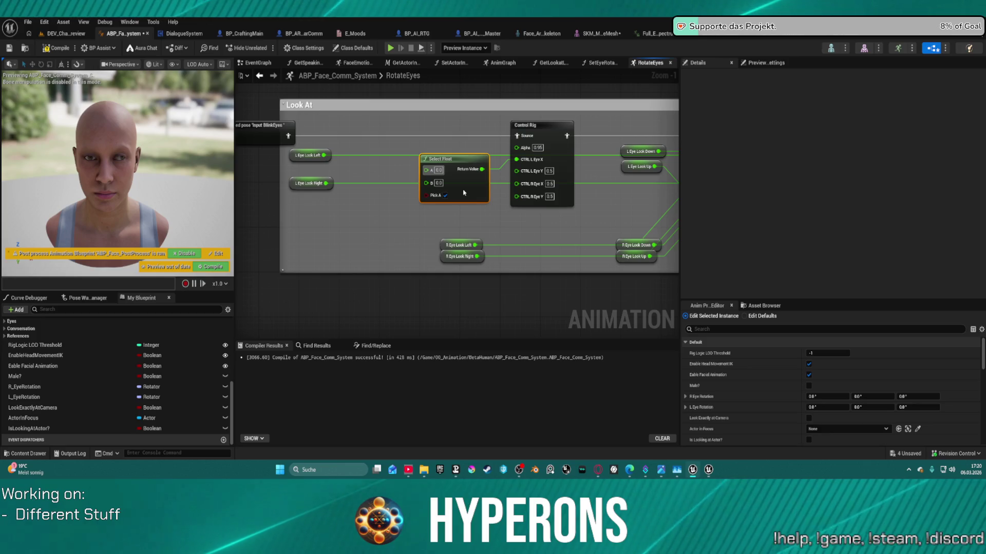
Fine-tune the Select Float node's position, then deselect it
drag(466, 192, 468, 193)
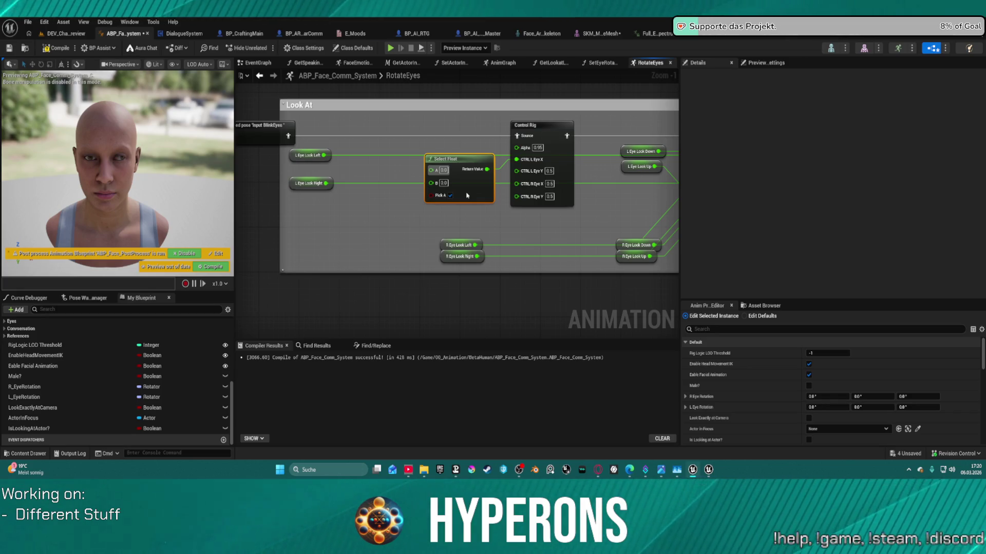
drag(468, 196, 467, 184)
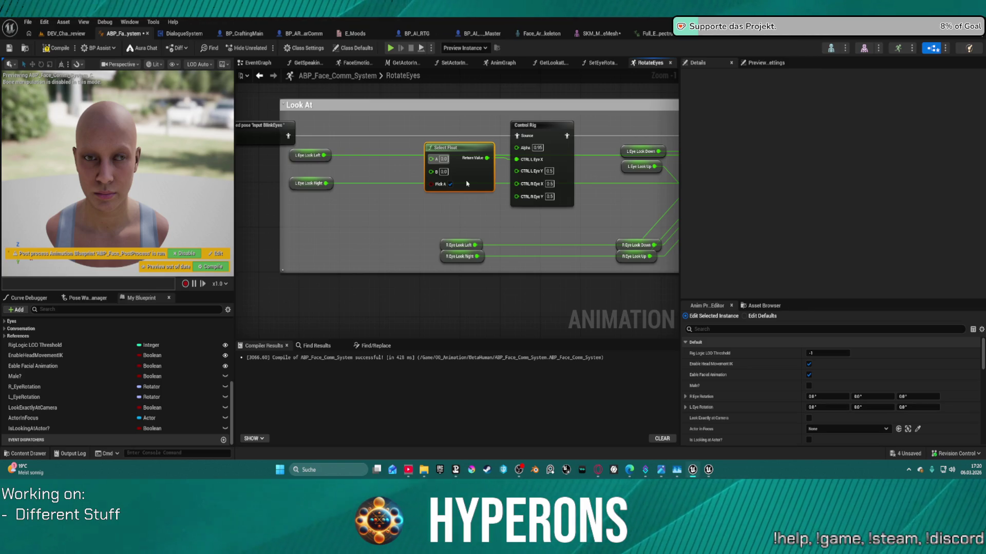
drag(468, 184, 465, 179)
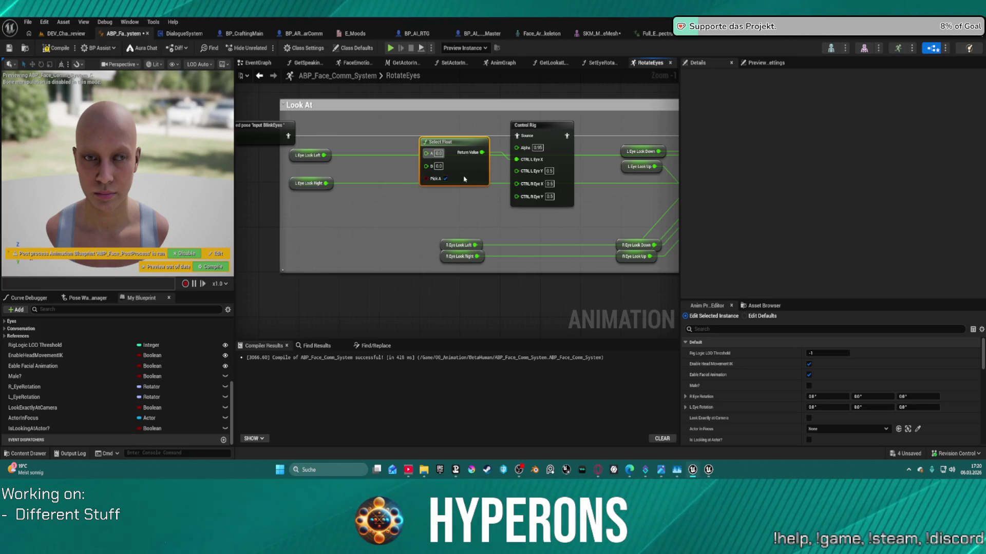
drag(464, 179, 465, 184)
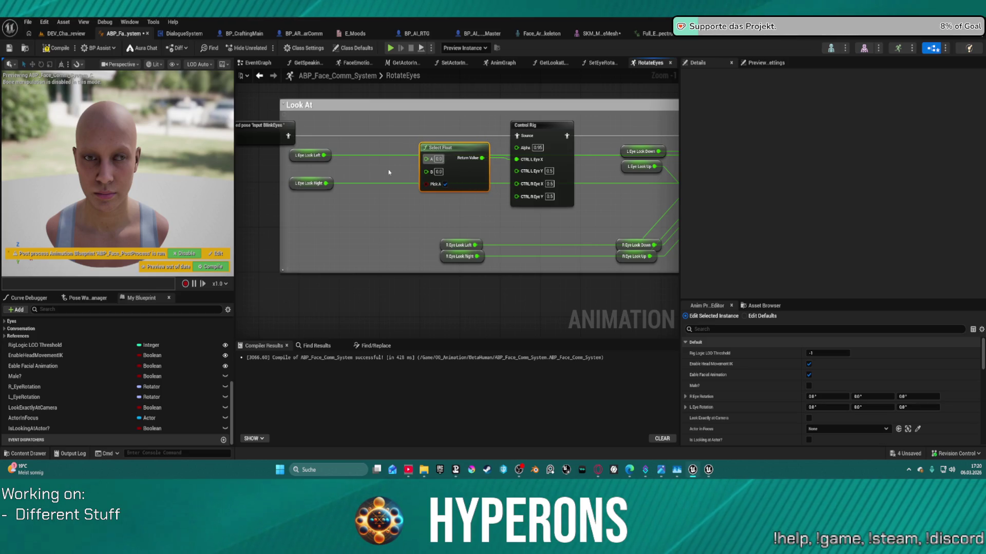
click(336, 159)
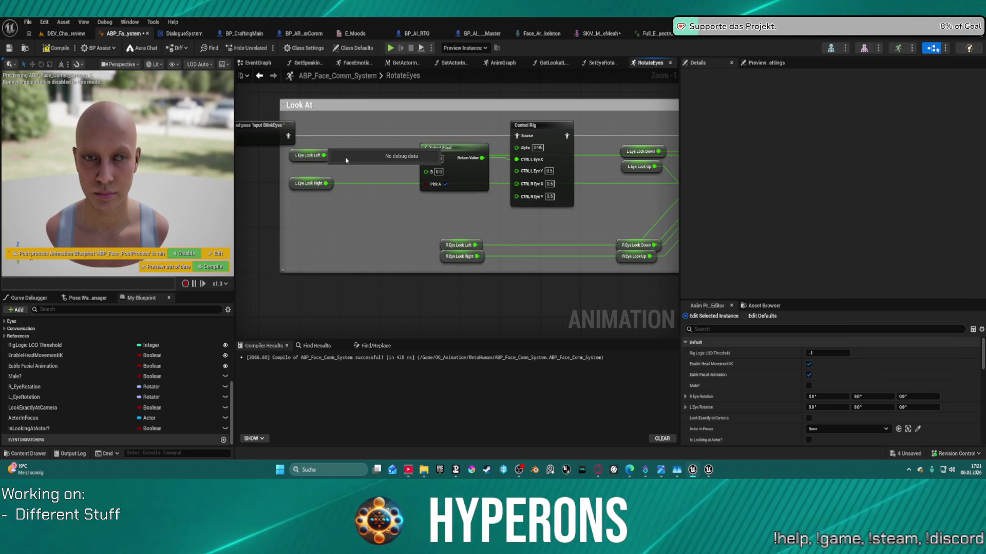
Add a Multiply node off L Eye Look Left with its second value set to -1.0
click(309, 155)
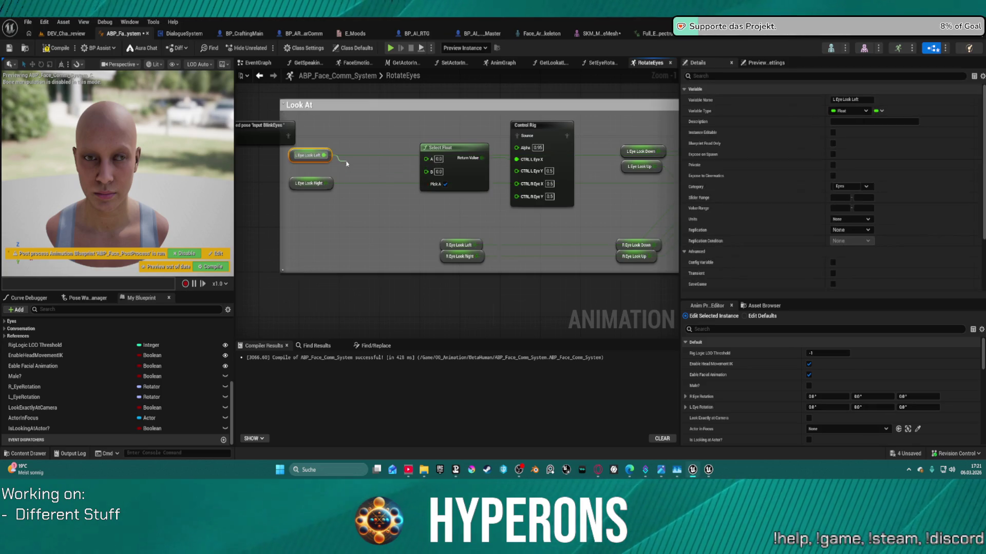
drag(323, 155, 341, 165)
text(multiply)
key(Return)
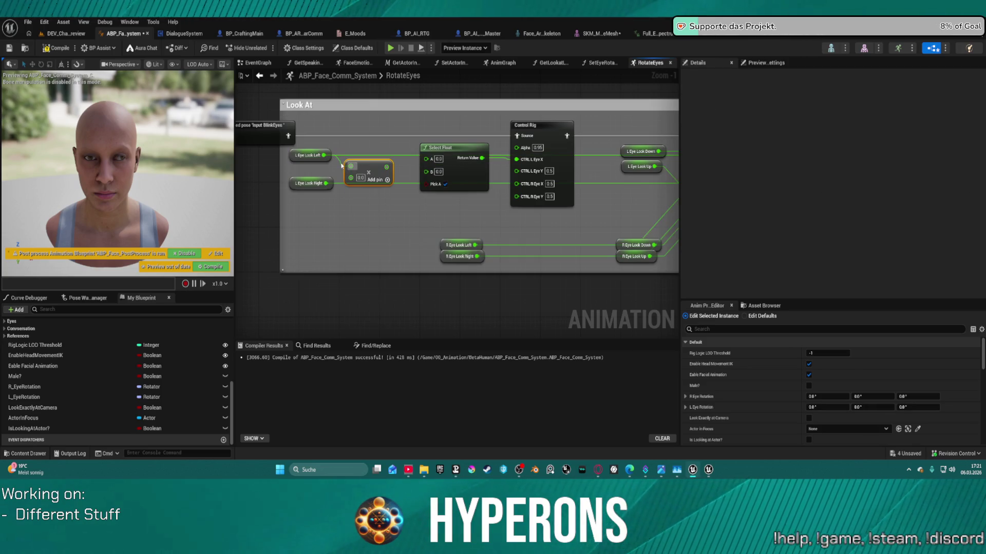
click(360, 178)
text(1)
key(Return)
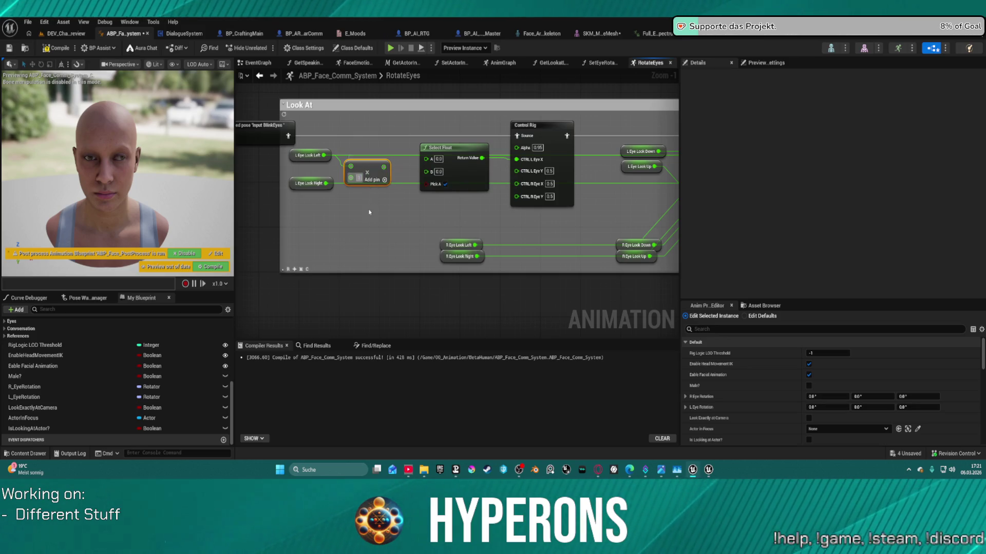
Reposition the multiply node and move L Eye Look Right lower to make room
drag(351, 178, 359, 179)
click(409, 189)
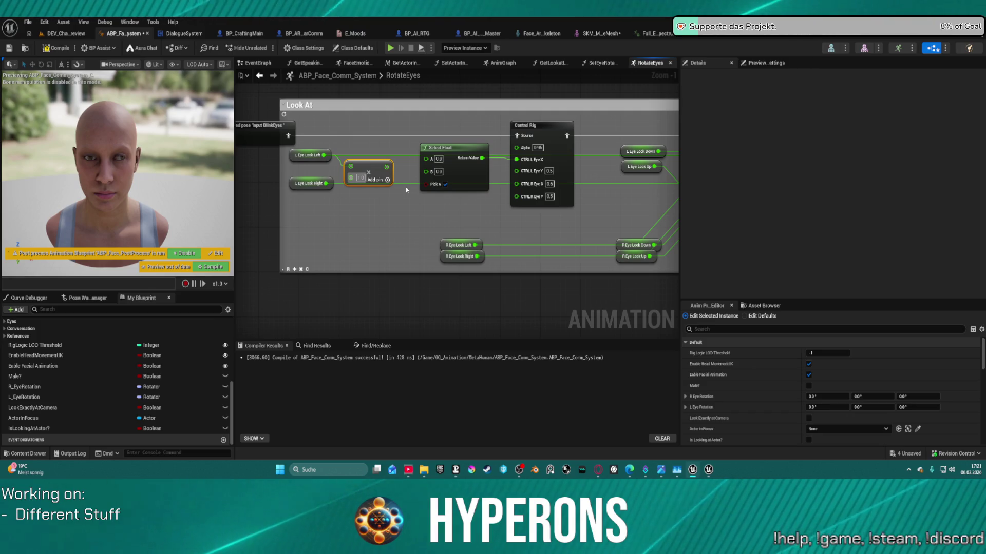
drag(350, 178, 359, 178)
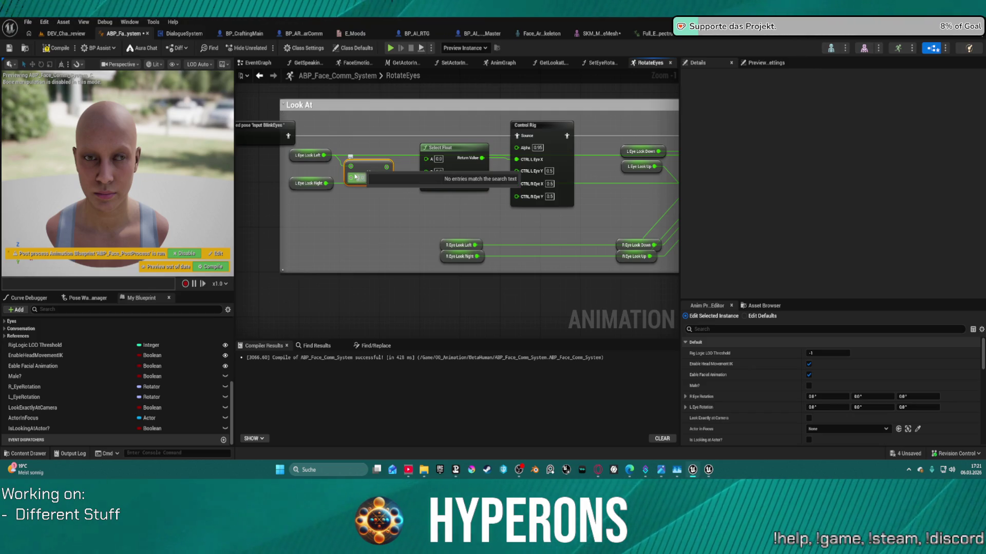
click(373, 168)
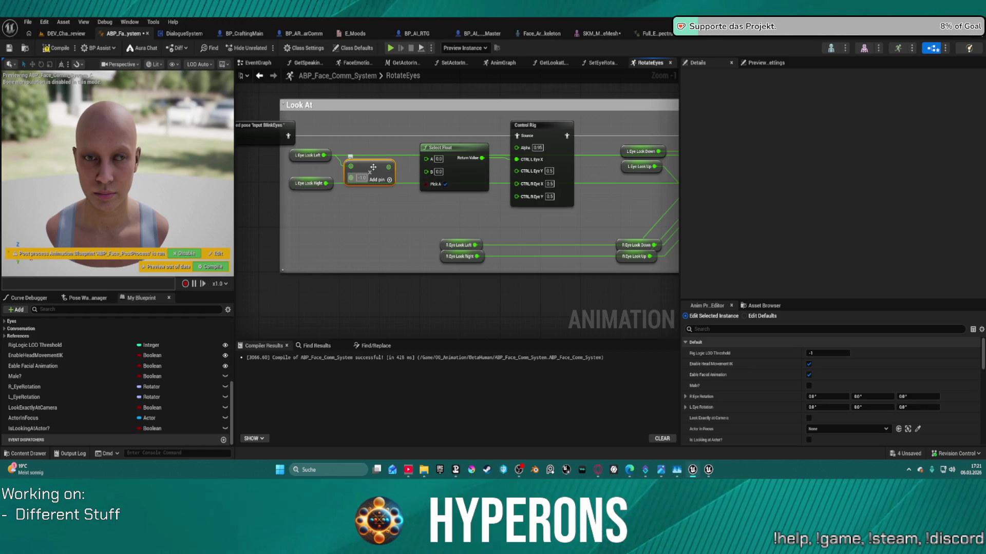
mouse_move(373, 168)
mouse_down()
mouse_move(329, 175)
mouse_move(318, 206)
mouse_up()
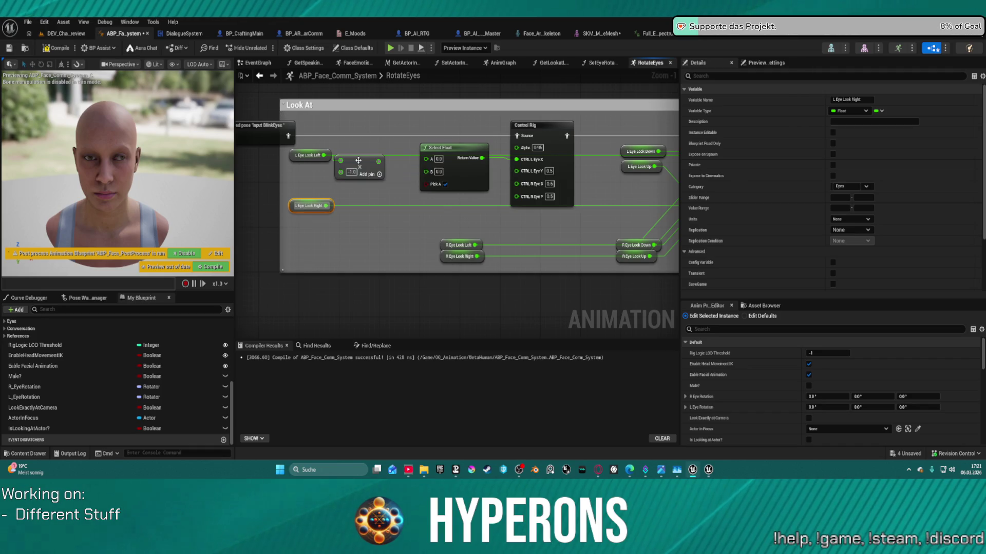
drag(358, 161, 323, 171)
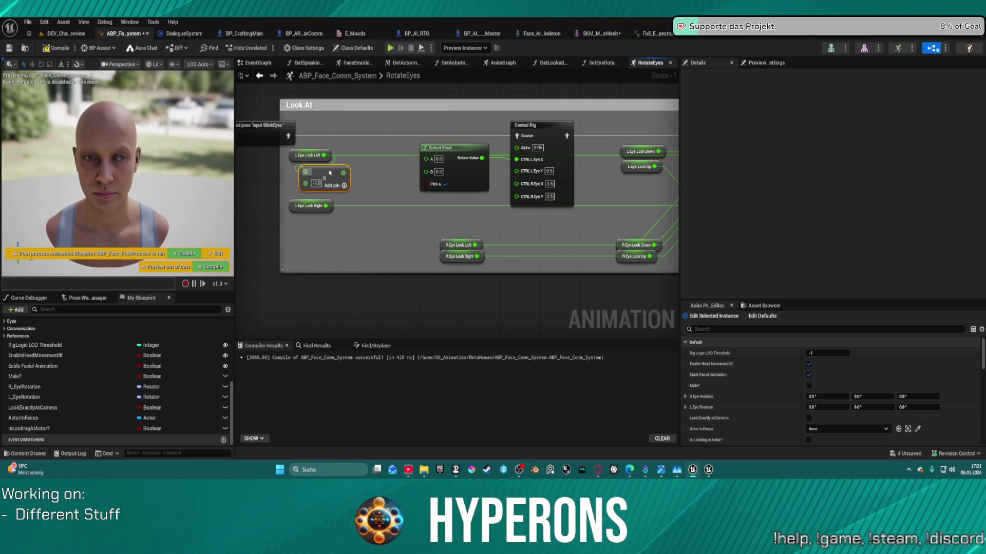
drag(332, 173, 377, 184)
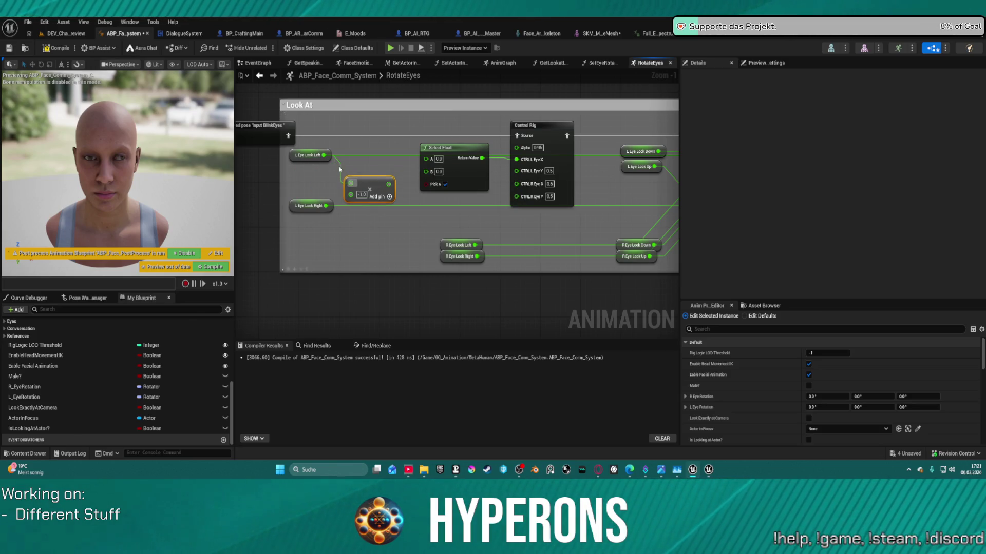
Connect L Eye Look Left to Select Float's A input and pan to Modify Curve
drag(324, 155, 516, 159)
click(636, 181)
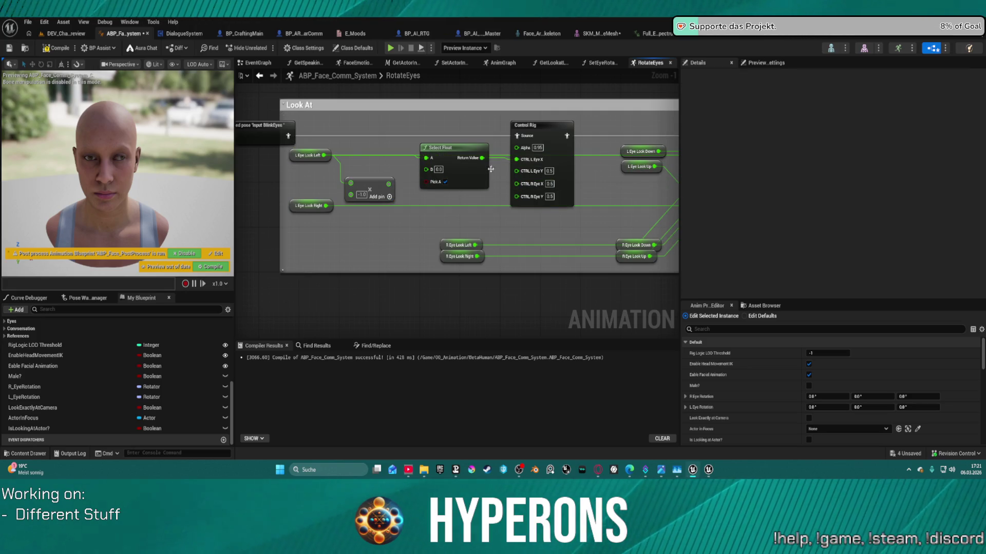
mouse_move(613, 218)
mouse_down()
mouse_move(476, 203)
mouse_move(236, 216)
mouse_up()
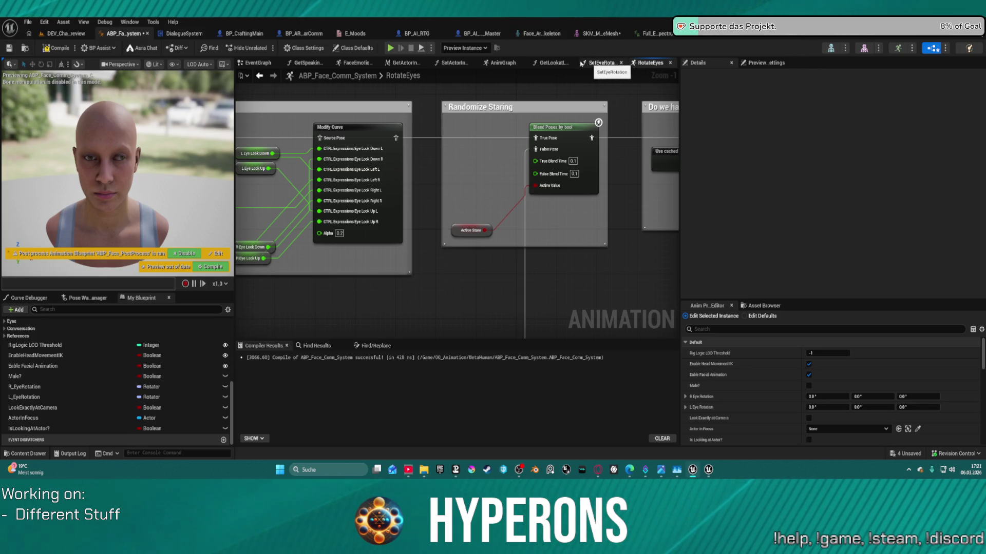
Select Blend Poses by bool in AnimGraph, compile and save ABP_Face_Comm_System, then return to DEV_Cha_Preview
click(610, 64)
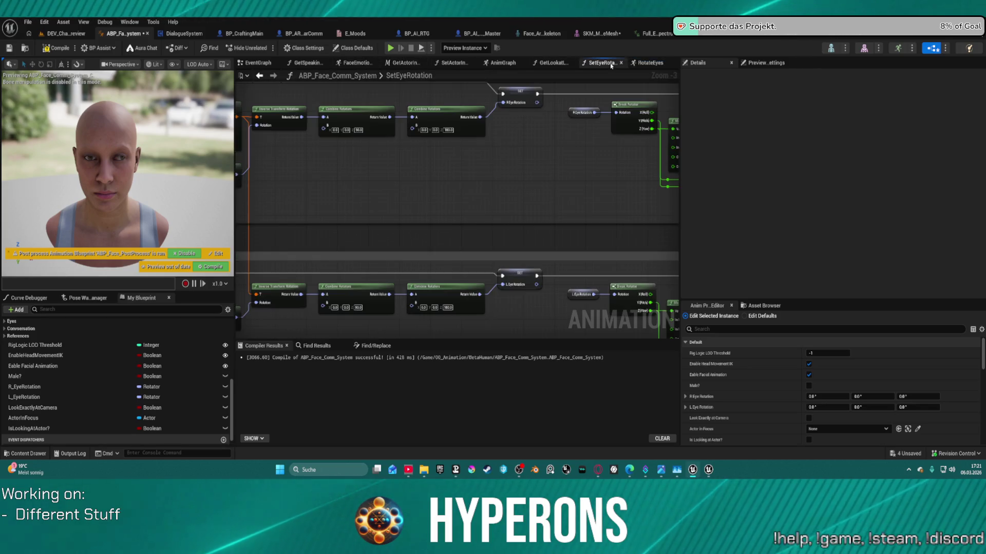
click(642, 64)
click(498, 62)
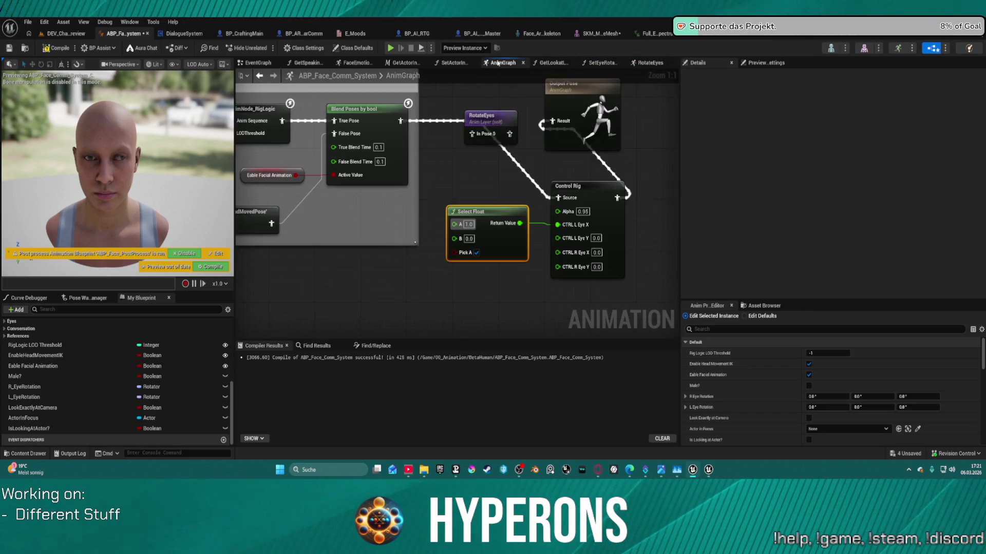
mouse_move(400, 122)
mouse_down()
mouse_move(466, 140)
mouse_move(475, 110)
mouse_move(466, 103)
mouse_move(552, 122)
mouse_up()
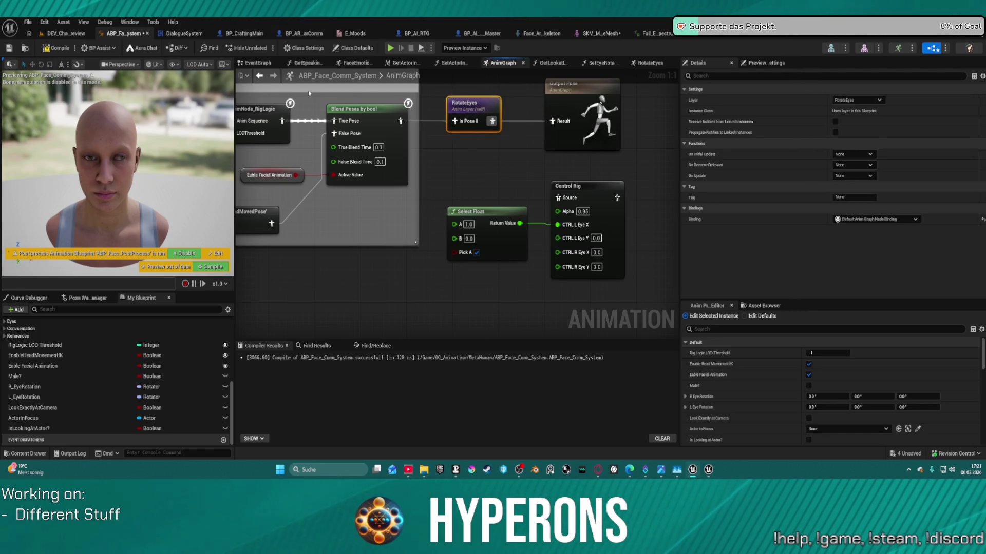
click(58, 49)
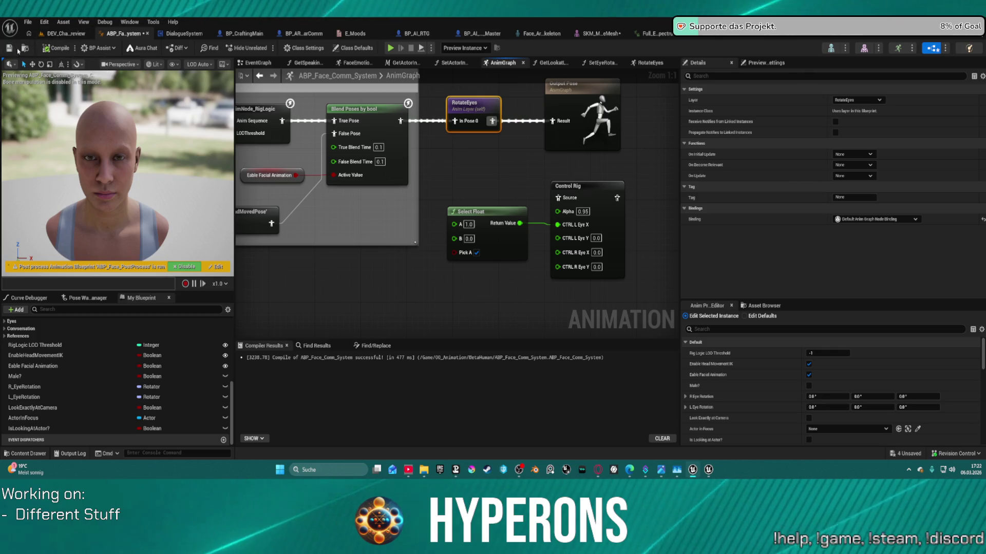
click(57, 34)
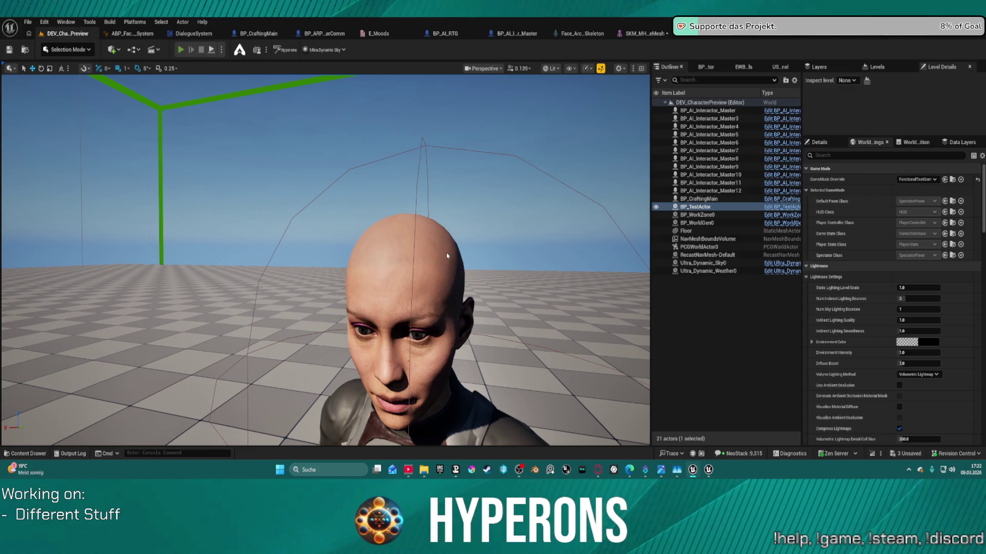
Play the level with Alt+P to watch the character's eye rotation, then stop the session
key(alt+p)
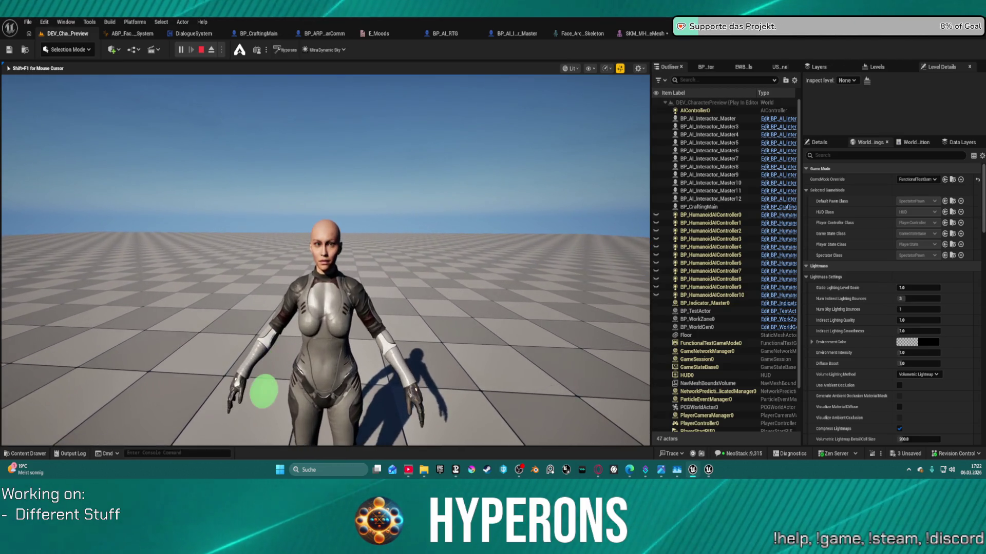
key(super)
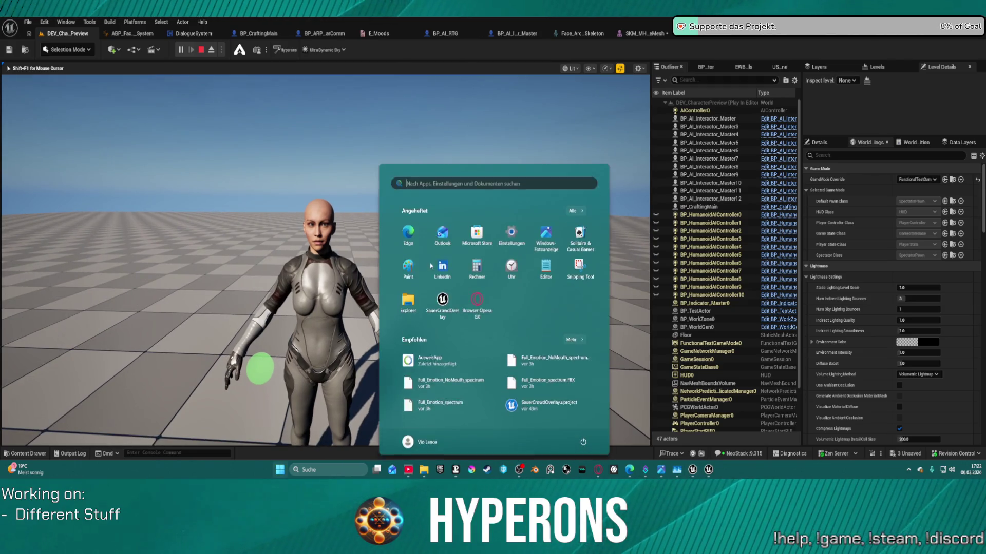
key(super)
key(super)
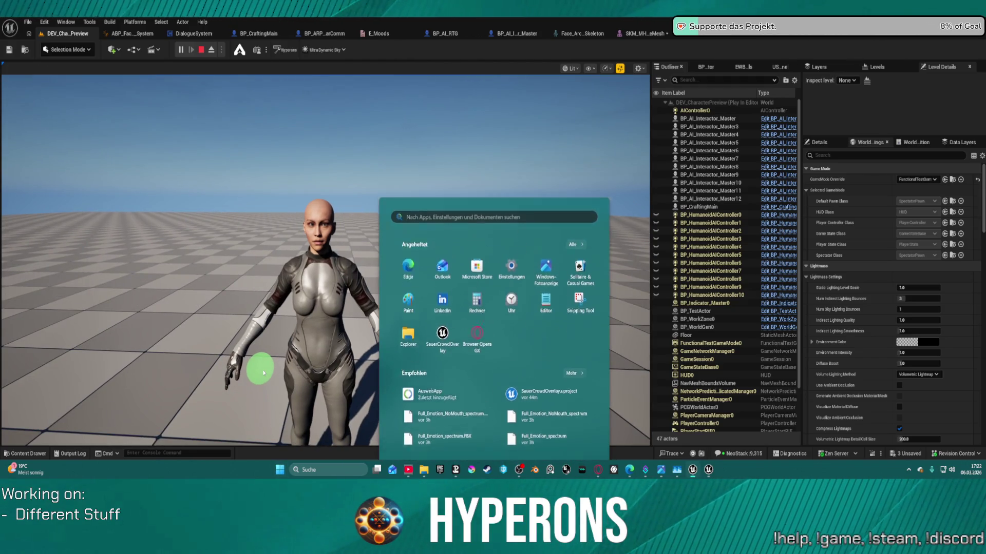
key(super)
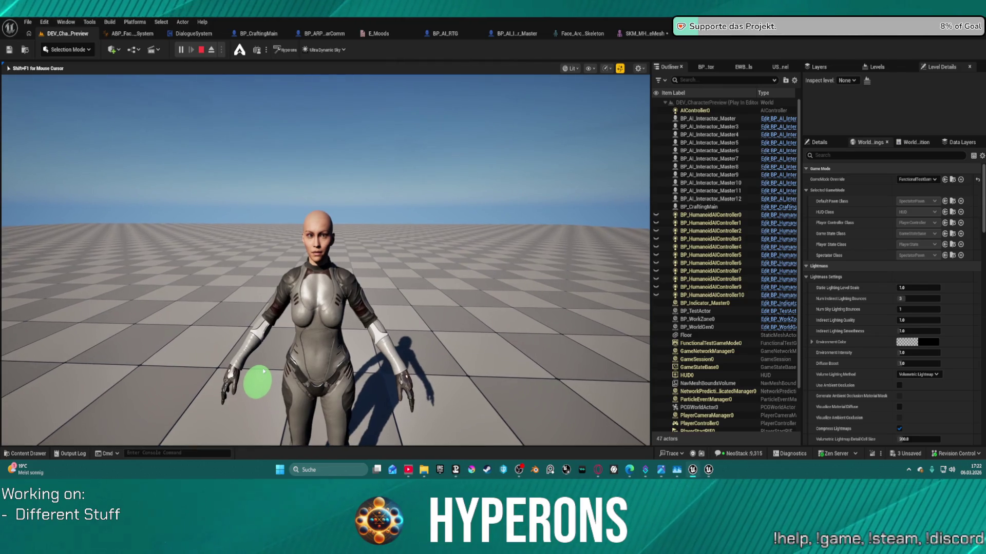
key(Escape)
Move the editor camera toward the character and play-test the eyes a second time
drag(302, 314, 267, 287)
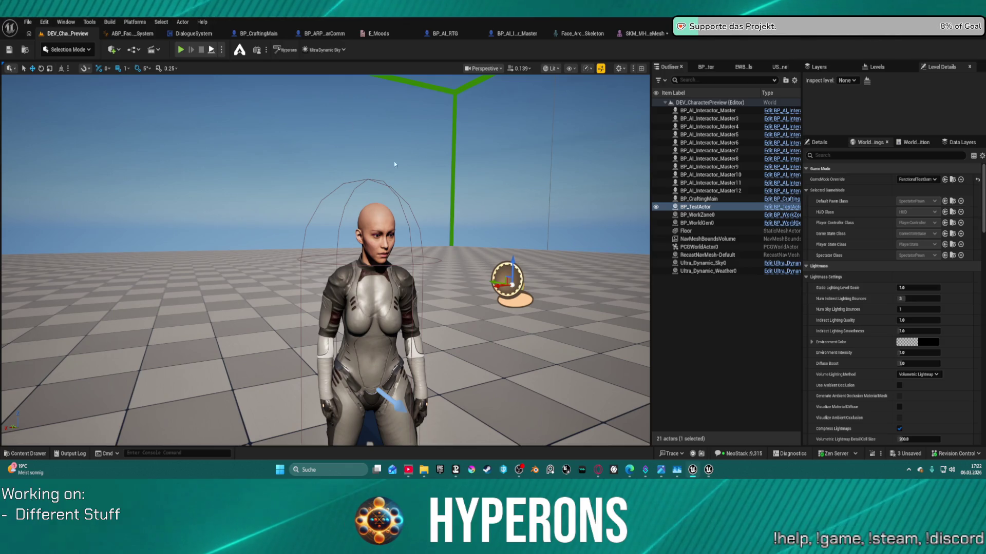
key(alt+p)
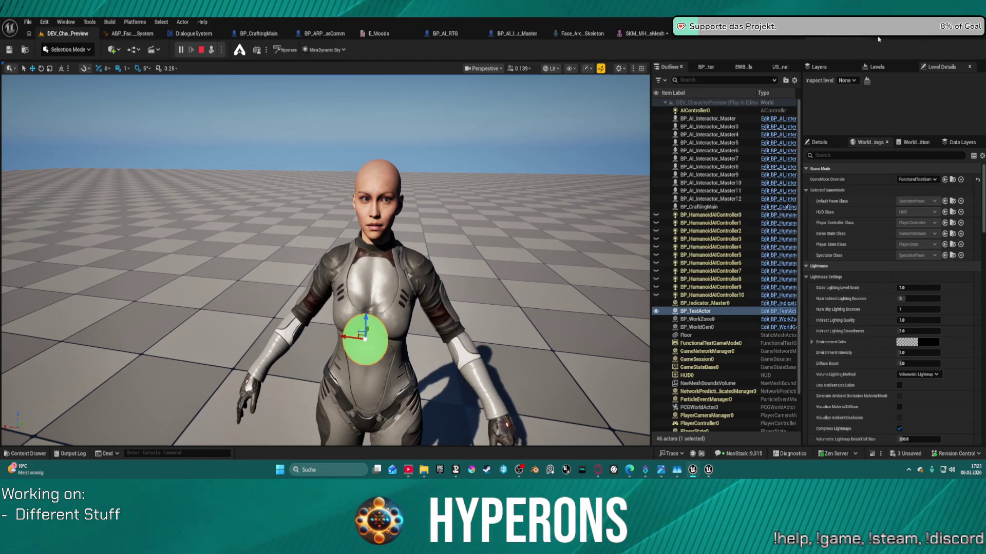
key(Escape)
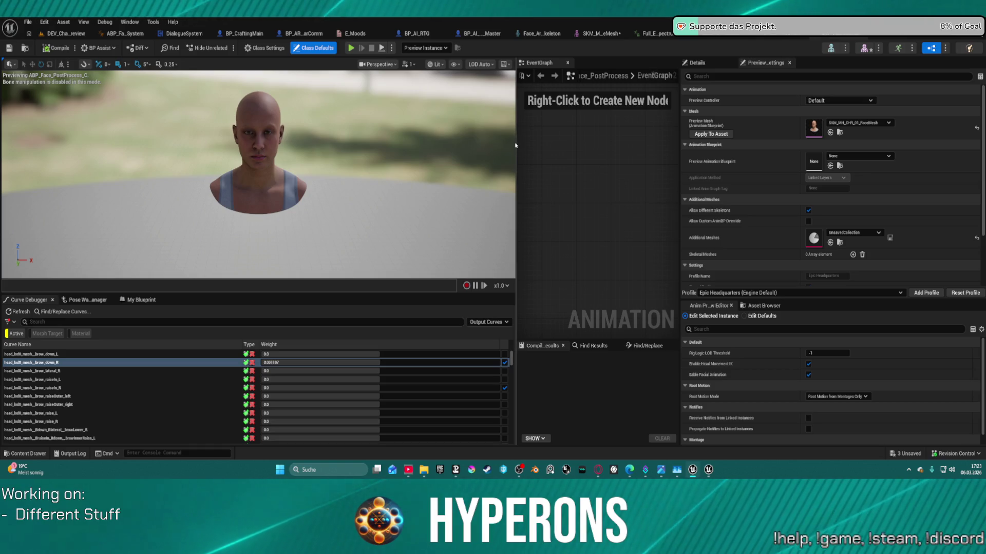
In ABP_Face_Comm_System's RotateEyes graph, move L Eye Look Right lower and recompile the blueprint
click(123, 34)
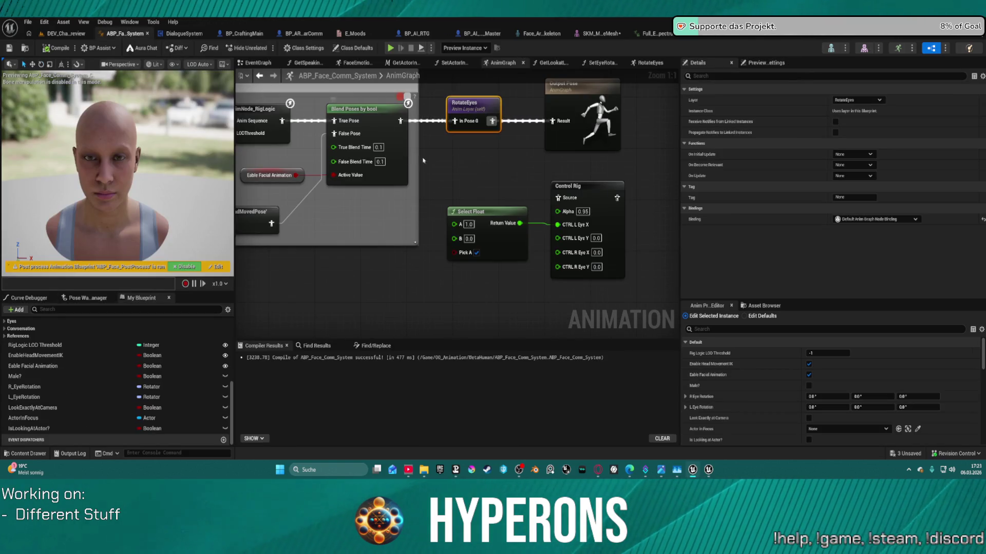
double_click(467, 110)
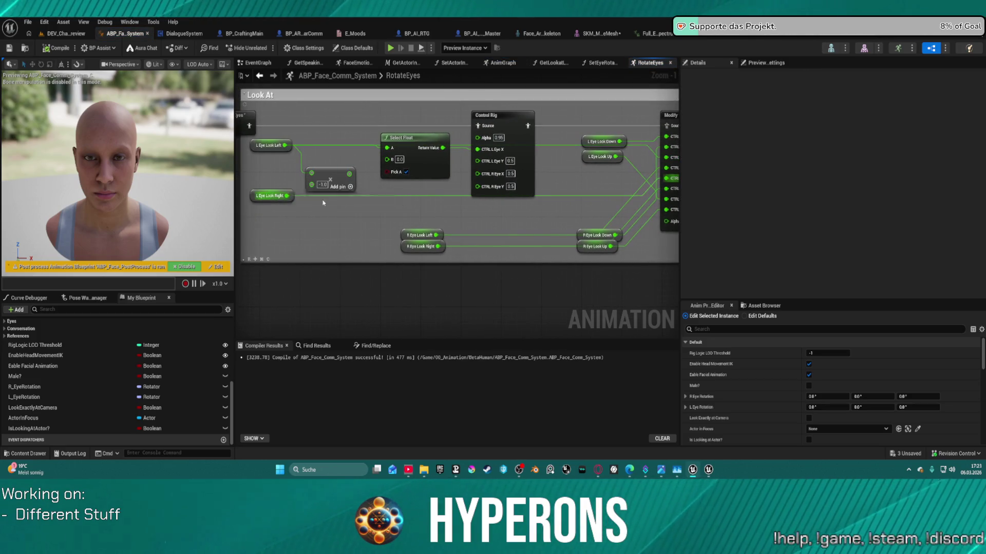
mouse_move(286, 196)
mouse_down()
mouse_move(293, 217)
mouse_move(475, 196)
mouse_move(477, 175)
mouse_up()
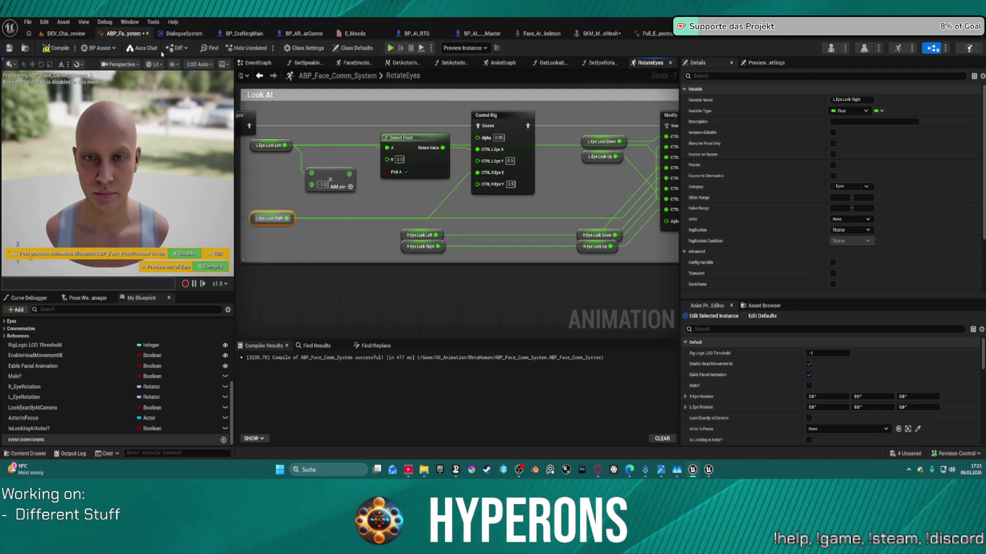
click(63, 48)
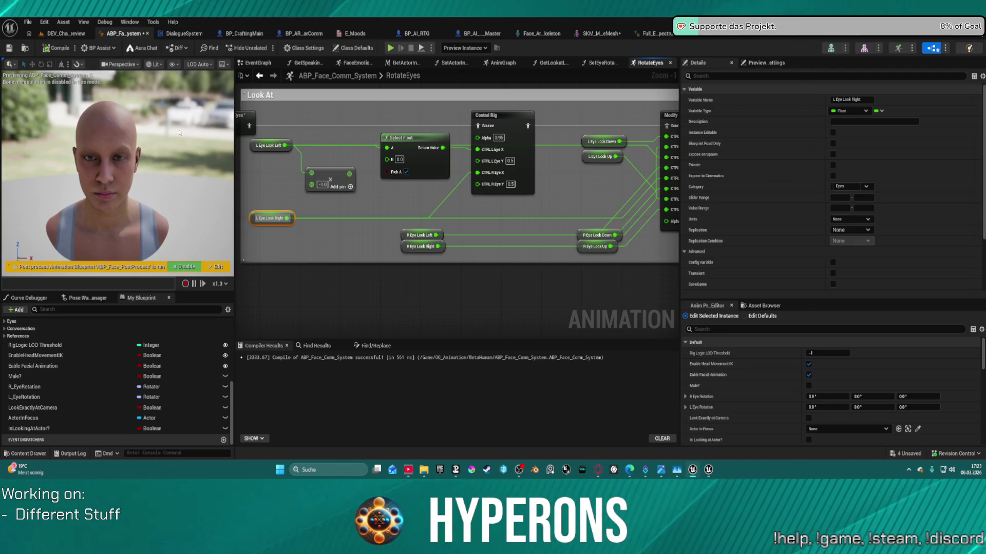
Shift Select Float aside and add a Subtract node wired from L Eye Look Left
mouse_move(286, 218)
mouse_down()
mouse_move(406, 179)
mouse_move(387, 162)
mouse_move(273, 166)
mouse_move(283, 171)
mouse_up()
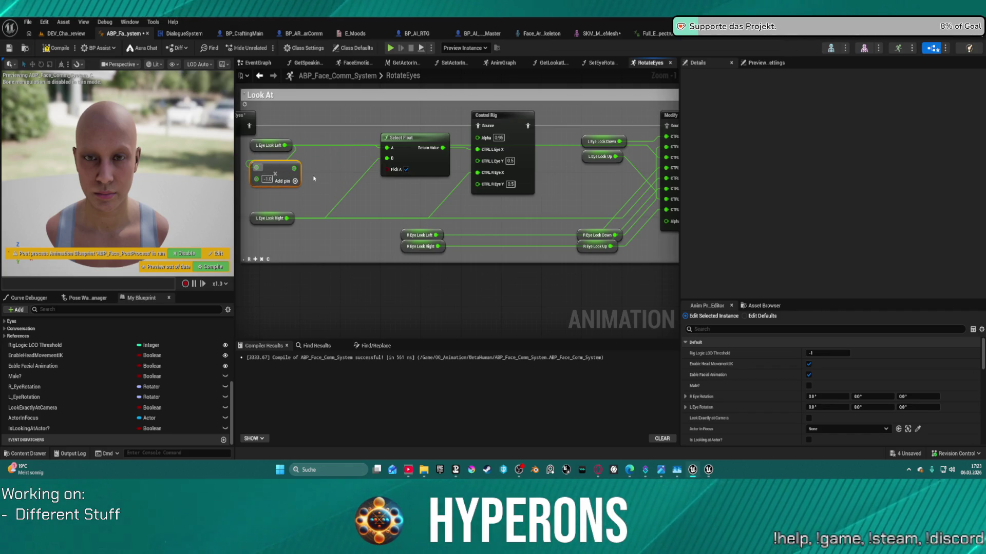
mouse_move(403, 143)
mouse_down()
mouse_move(418, 164)
mouse_move(409, 154)
mouse_up()
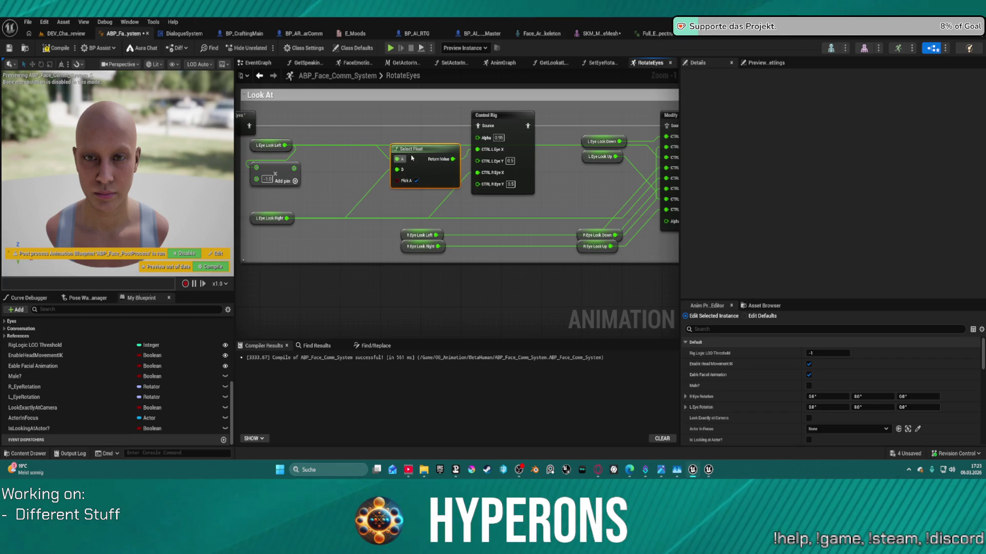
click(270, 145)
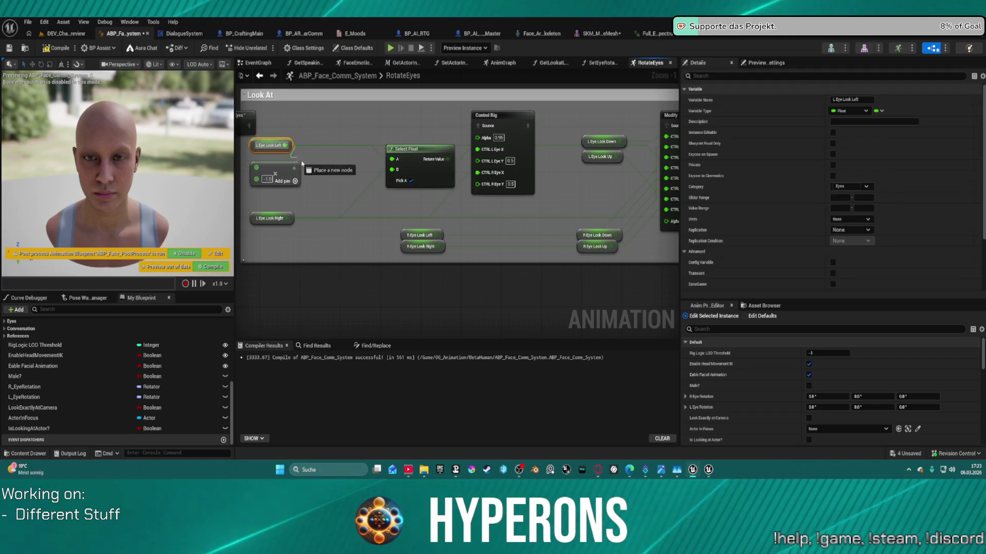
drag(285, 146, 310, 164)
text(subtrac)
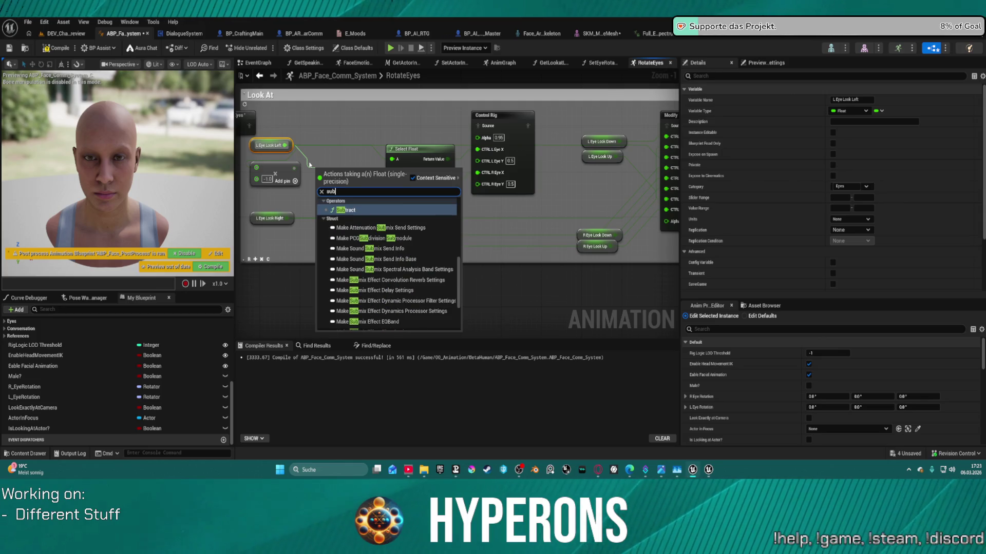
key(Return)
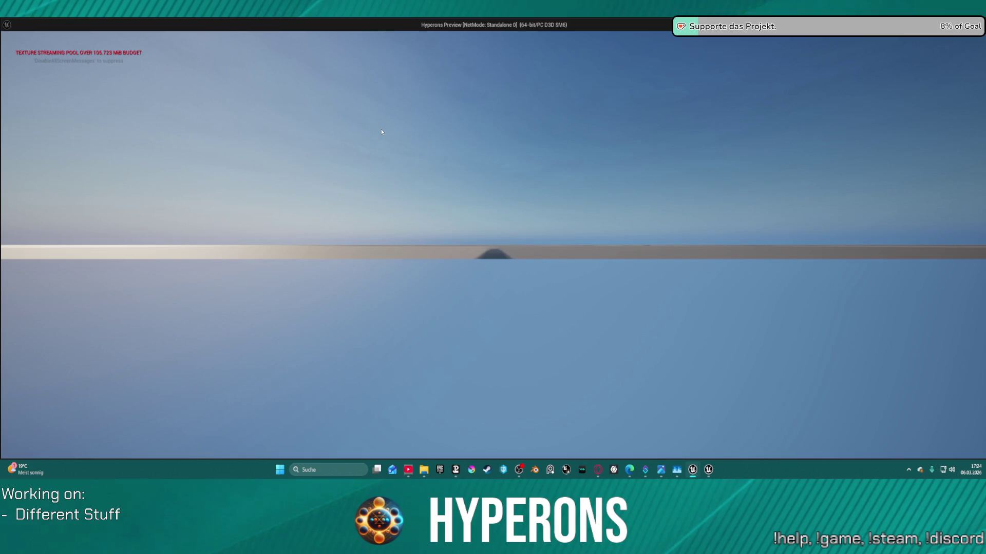
Close the standalone preview, play DEV_Cha_Preview in-editor to test the eyes, then return to the face blueprint
key(Escape)
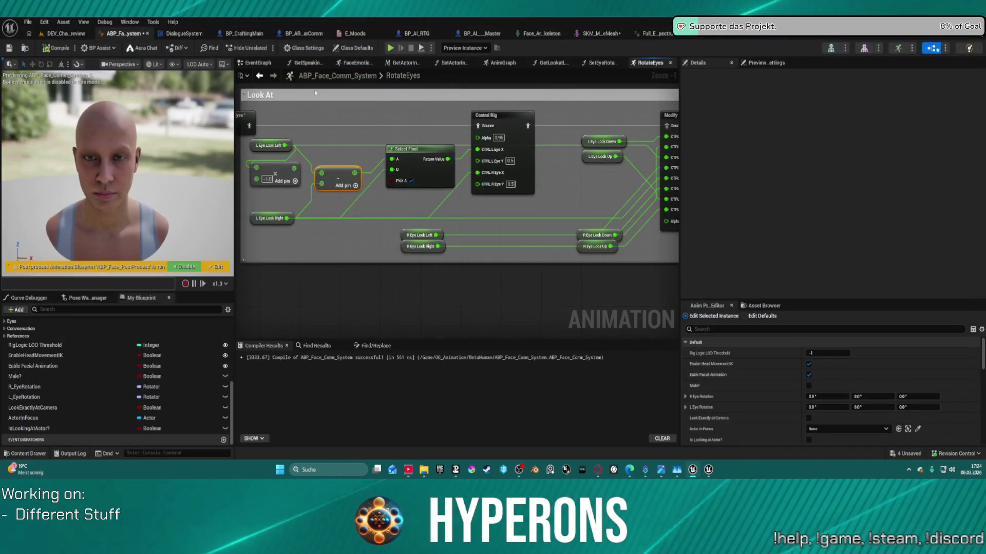
click(67, 33)
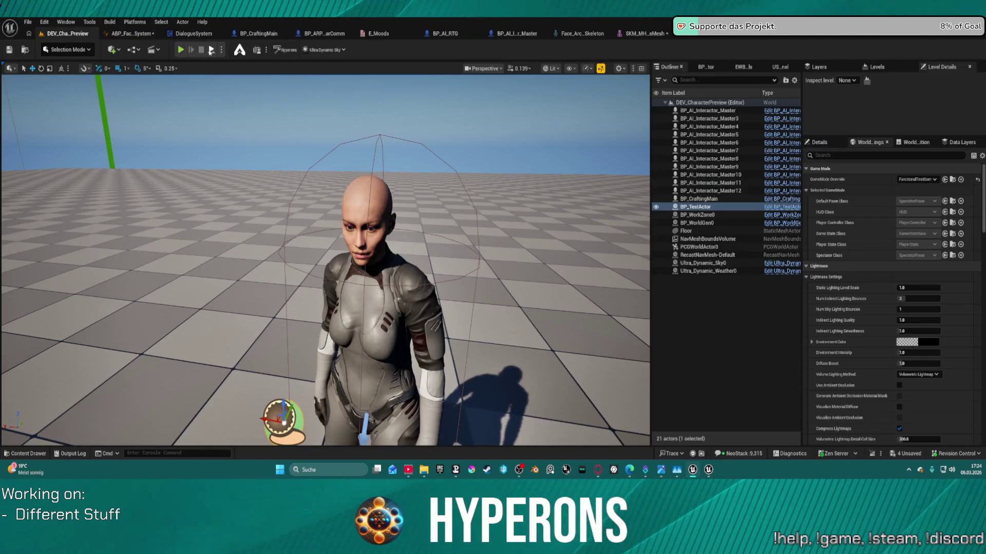
key(alt+p)
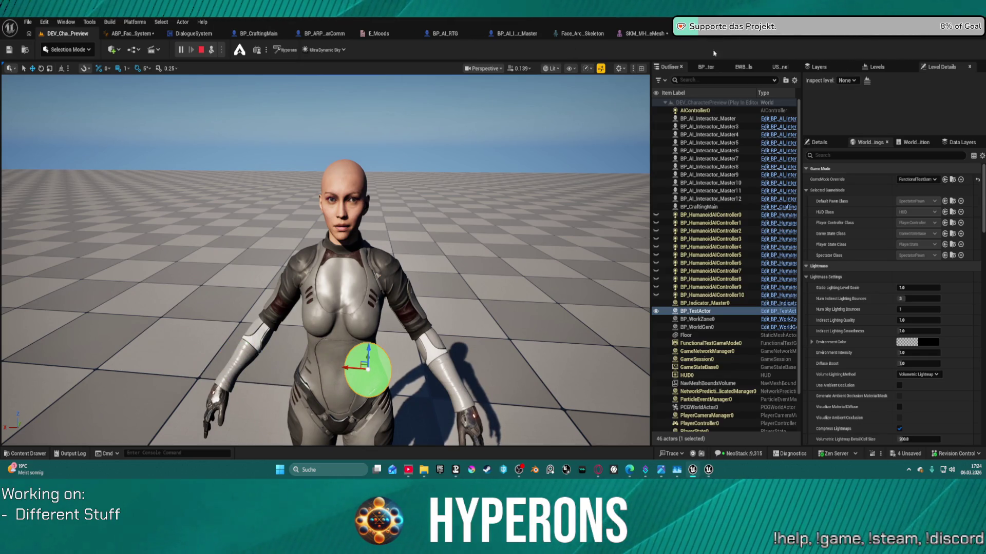
click(147, 34)
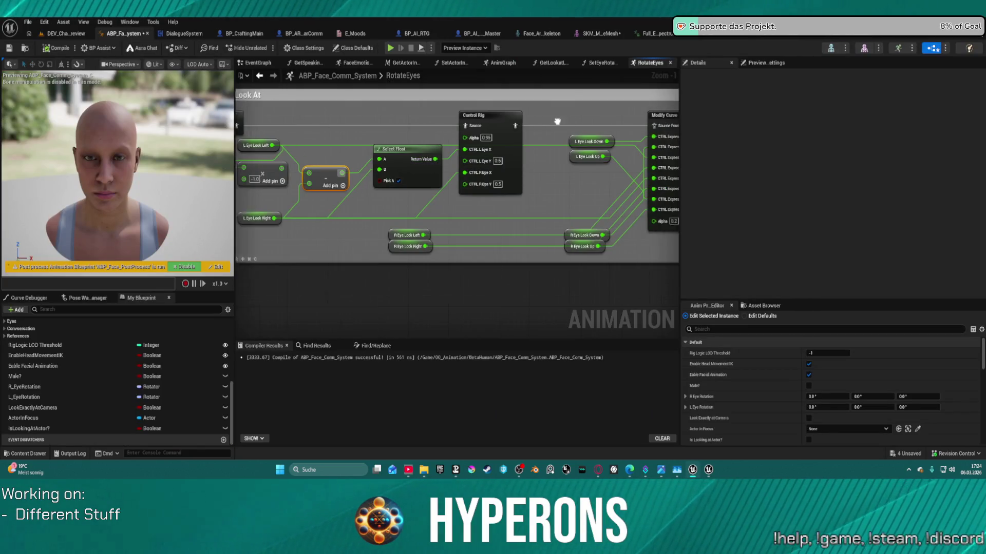
Pan past Randomize Staring and Modify Curve back to Look At, and reposition L Eye Look Left
mouse_move(557, 121)
mouse_down()
mouse_move(94, 120)
mouse_move(505, 105)
mouse_move(587, 110)
mouse_move(354, 132)
mouse_move(590, 128)
mouse_up()
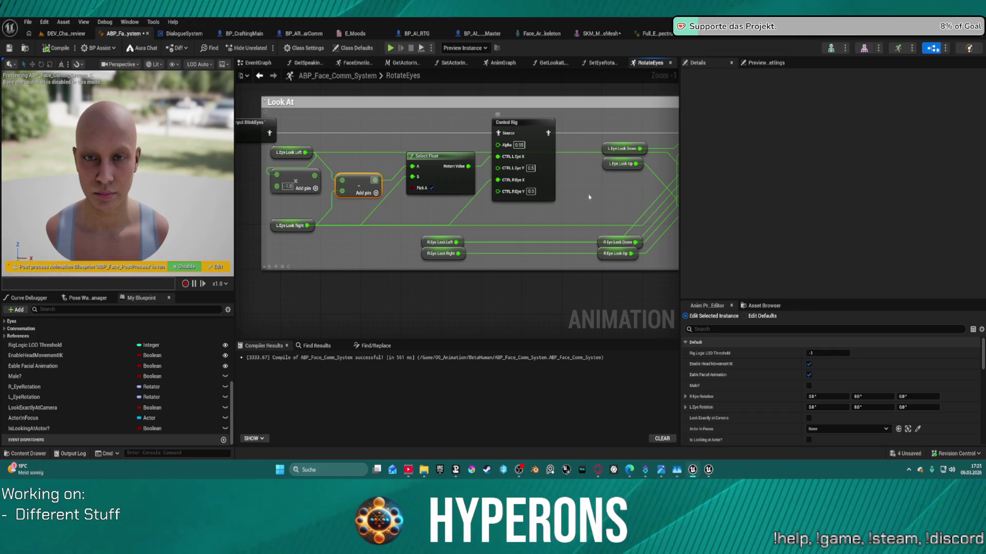
mouse_move(598, 181)
mouse_down()
mouse_move(426, 150)
mouse_move(548, 224)
mouse_up()
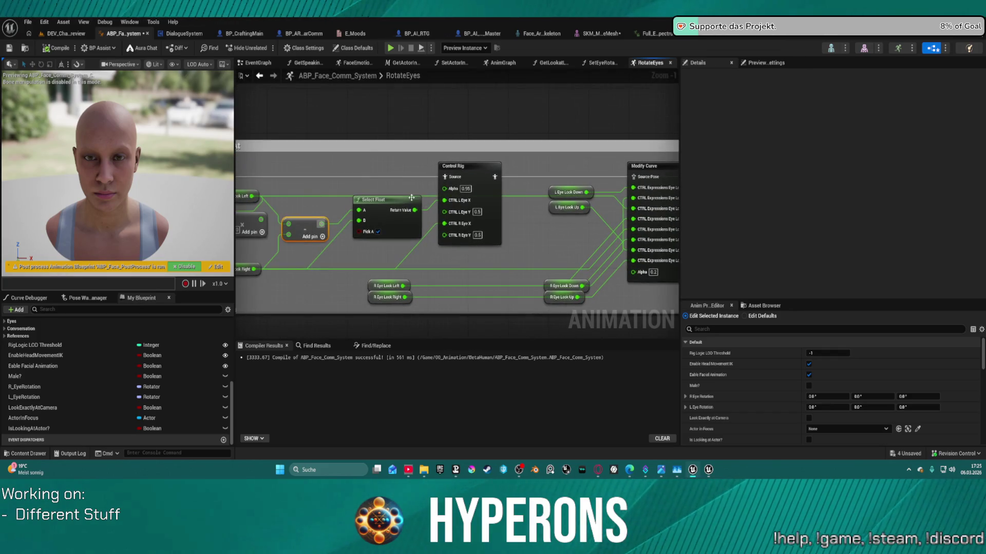
mouse_move(243, 200)
mouse_down()
mouse_move(383, 205)
mouse_move(392, 177)
mouse_up()
key(Escape)
mouse_move(324, 193)
mouse_down()
mouse_move(434, 177)
mouse_move(352, 191)
mouse_move(415, 197)
mouse_move(347, 197)
mouse_up()
Move R Eye Look Down up beside the left-eye nodes and nudge L Eye Look Left further left
drag(513, 243, 430, 233)
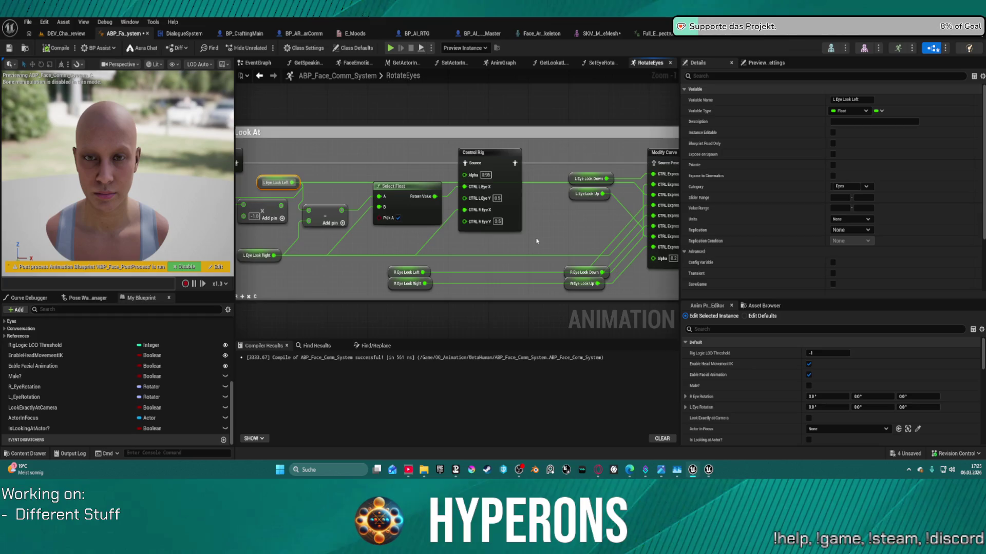
drag(532, 233, 464, 234)
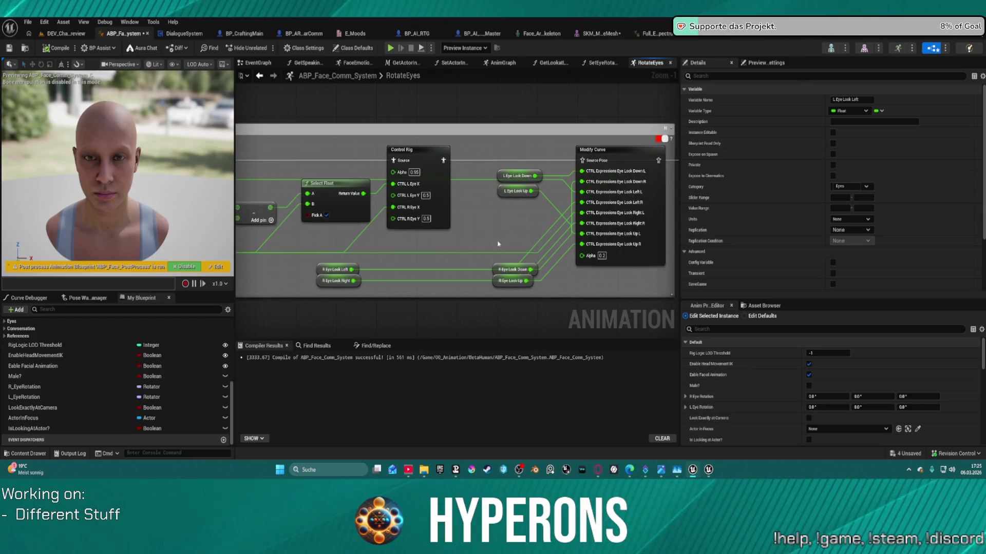
mouse_move(515, 269)
mouse_down()
mouse_move(463, 227)
mouse_move(498, 204)
mouse_move(498, 234)
mouse_move(505, 216)
mouse_up()
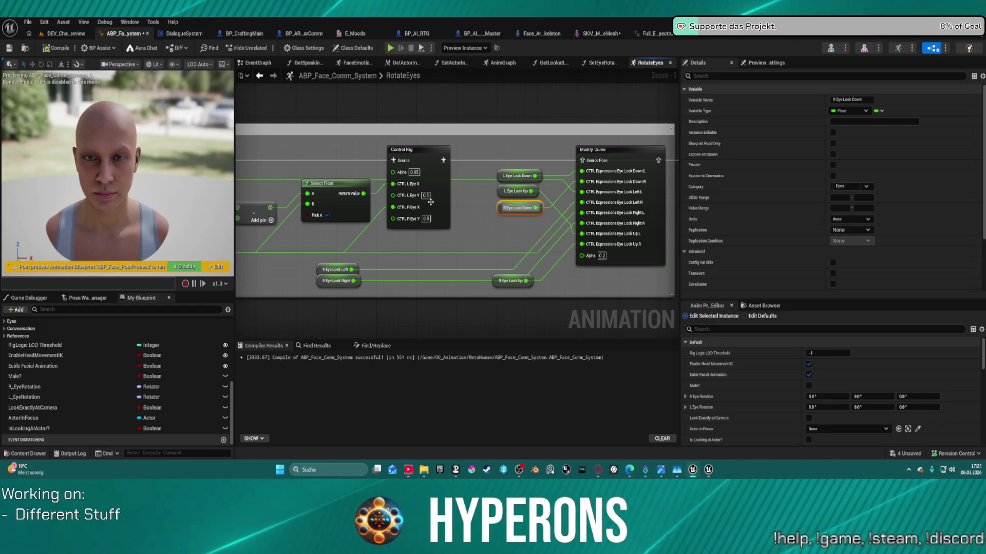
mouse_move(406, 199)
mouse_down()
mouse_move(534, 205)
mouse_move(513, 212)
mouse_up()
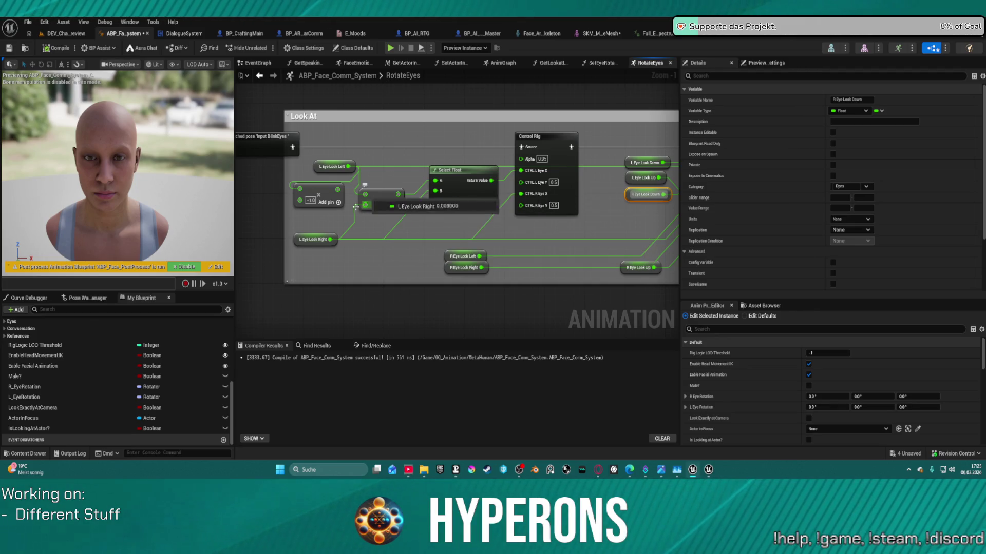
mouse_move(322, 169)
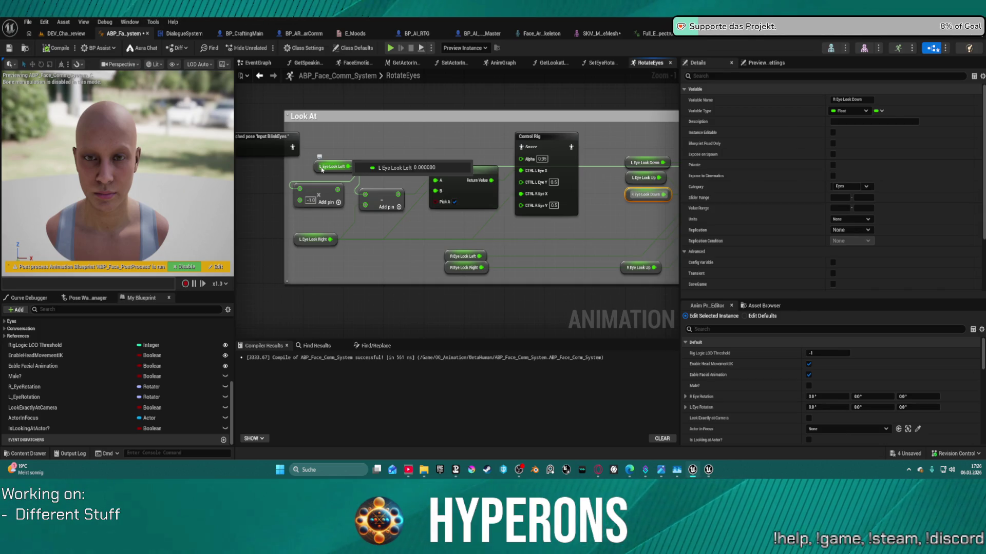
drag(321, 170, 302, 170)
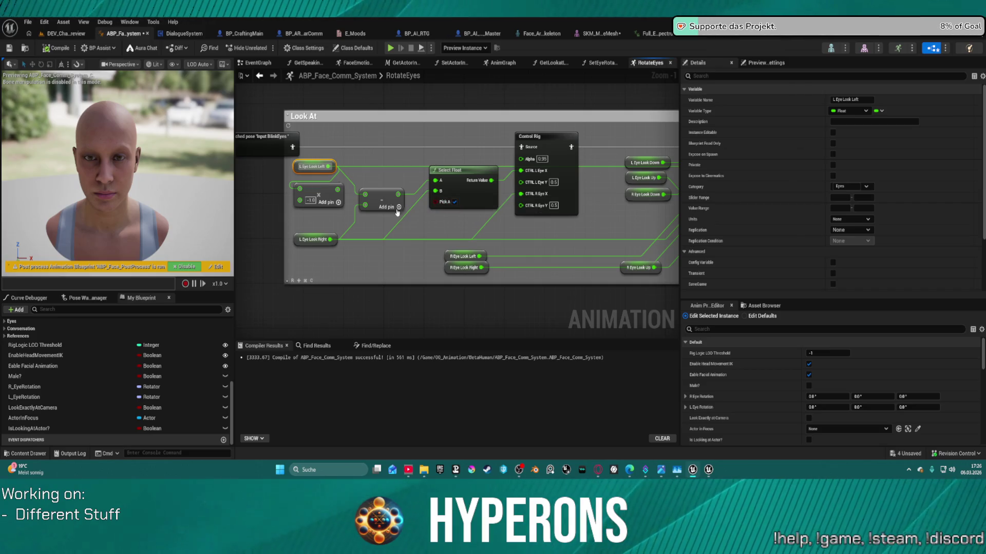
click(405, 232)
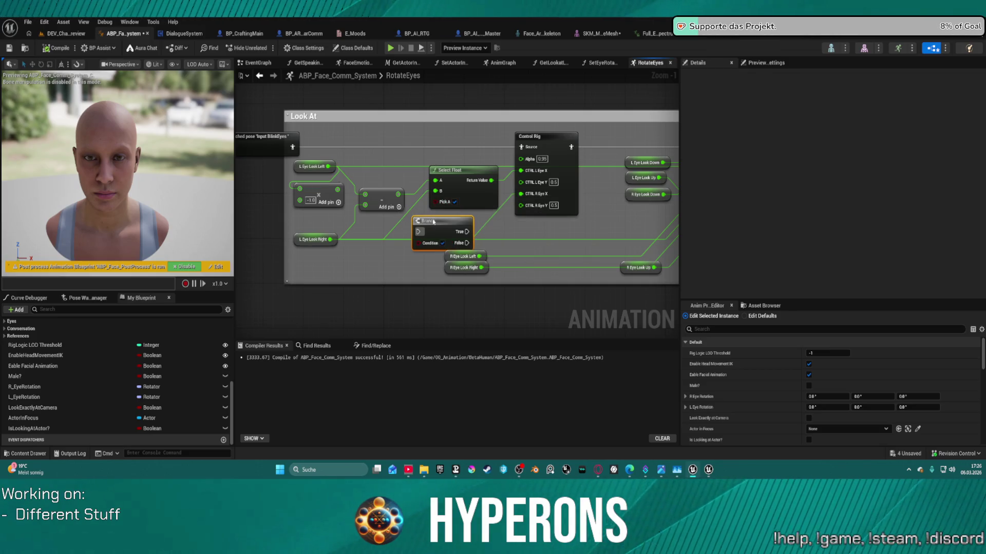
Add a Less Equal (<=) comparison node to the Look At graph
text(eq)
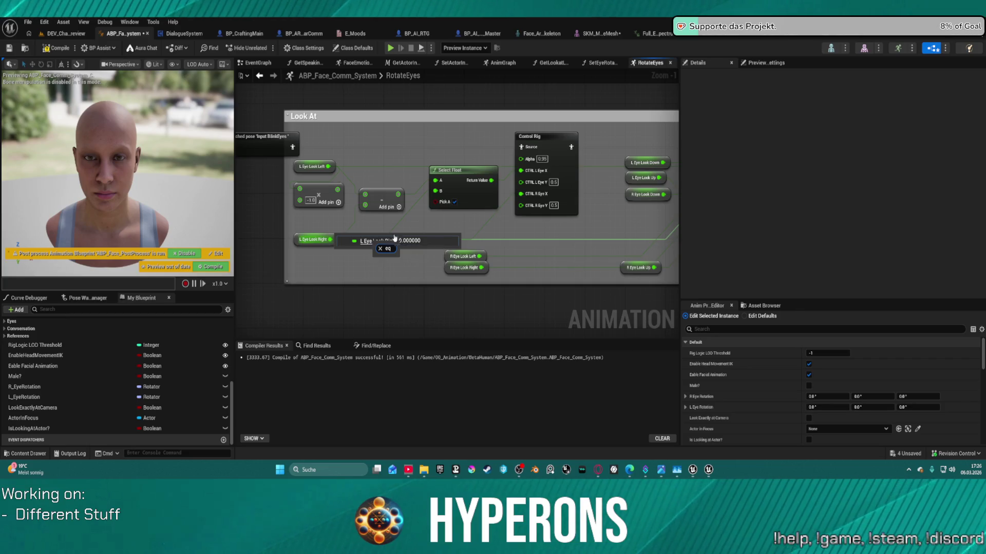
key(Escape)
right_click(410, 224)
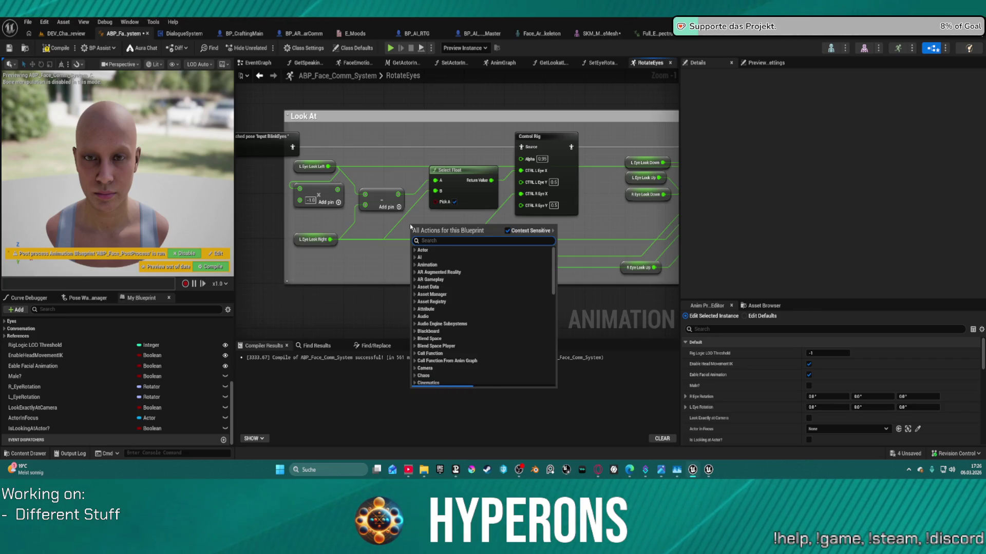
text(eq)
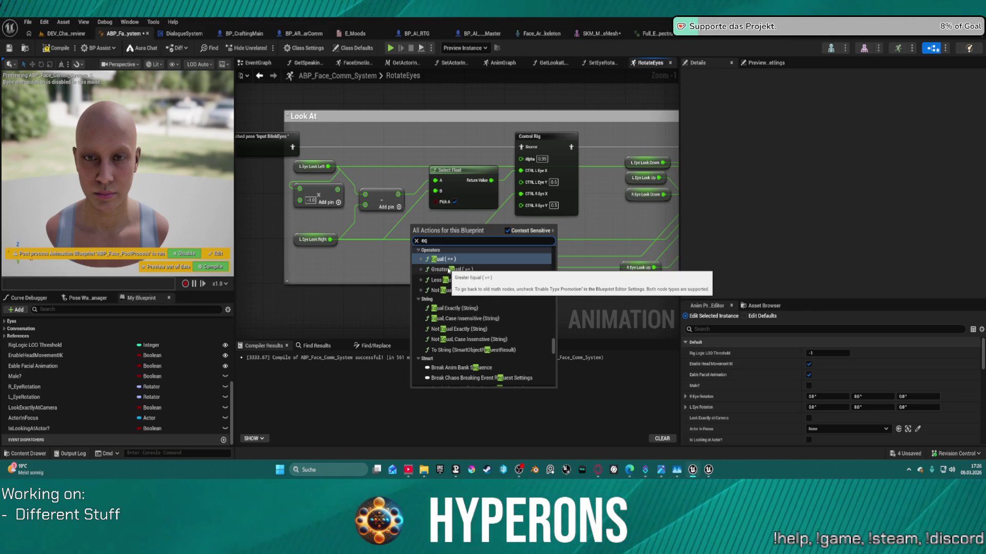
click(444, 280)
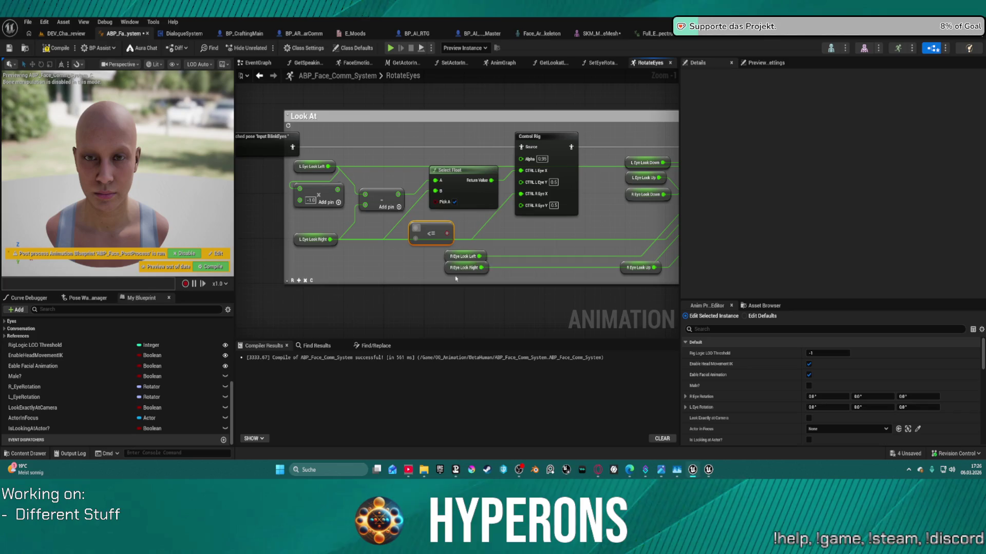
Wire L Eye Look Left into the <= node and its result into Select Float's Pick A, then return to the level
mouse_move(416, 228)
mouse_down()
mouse_move(393, 185)
mouse_move(332, 170)
mouse_up()
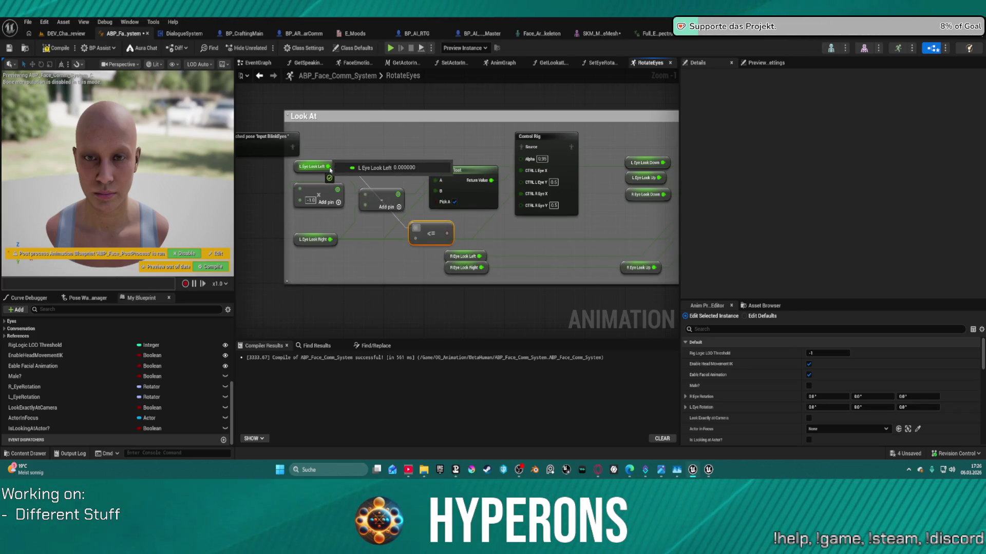
drag(330, 172, 328, 167)
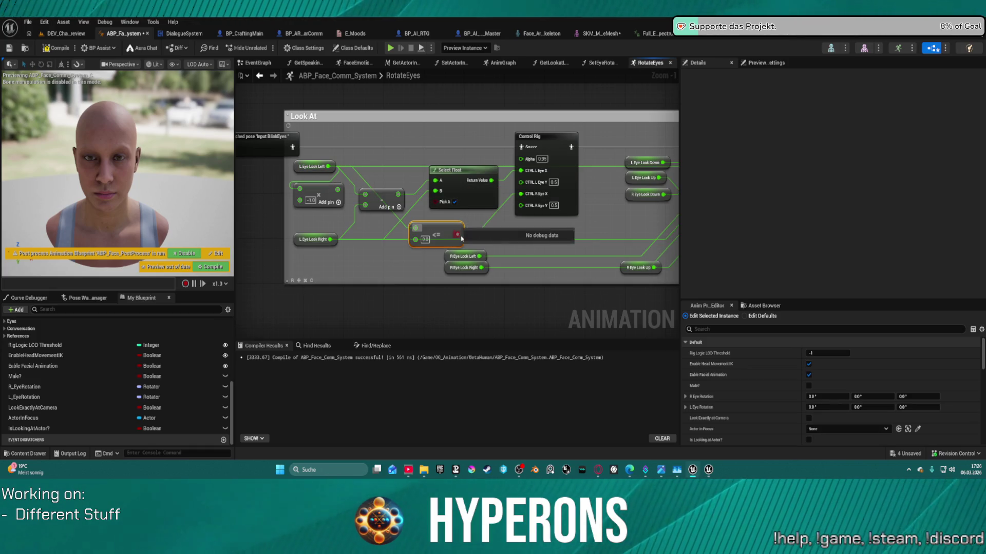
mouse_move(435, 202)
mouse_down()
mouse_move(457, 235)
mouse_move(331, 241)
mouse_up()
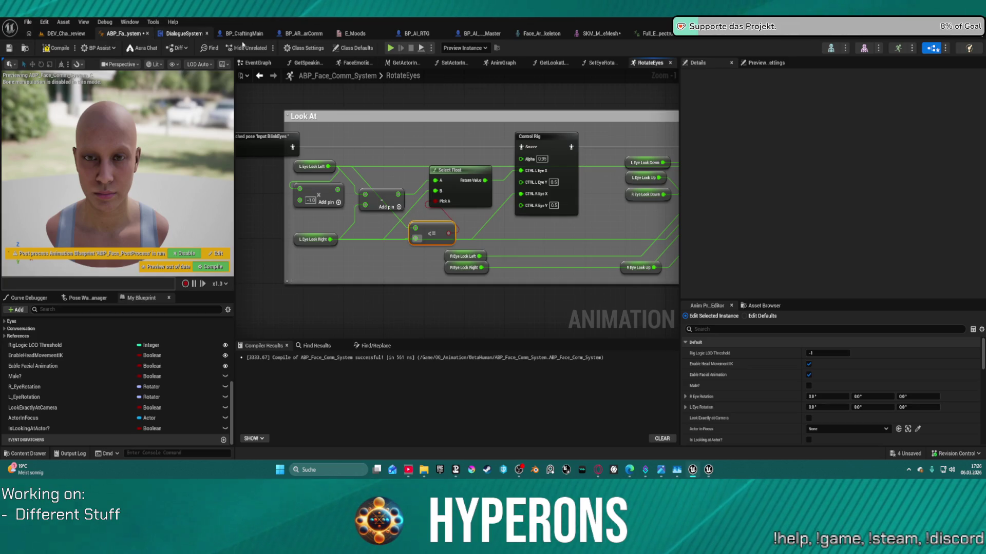
click(392, 49)
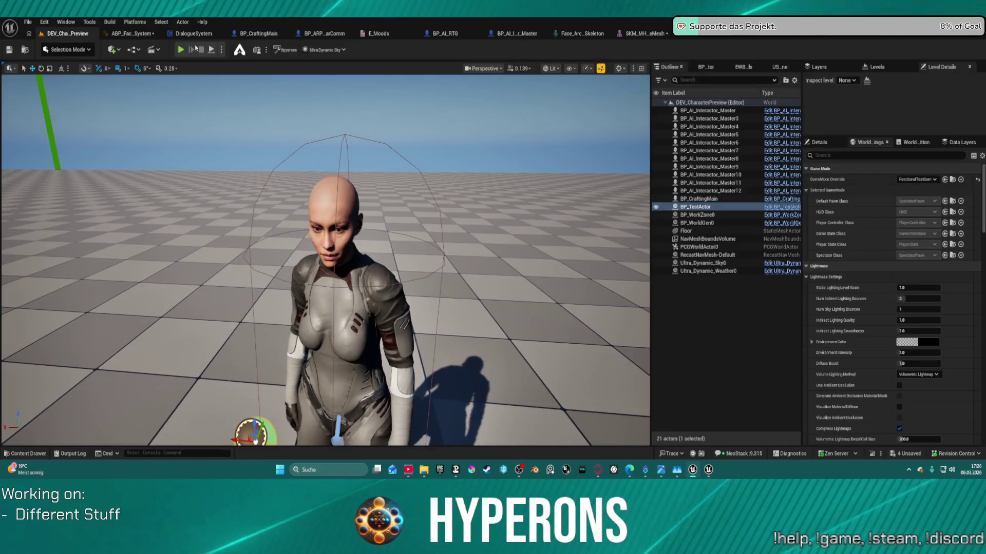
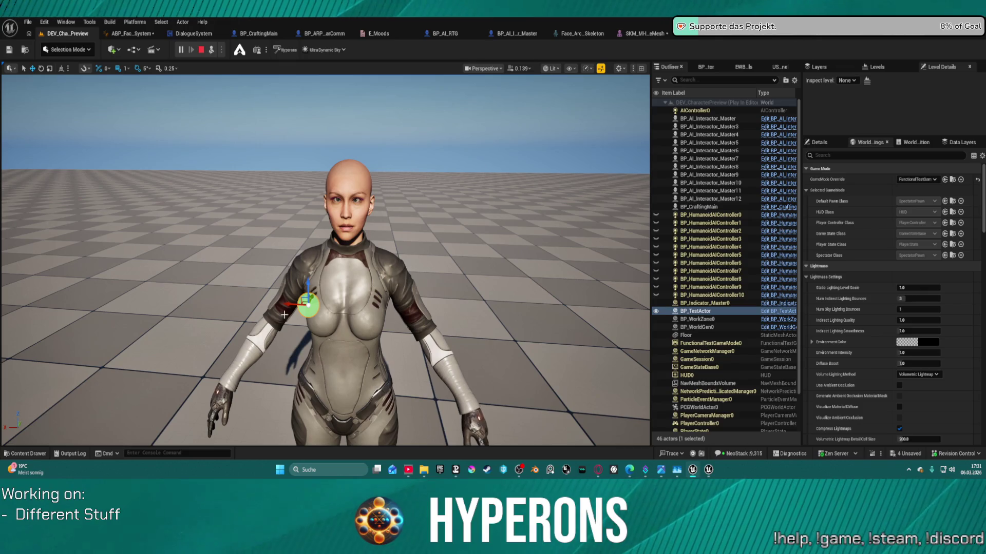
Nudge the green test sphere along X, stop the session, and bring up ABP_Face_Comm_System
mouse_move(288, 299)
mouse_down()
mouse_move(339, 297)
mouse_move(208, 288)
mouse_move(334, 289)
mouse_move(257, 289)
mouse_move(326, 292)
mouse_move(274, 292)
mouse_move(307, 292)
mouse_up()
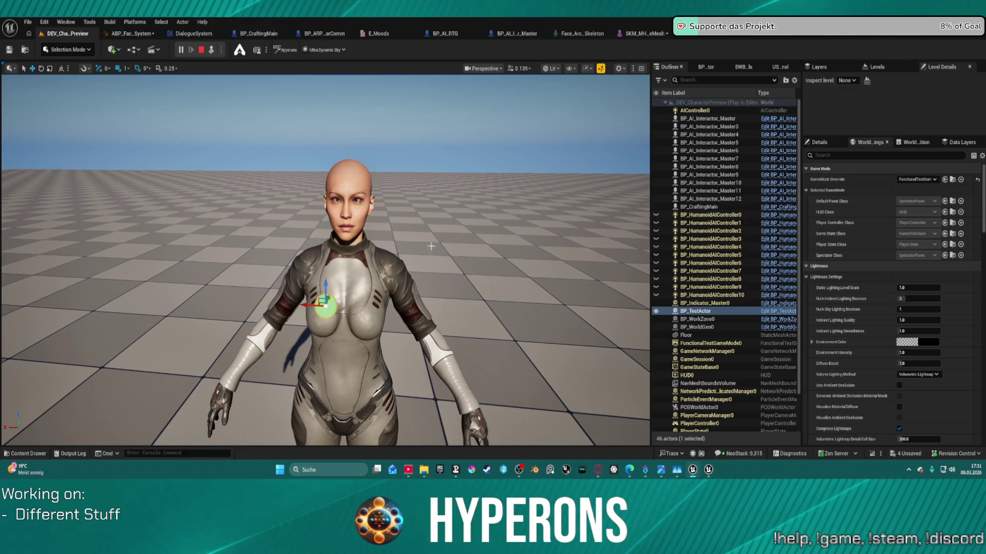
click(205, 50)
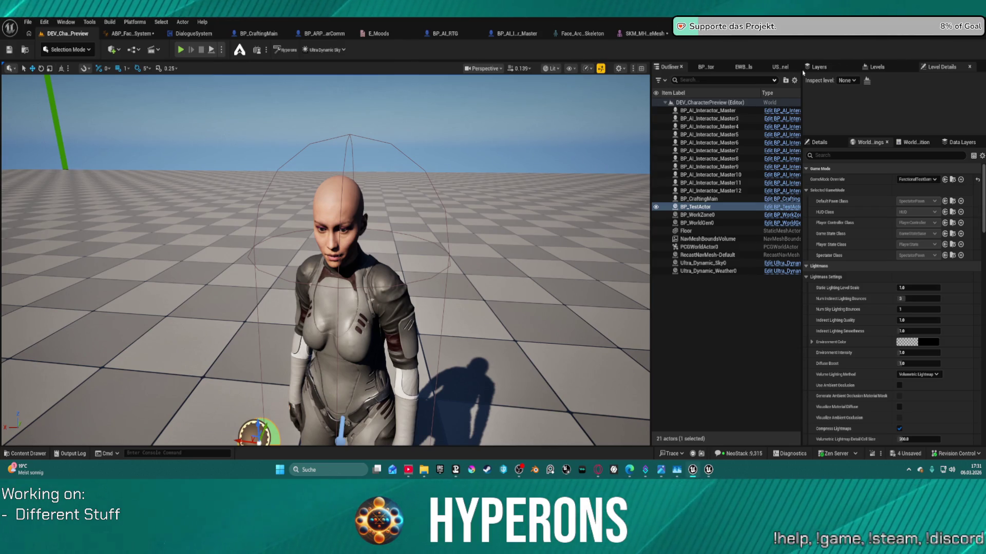
click(166, 35)
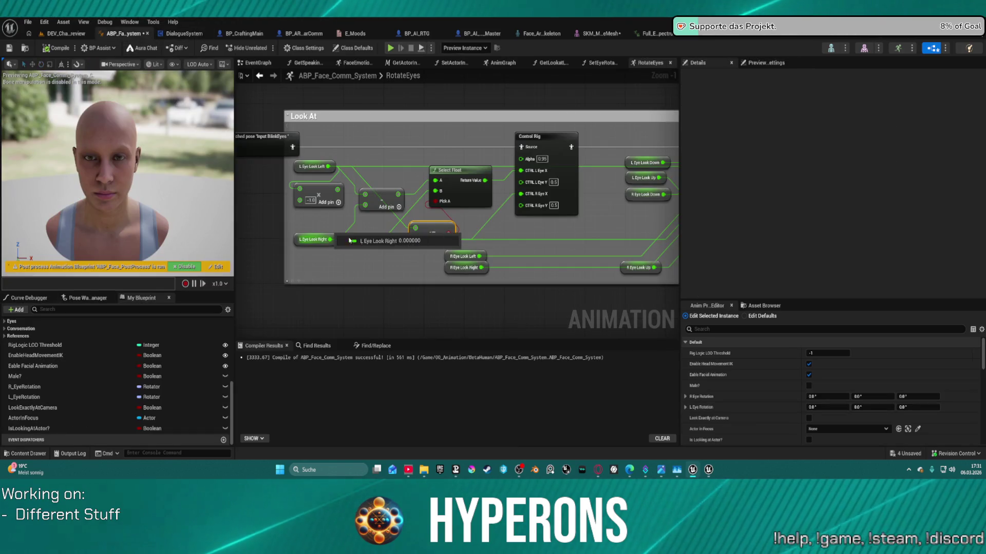
Disconnect CTRL R Eye X, recompile, playtest briefly, then move the Add node beside Select Float
mouse_move(521, 193)
mouse_down()
mouse_move(534, 195)
mouse_move(493, 221)
mouse_up()
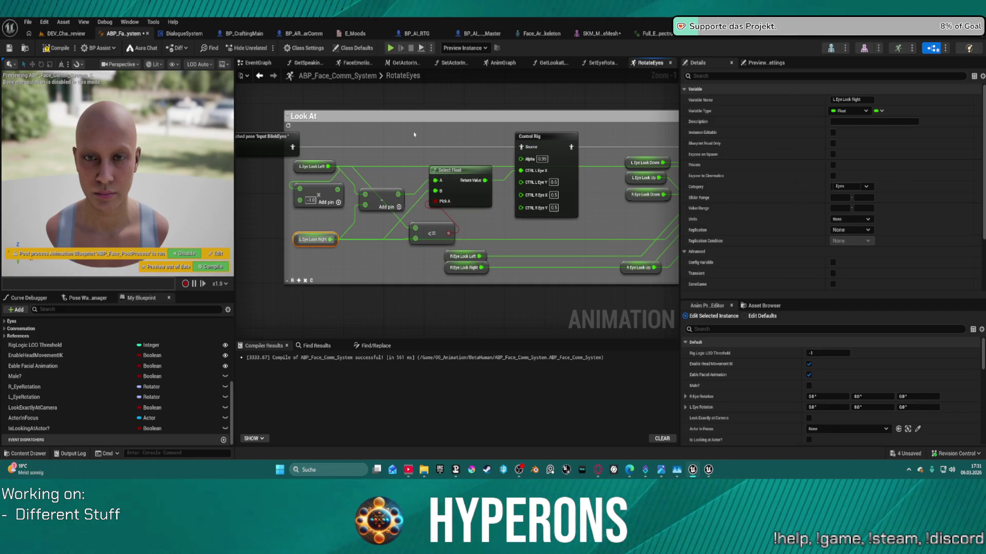
click(60, 48)
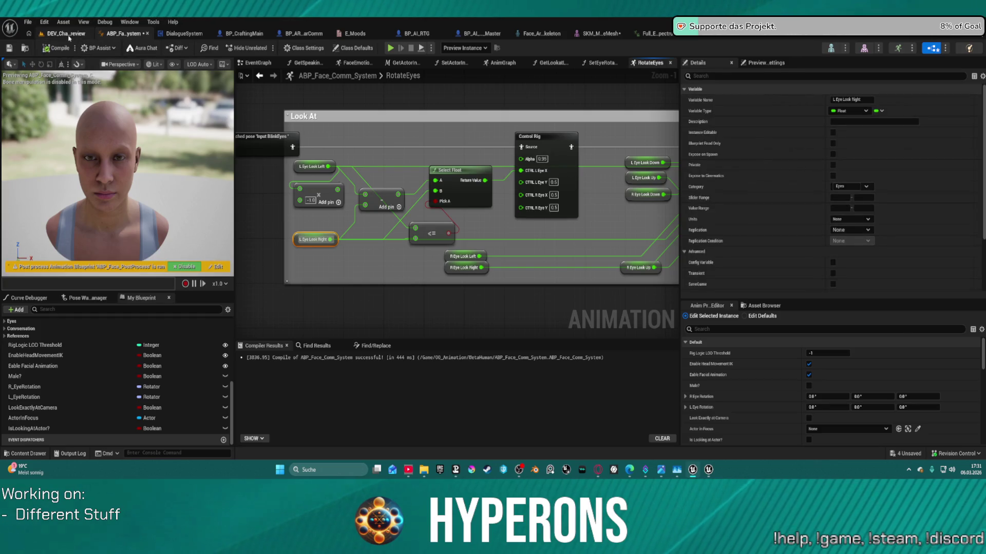
click(69, 35)
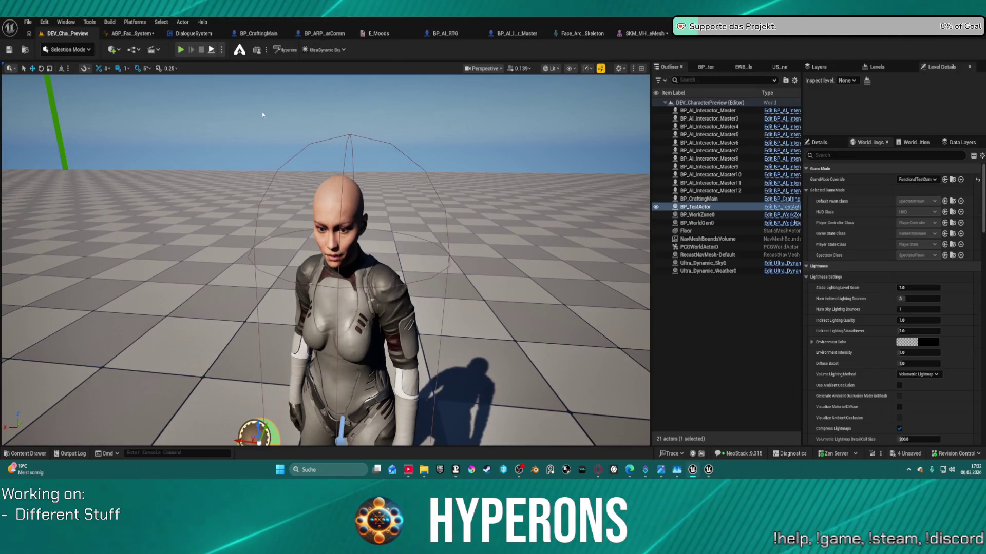
key(alt+p)
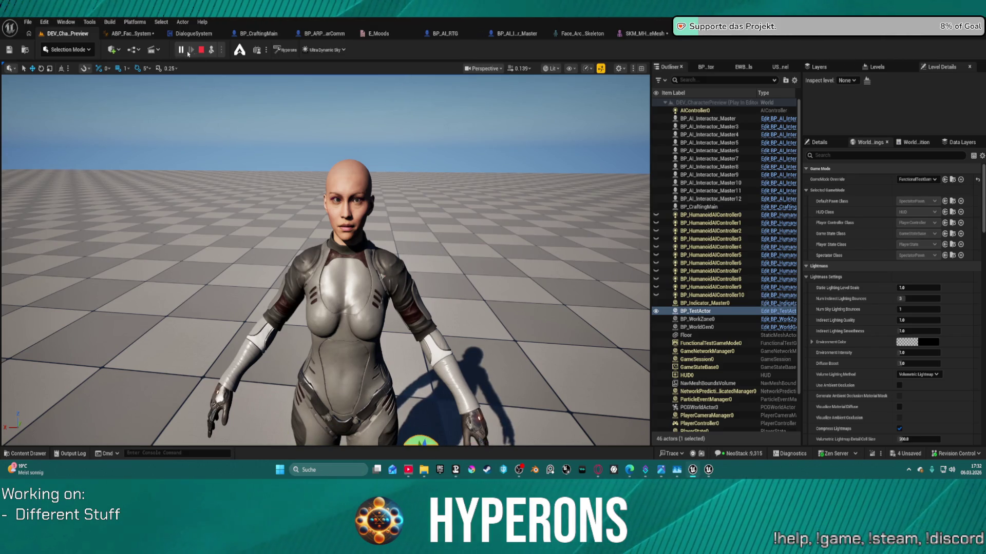
key(Escape)
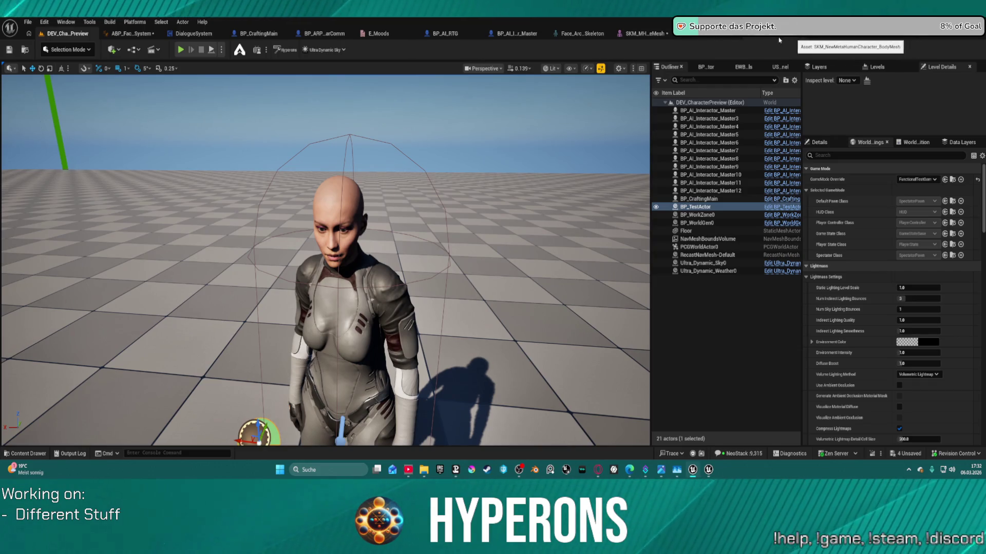
click(144, 33)
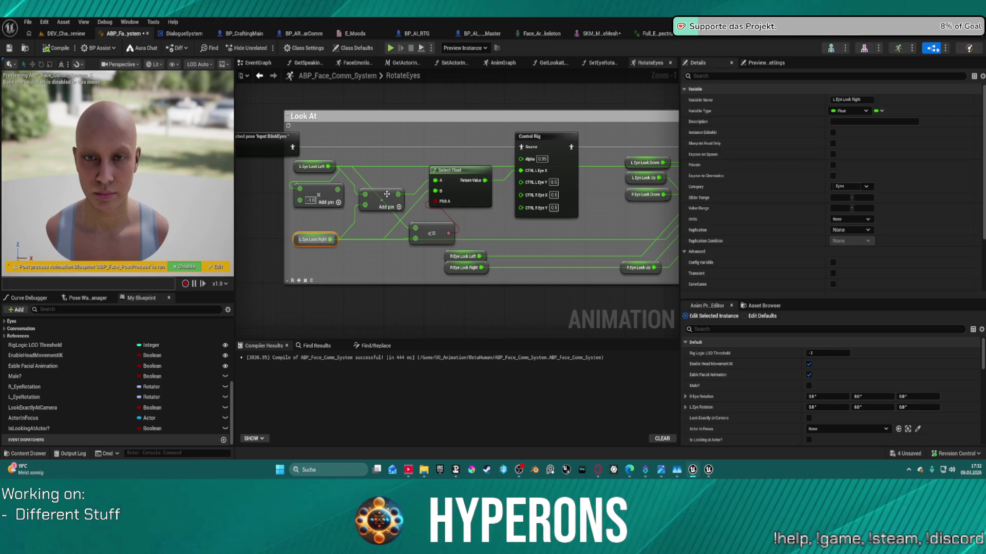
mouse_move(386, 195)
mouse_down()
mouse_move(397, 156)
mouse_move(389, 202)
mouse_up()
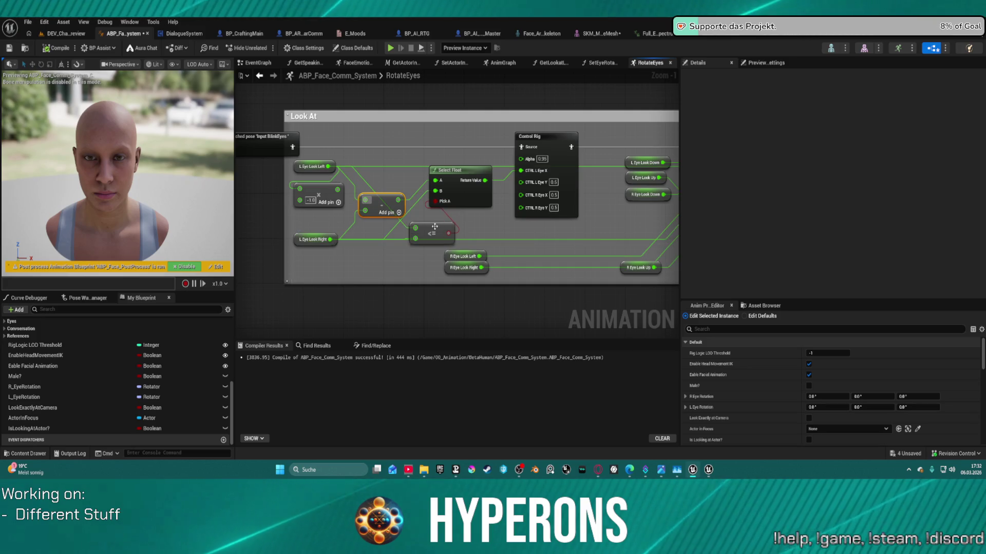
Add a Greater Equal (>=) comparison node to the RotateEyes graph
right_click(370, 167)
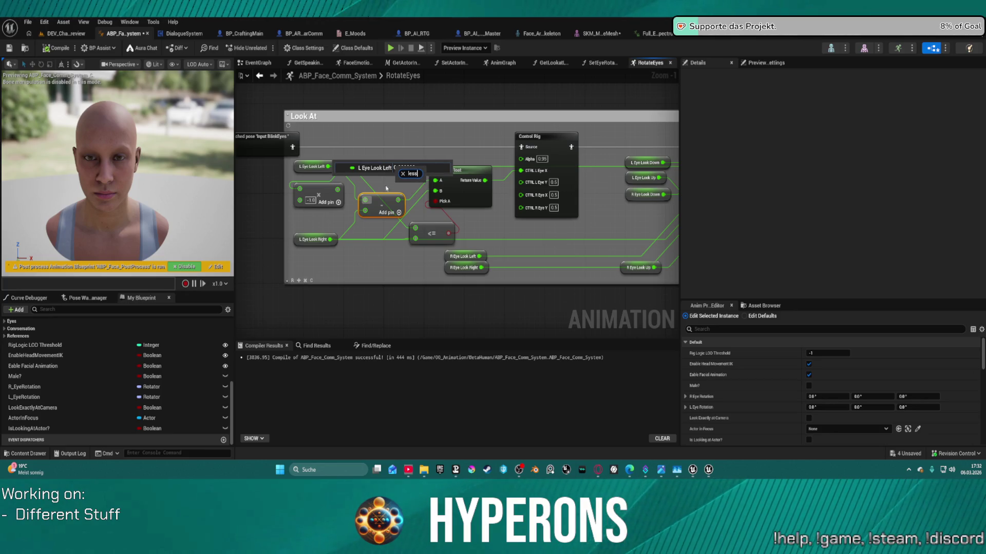
right_click(371, 180)
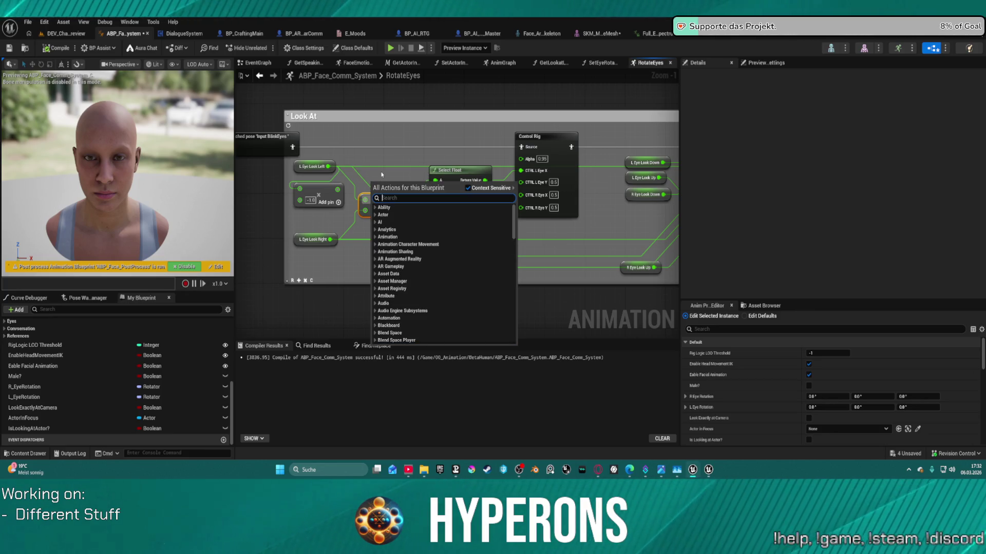
right_click(391, 137)
key(Escape)
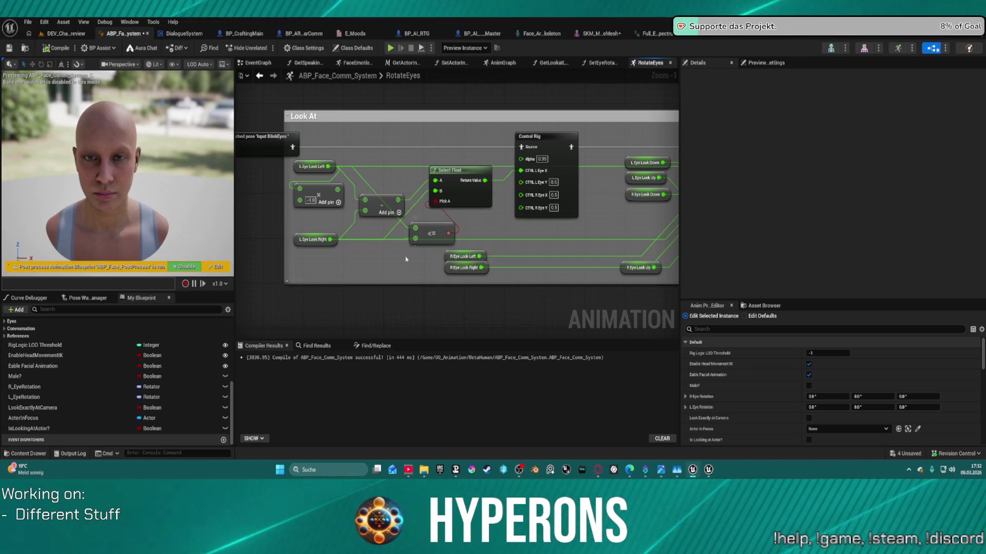
right_click(373, 266)
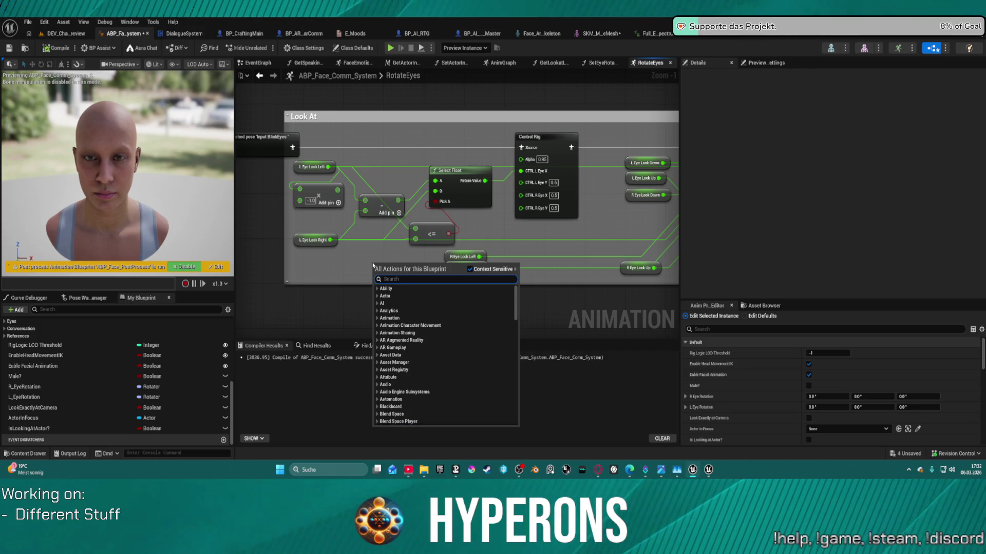
text(grea)
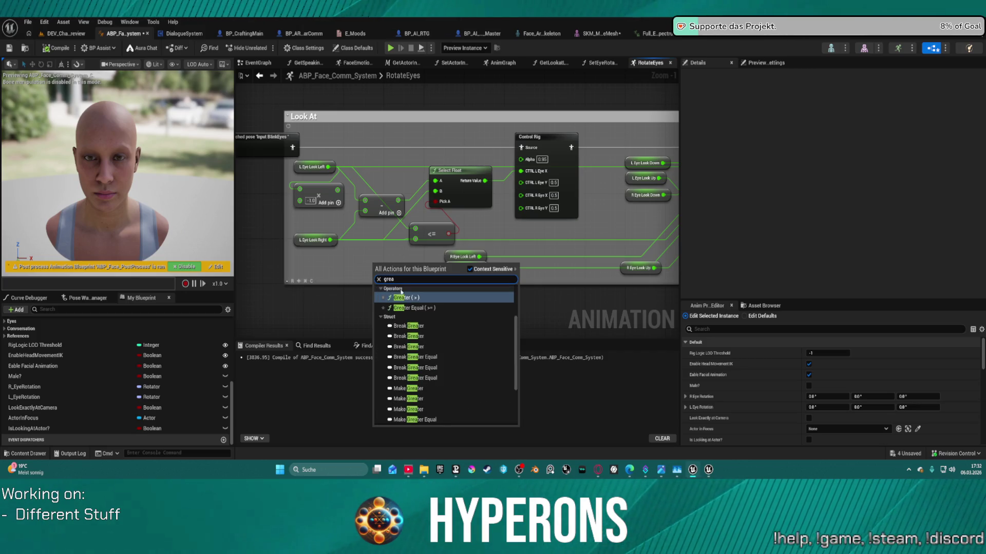
click(412, 308)
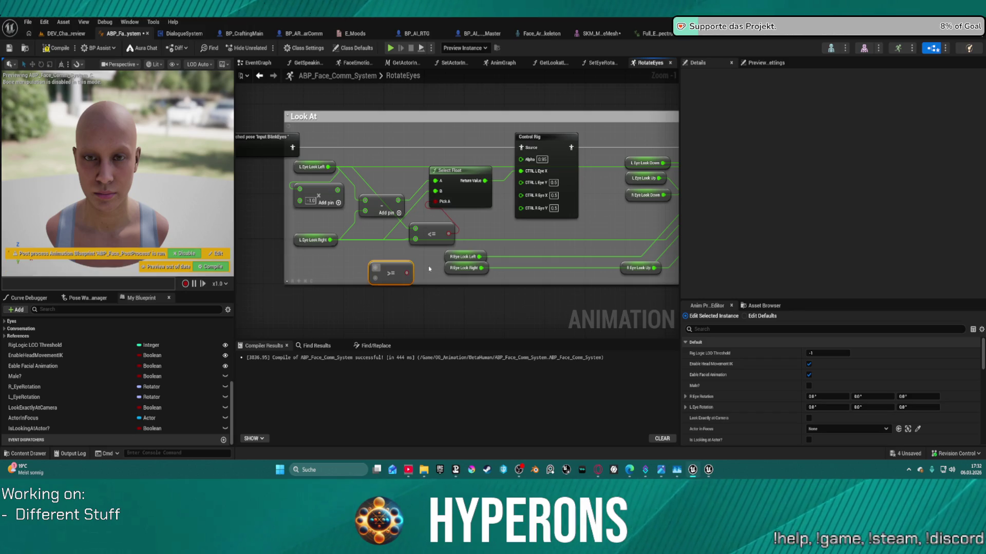
Wire L Eye Look Left and Right into the >= node and its result into Select Float's Pick A
click(313, 167)
mouse_move(327, 166)
mouse_down()
mouse_move(380, 254)
mouse_move(376, 266)
mouse_move(353, 201)
mouse_up()
key(Escape)
click(390, 273)
click(313, 240)
mouse_move(330, 239)
mouse_down()
mouse_move(374, 284)
mouse_move(432, 207)
mouse_move(408, 272)
mouse_up()
click(391, 273)
click(452, 175)
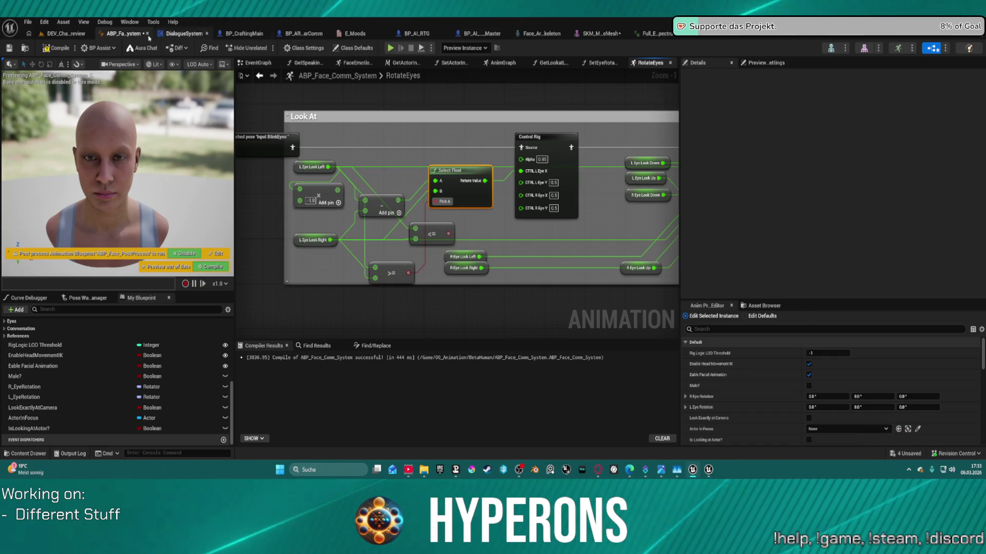
click(47, 36)
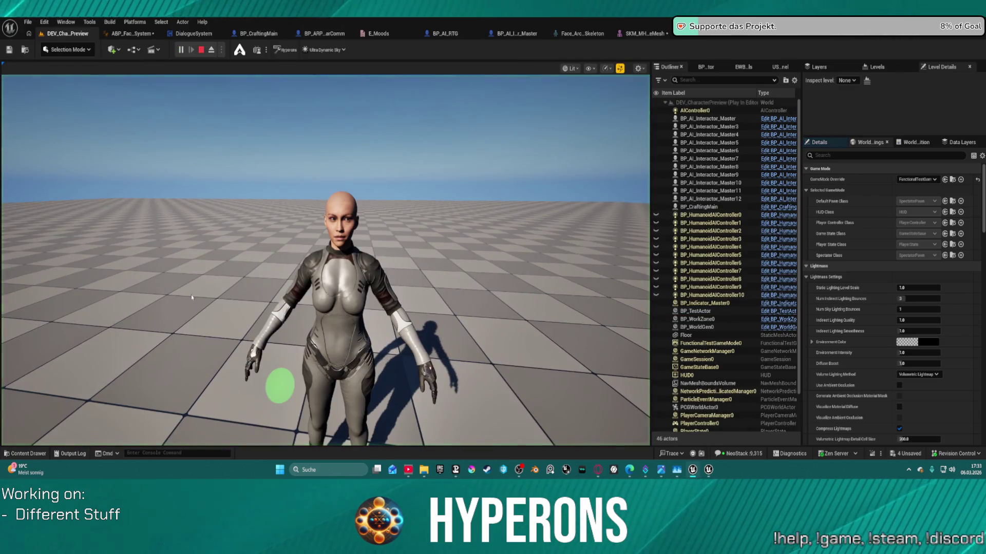
Eject from the playtest, drag the green test sphere right beside the head, then stop play
click(275, 382)
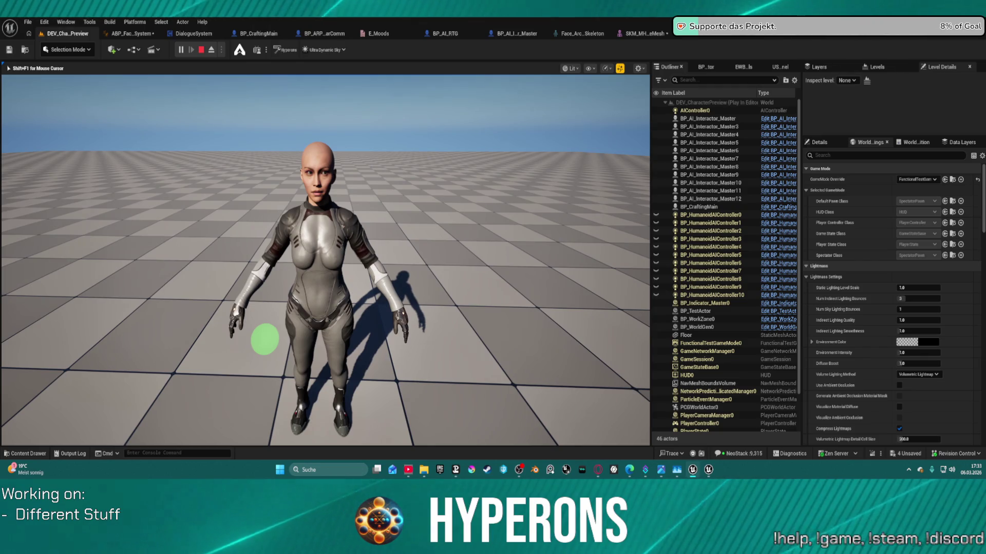
key(F8)
click(265, 425)
mouse_move(266, 411)
mouse_down()
mouse_move(385, 433)
mouse_move(326, 433)
mouse_move(345, 271)
mouse_move(398, 272)
mouse_move(107, 254)
mouse_move(399, 268)
mouse_move(283, 275)
mouse_move(331, 275)
mouse_move(320, 283)
mouse_move(265, 278)
mouse_move(408, 282)
mouse_up()
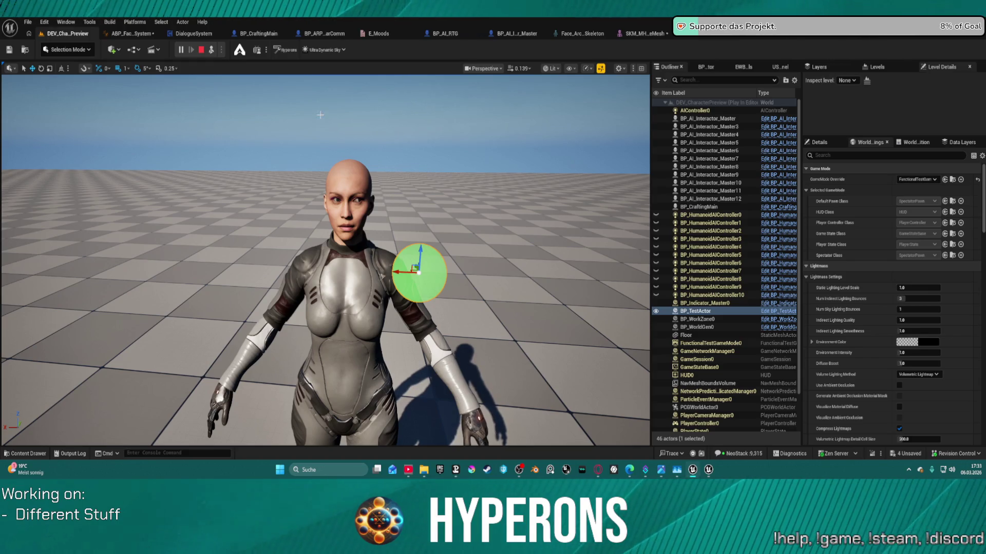
click(201, 51)
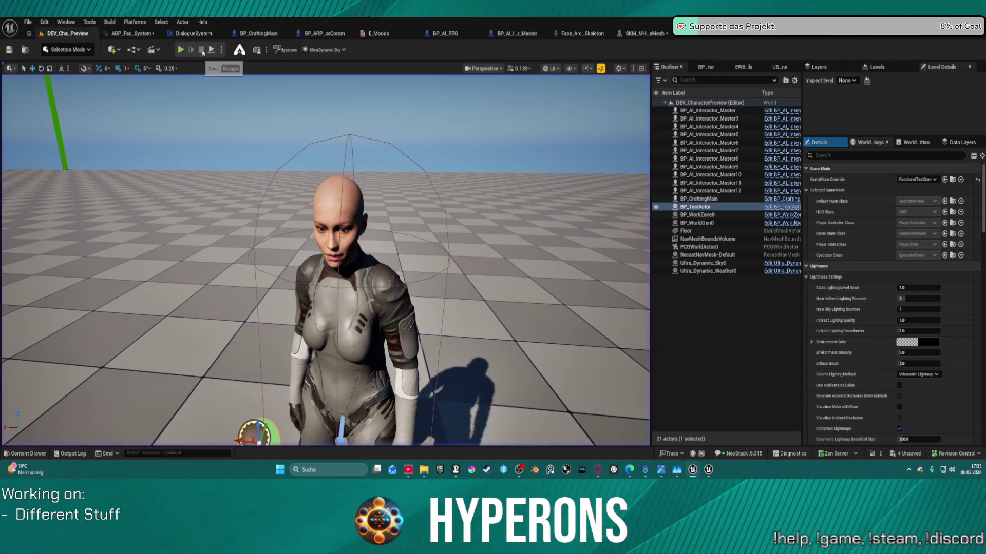
click(131, 33)
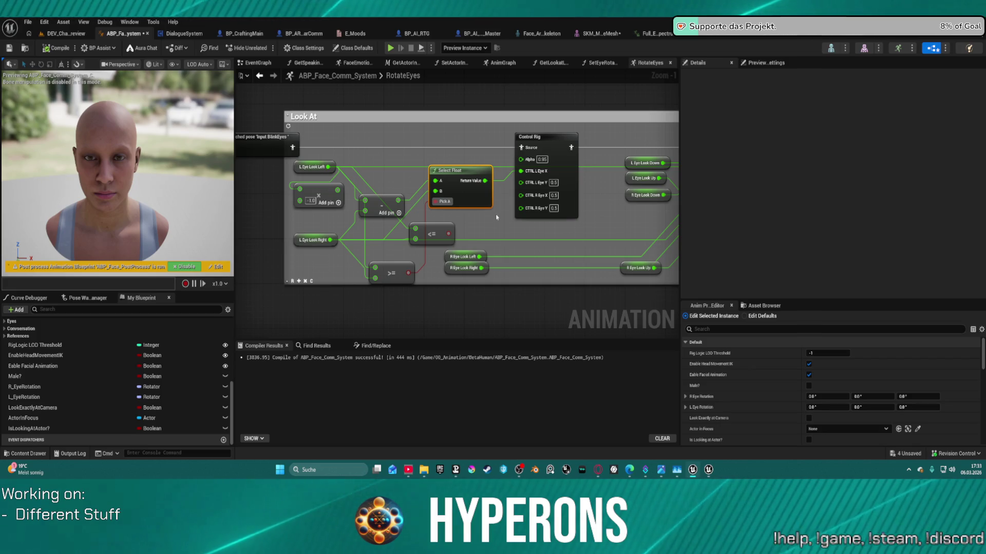
Inspect the Control Rig and Modify Curve nodes, repositioning L Eye Look Down and R Eye Look Up
mouse_move(401, 222)
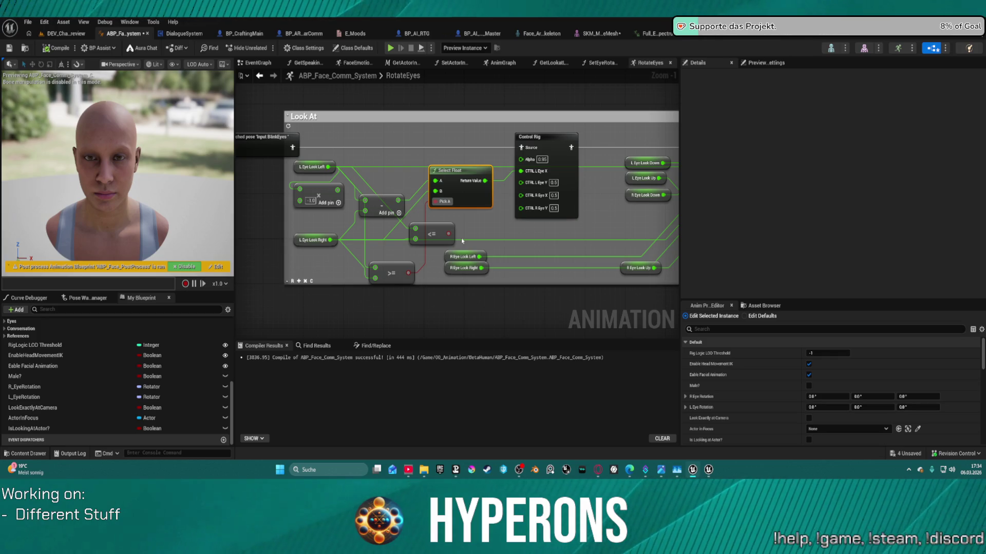
right_click(529, 213)
click(658, 222)
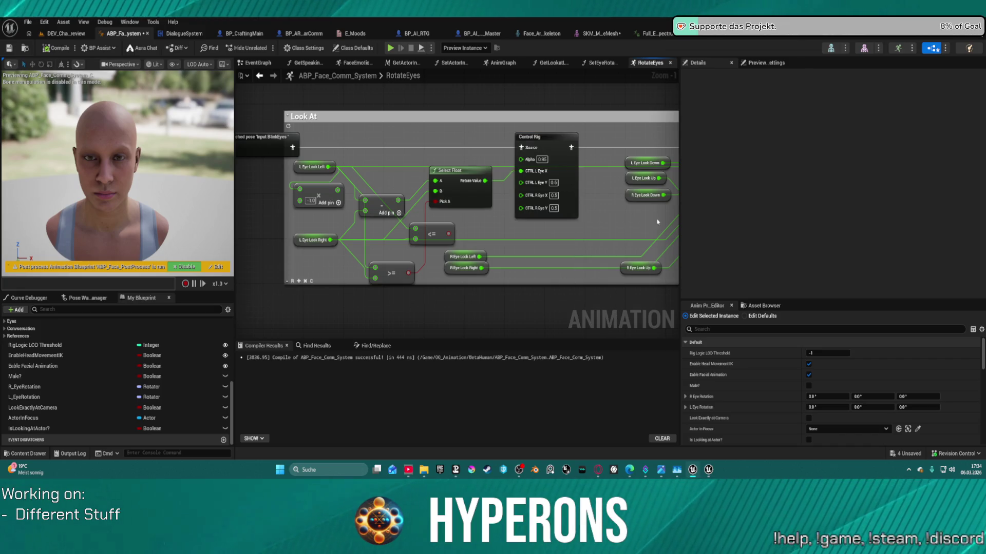
mouse_move(639, 207)
mouse_down()
mouse_move(495, 217)
mouse_move(553, 180)
mouse_up()
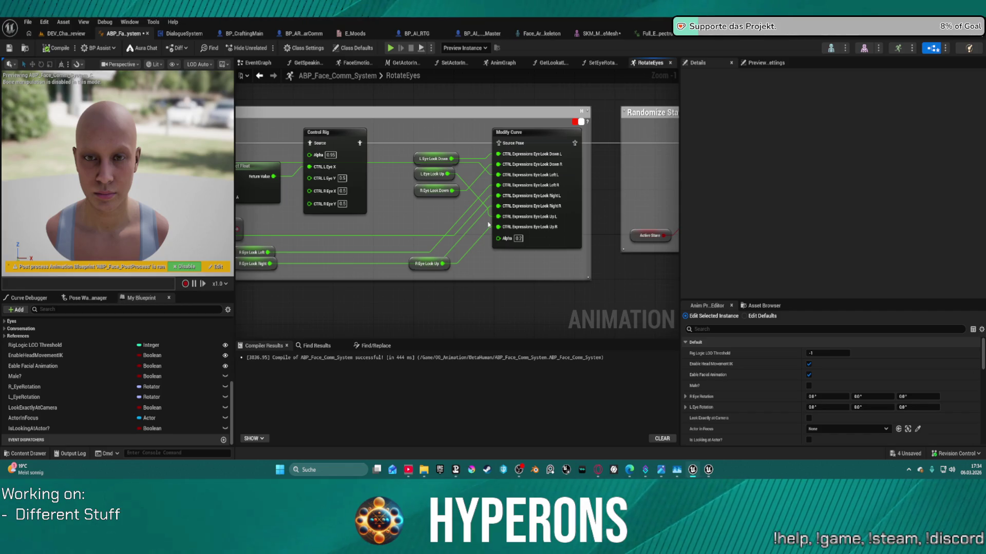
mouse_move(437, 156)
mouse_down()
mouse_move(419, 147)
mouse_move(432, 149)
mouse_up()
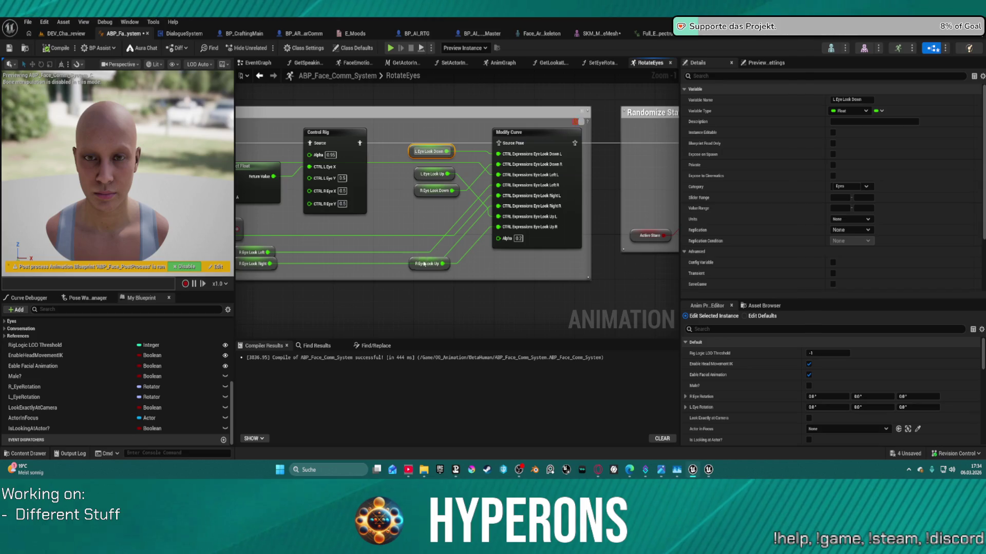
mouse_move(424, 264)
mouse_down()
mouse_move(423, 217)
mouse_move(419, 237)
mouse_up()
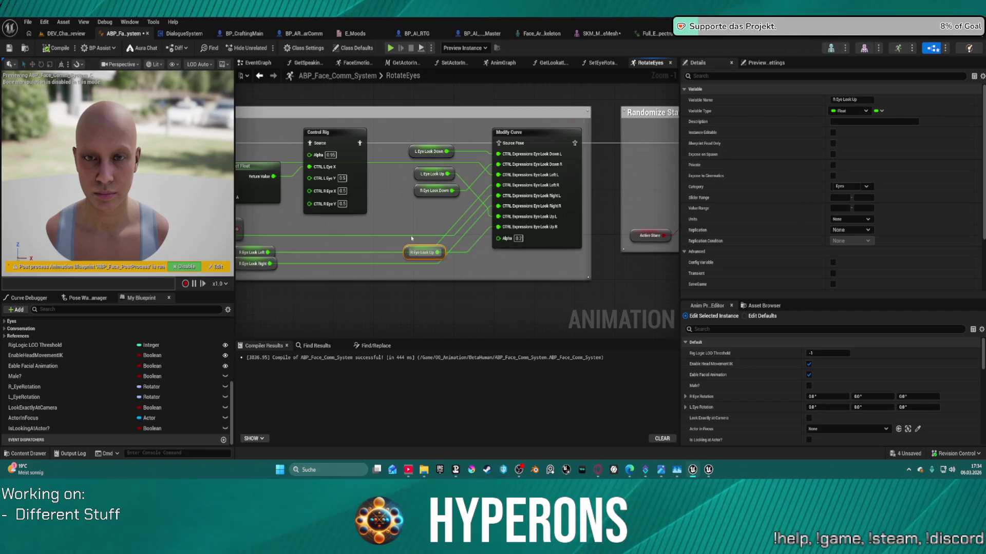
Pan back over the Look At nodes and Modify Curve, then switch to the EventGraph
scroll(412, 239, down, 2)
scroll(504, 229, up, 2)
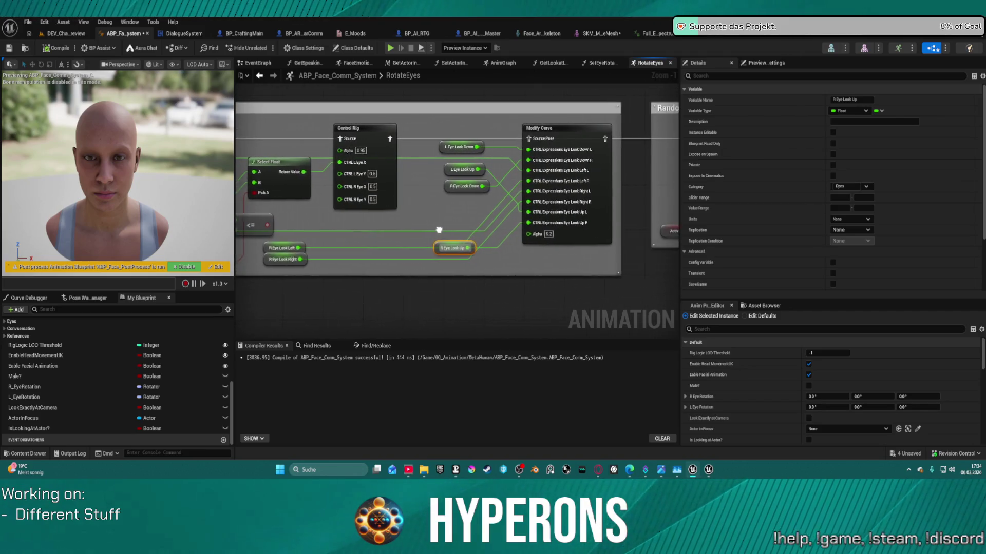
mouse_move(439, 230)
mouse_down()
mouse_move(484, 229)
mouse_move(497, 253)
mouse_move(576, 236)
mouse_move(651, 250)
mouse_move(513, 249)
mouse_move(649, 247)
mouse_move(623, 225)
mouse_move(616, 231)
mouse_up()
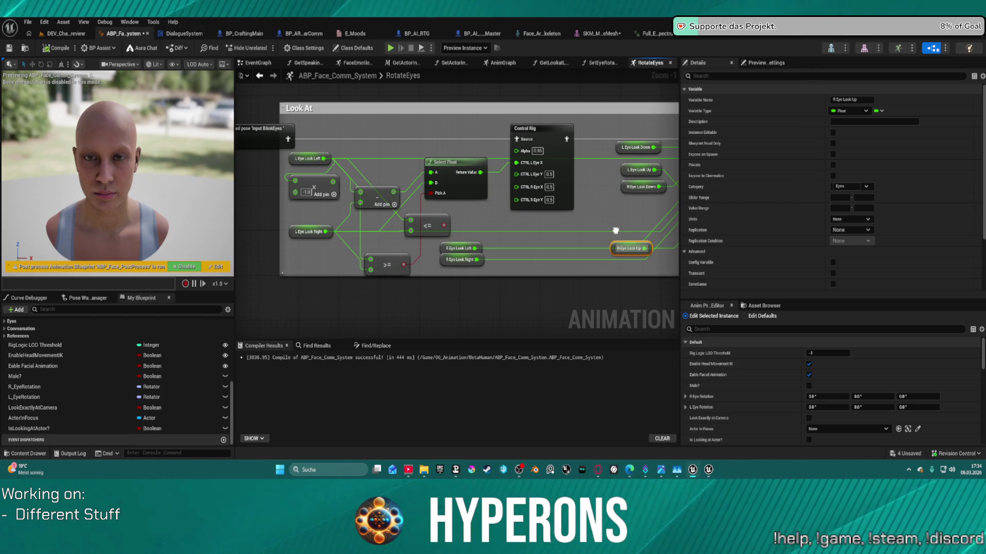
drag(615, 230, 483, 218)
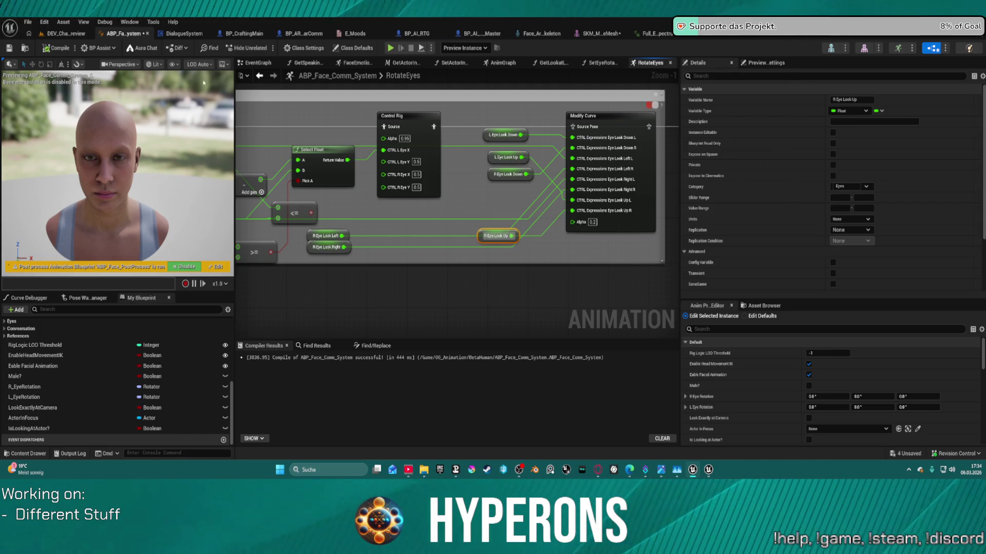
click(254, 63)
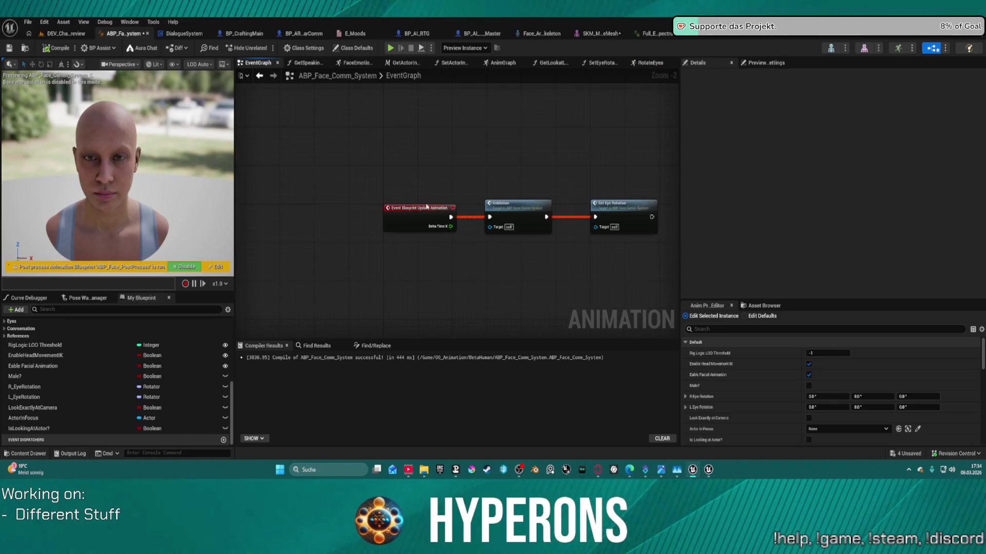
Add a Print String node after Event Blueprint Update Animation, placed before Validation
click(309, 211)
drag(309, 211, 283, 212)
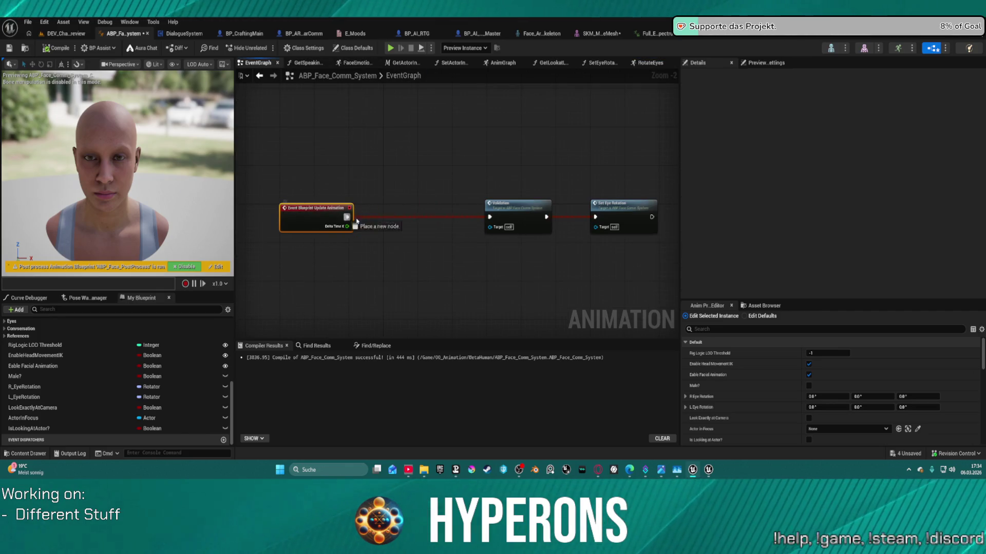
drag(347, 217, 386, 247)
text(print)
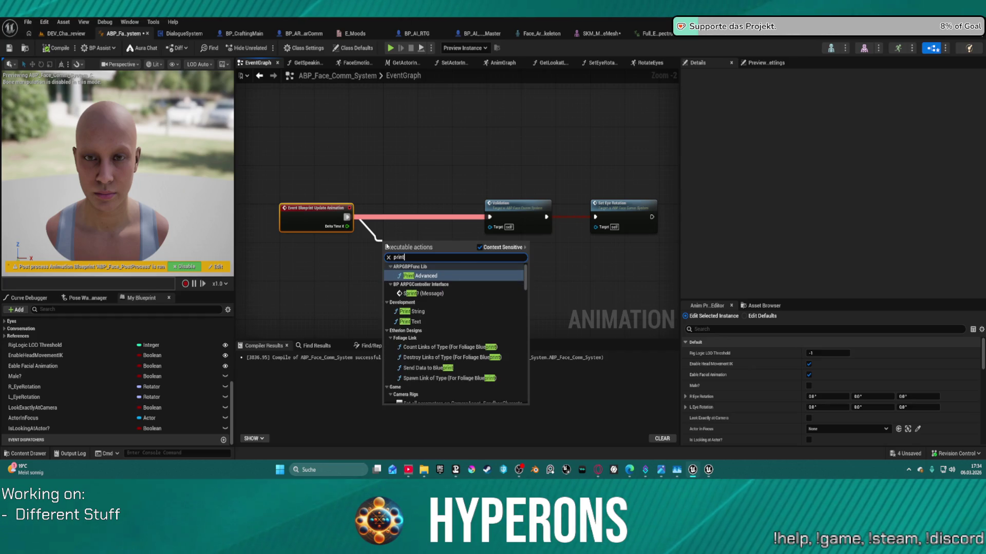
click(413, 311)
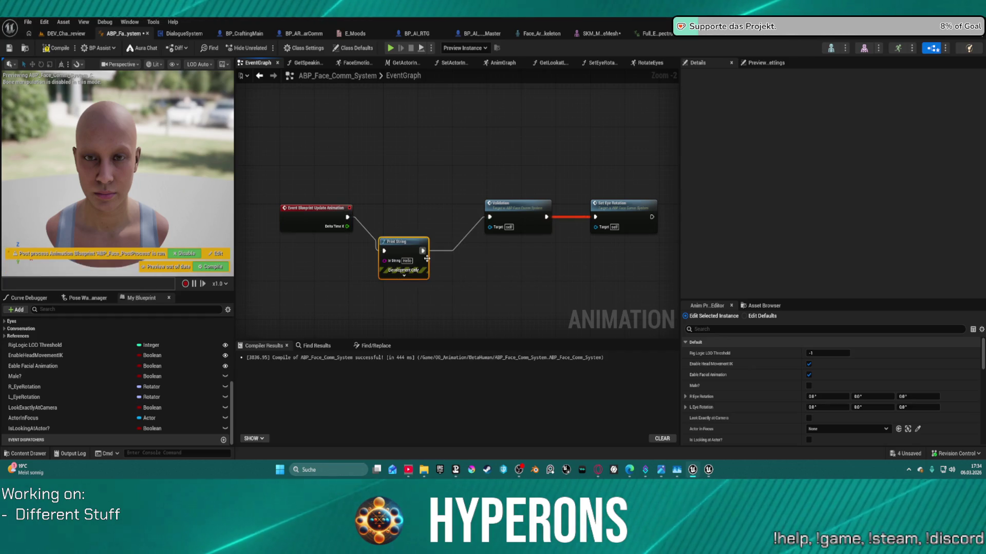
drag(406, 252, 400, 217)
Place an R Eye Look Up getter from the Eyes group and wire it into Print String's In String
scroll(3, 409, up, 3)
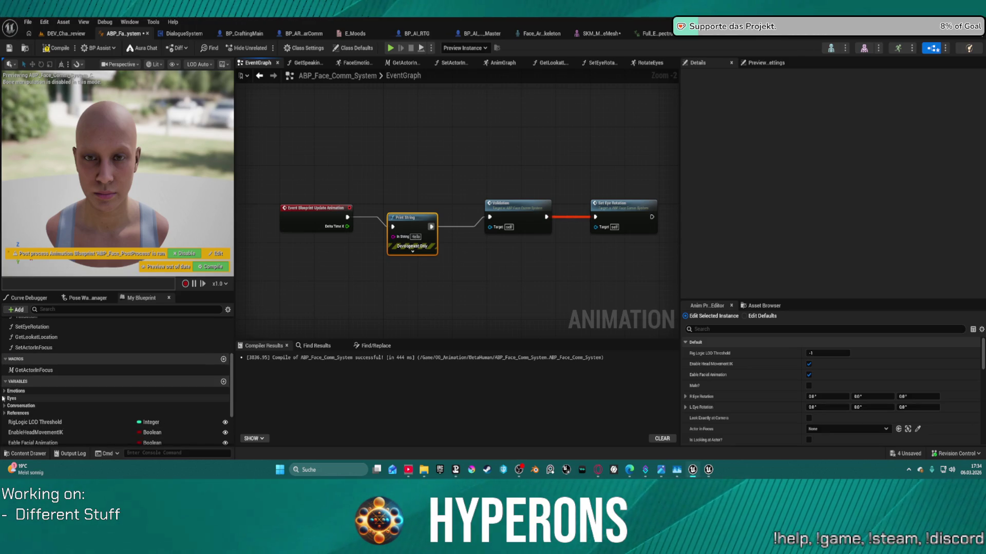
click(4, 398)
scroll(33, 392, down, 3)
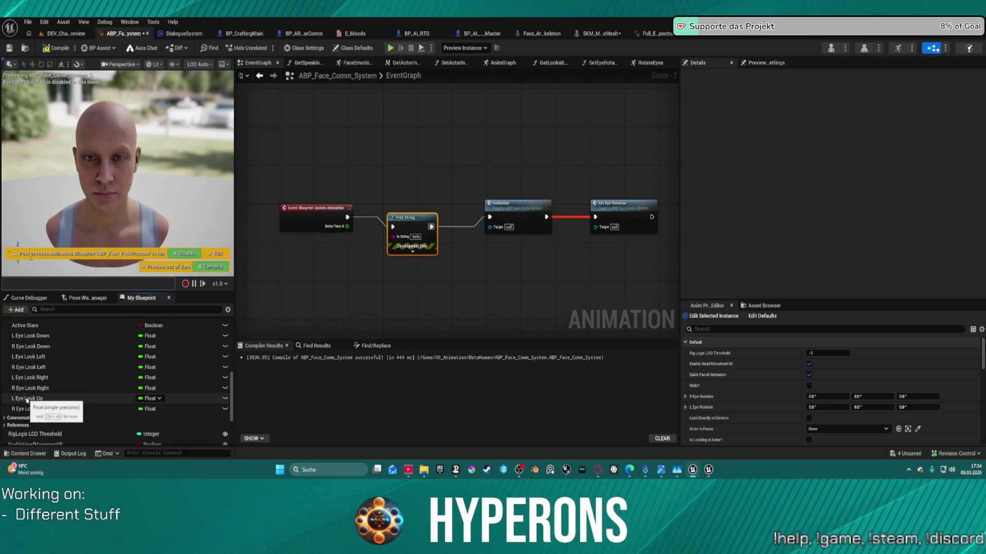
drag(31, 409, 250, 296)
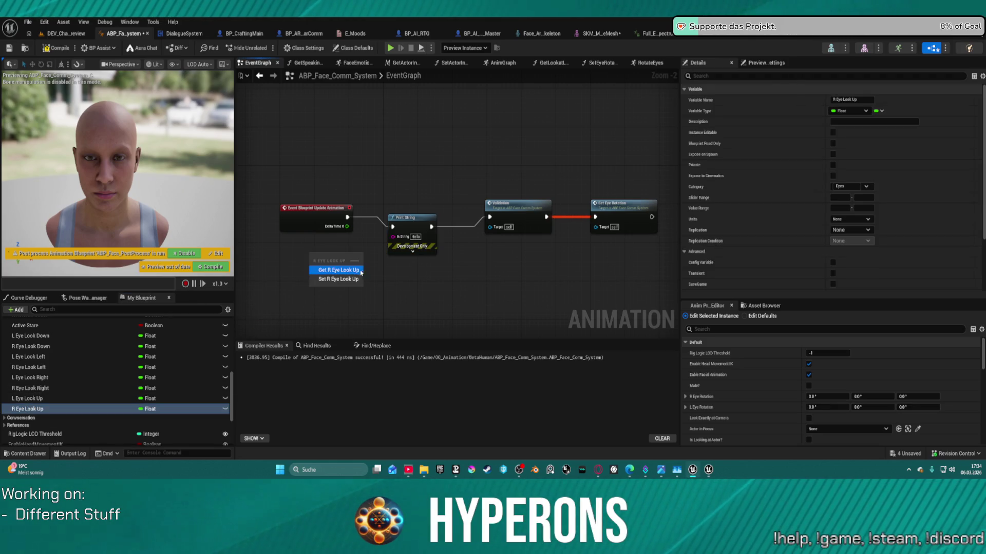
click(329, 268)
mouse_move(334, 258)
mouse_down()
mouse_move(408, 240)
mouse_move(393, 237)
mouse_up()
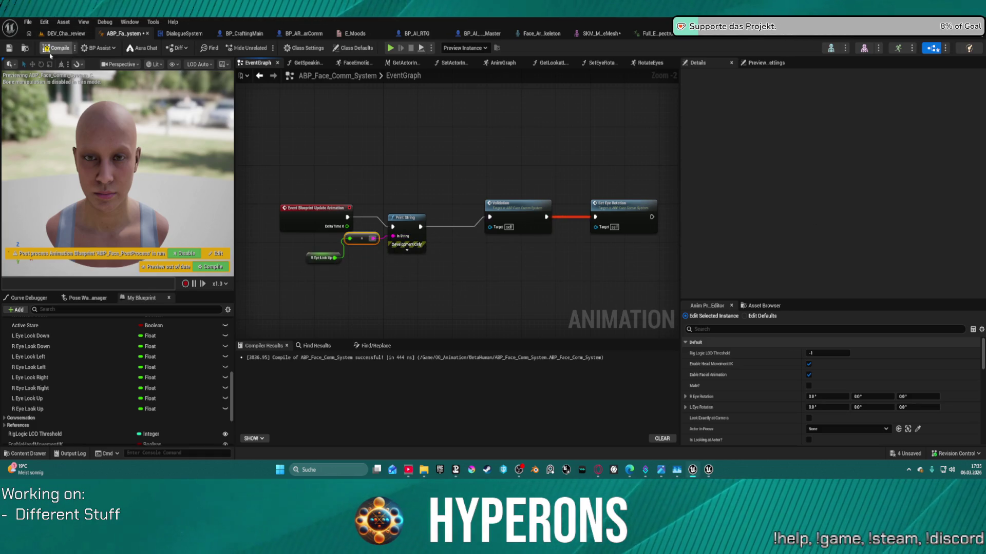
Look into the SetEyeRotation function, then return to the RotateEyes Look At comment block
double_click(618, 215)
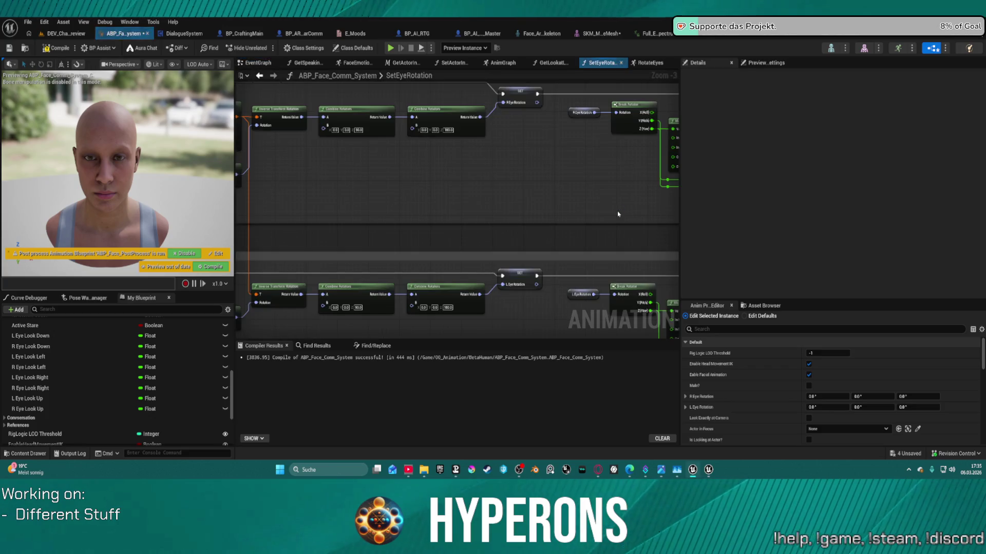
drag(528, 174, 539, 172)
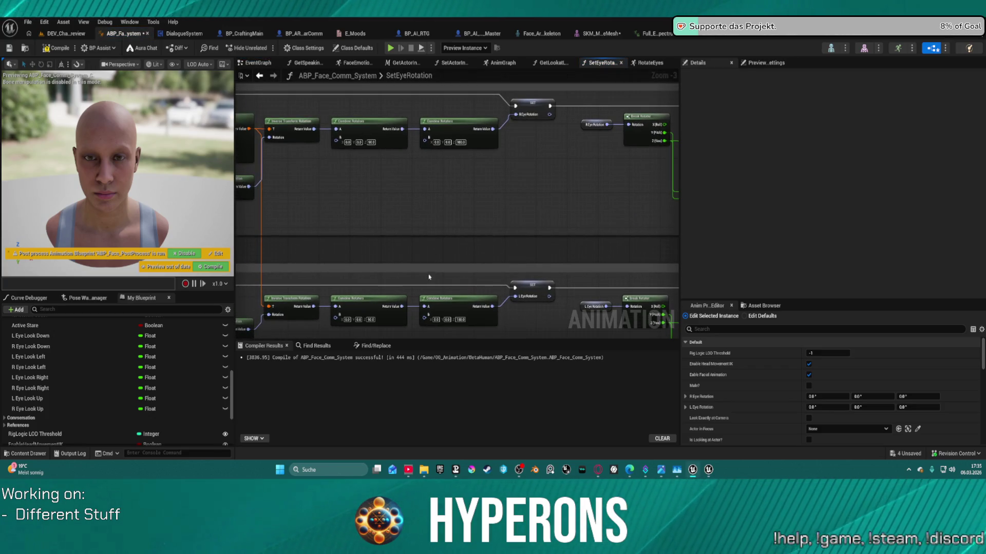
click(642, 62)
mouse_move(466, 137)
mouse_down()
mouse_move(512, 159)
mouse_move(655, 172)
mouse_up()
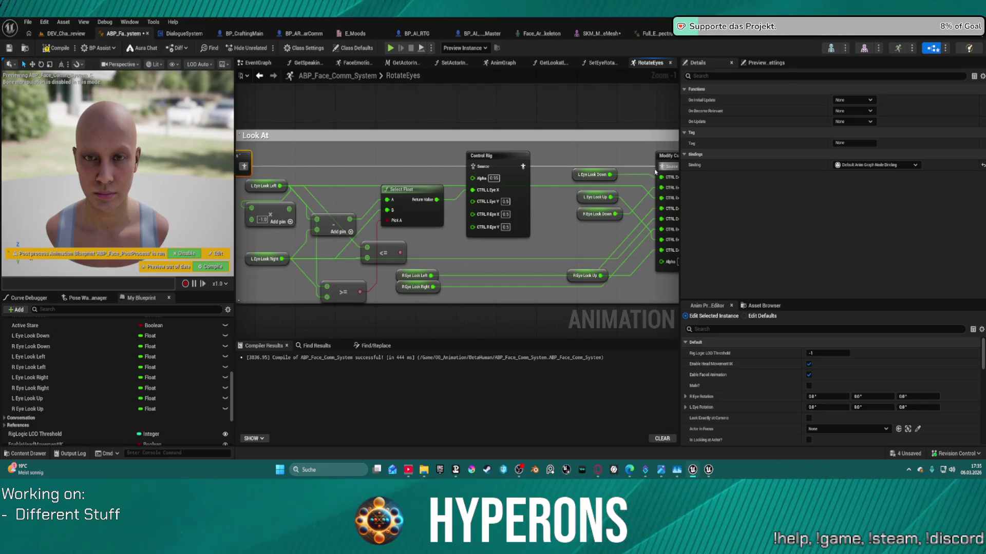
Recompile, run a short DEV_CharacterPreview playtest, then bring up the ABP_Face_PostProcess blueprint
click(62, 48)
click(67, 33)
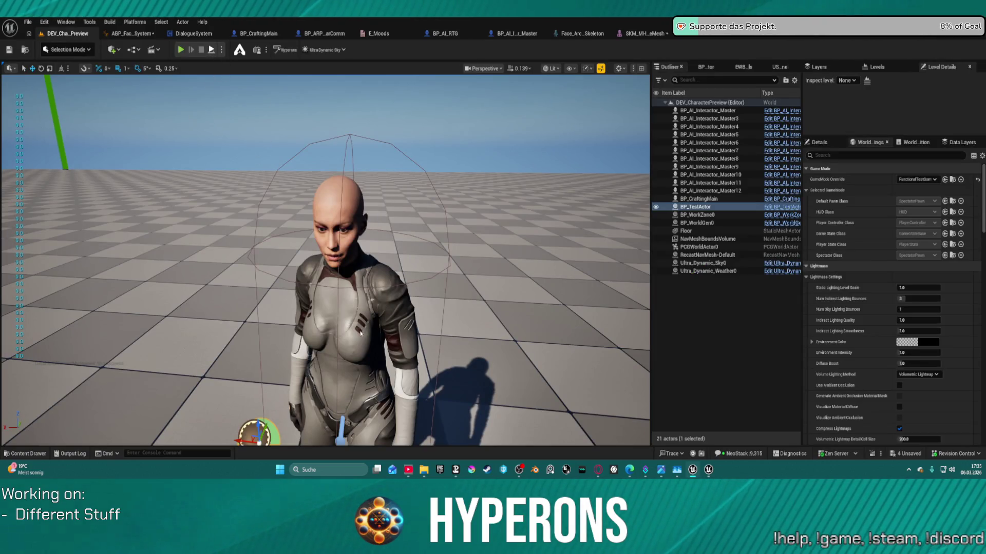
key(alt+p)
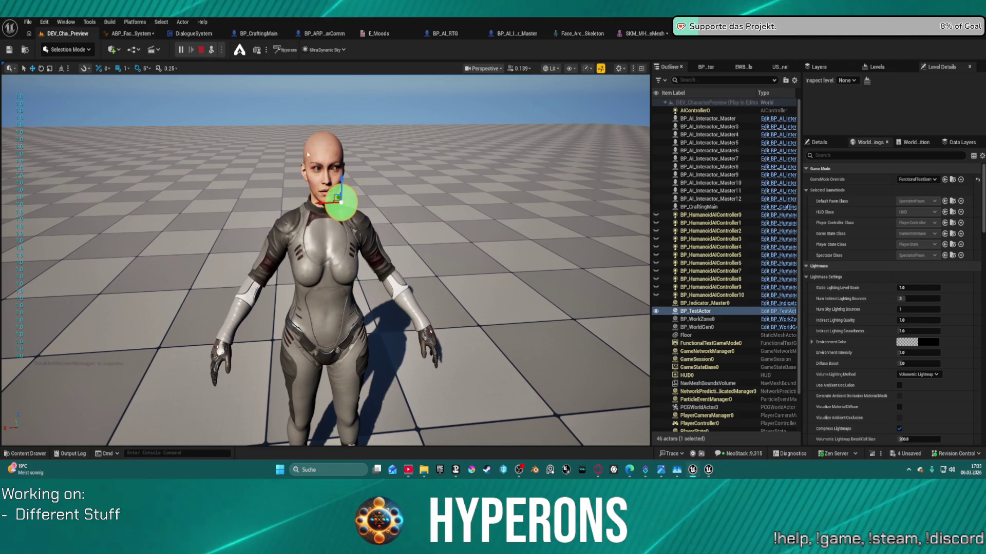
click(201, 50)
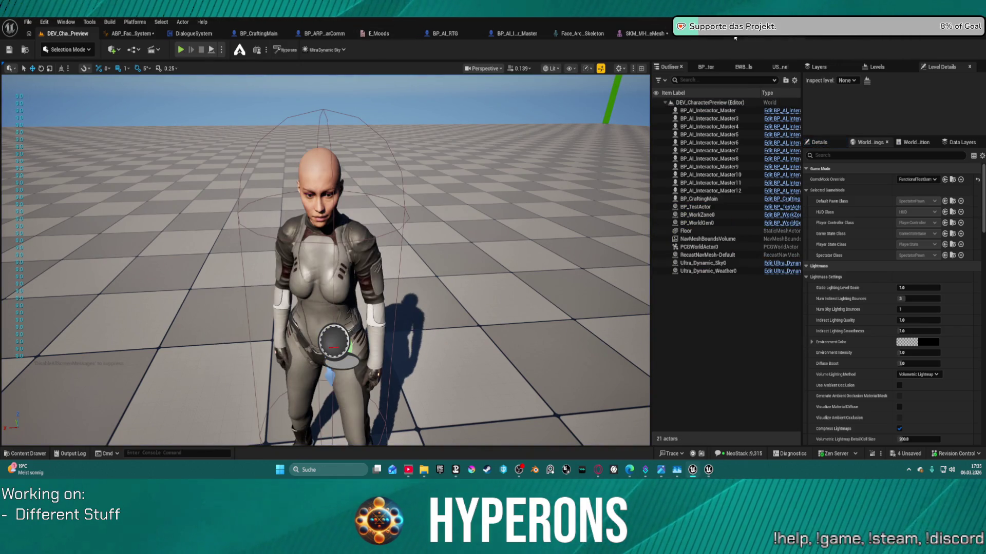
click(888, 35)
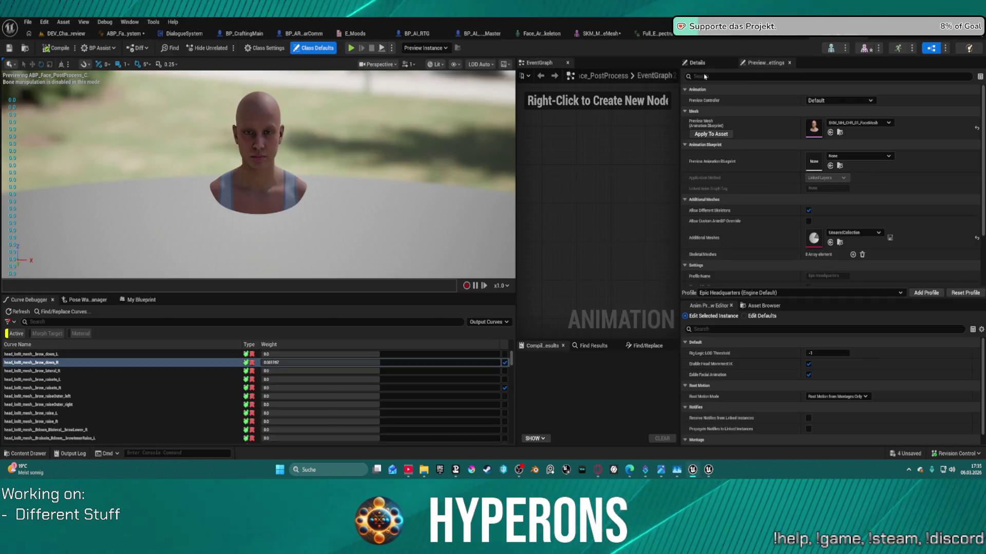
Move the Control Rig node down, wire Modify Curve into Blend Poses by bool's True Pose, and recompile
click(128, 33)
scroll(504, 206, up, 4)
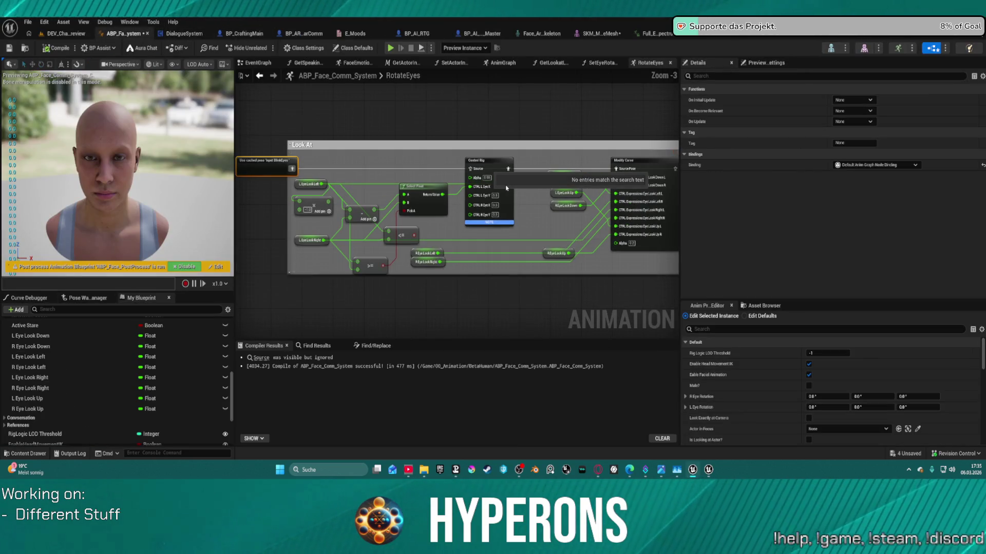
drag(505, 206, 505, 261)
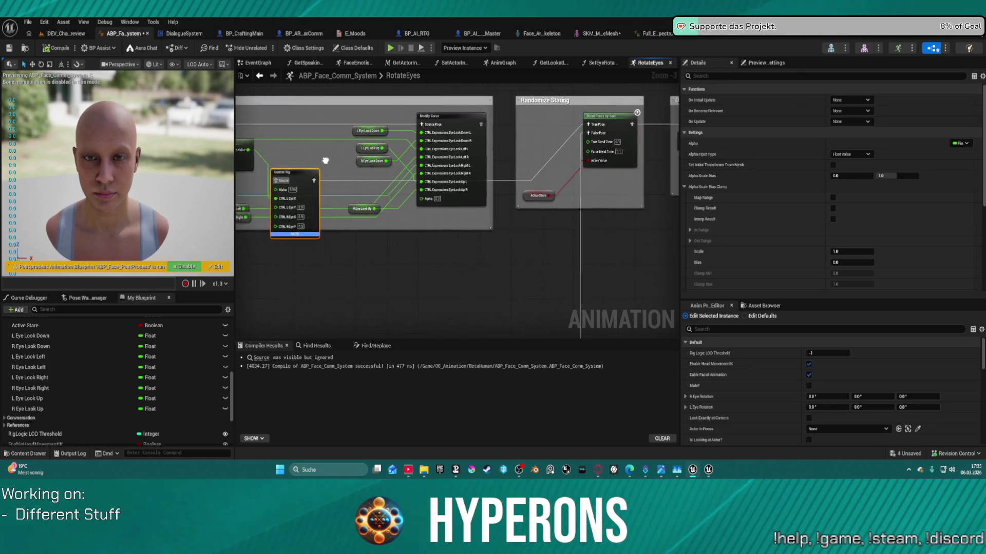
click(406, 126)
mouse_move(444, 134)
mouse_down()
mouse_move(559, 141)
mouse_move(550, 135)
mouse_up()
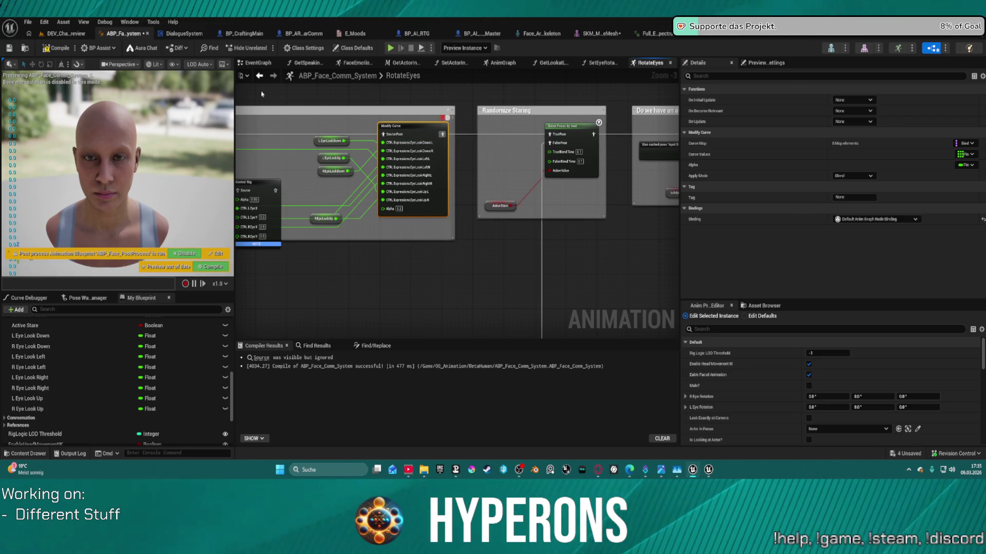
click(66, 49)
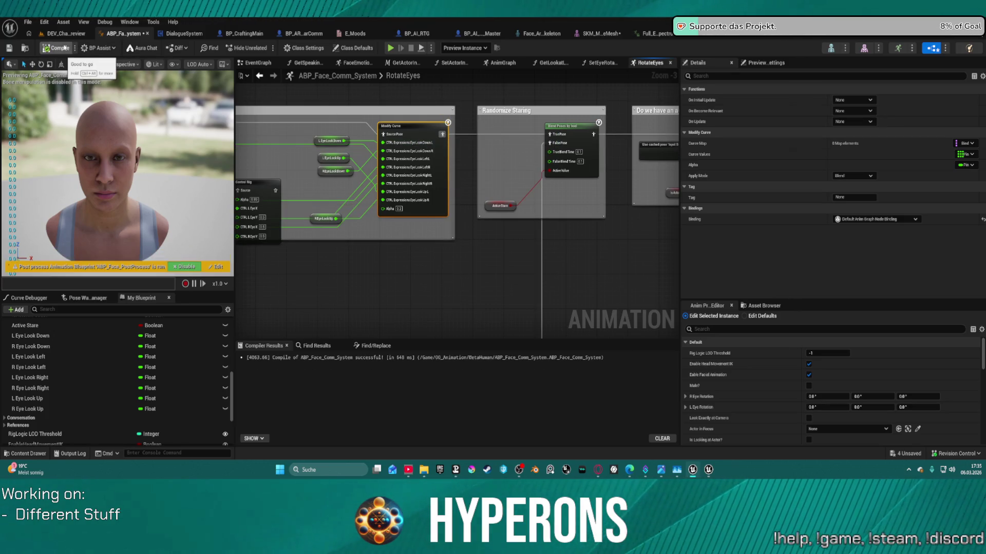
click(67, 35)
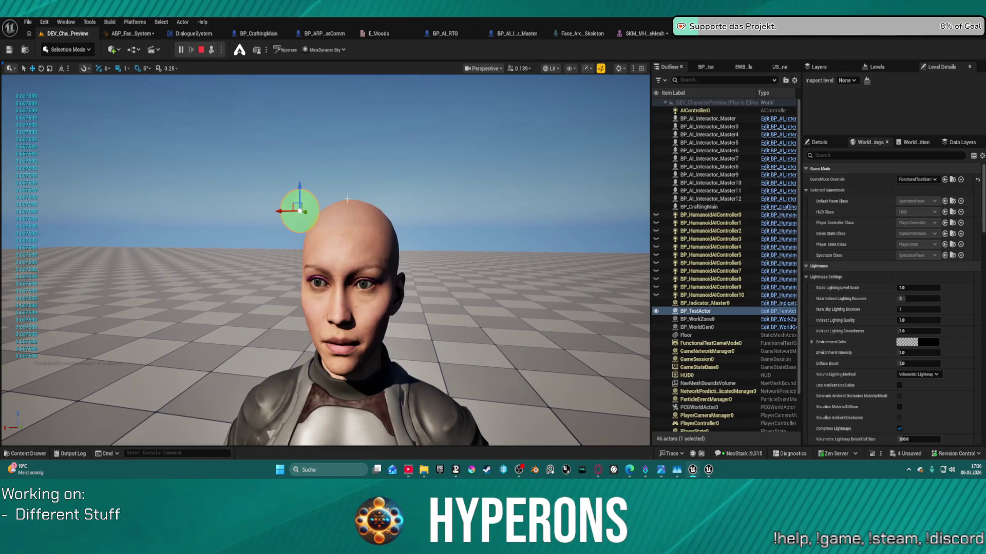
Drag the green look-at sphere above her head, left, down to her chest, back to eye level, and across her face
mouse_move(284, 211)
mouse_down()
mouse_move(331, 211)
mouse_move(344, 199)
mouse_move(343, 343)
mouse_move(344, 266)
mouse_move(324, 413)
mouse_move(309, 201)
mouse_move(307, 285)
mouse_up()
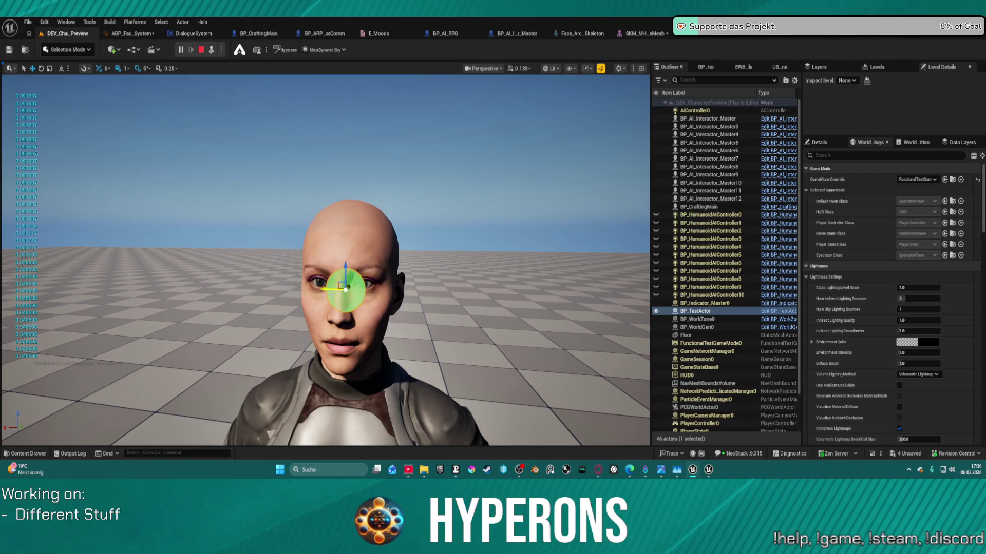
drag(346, 290, 328, 283)
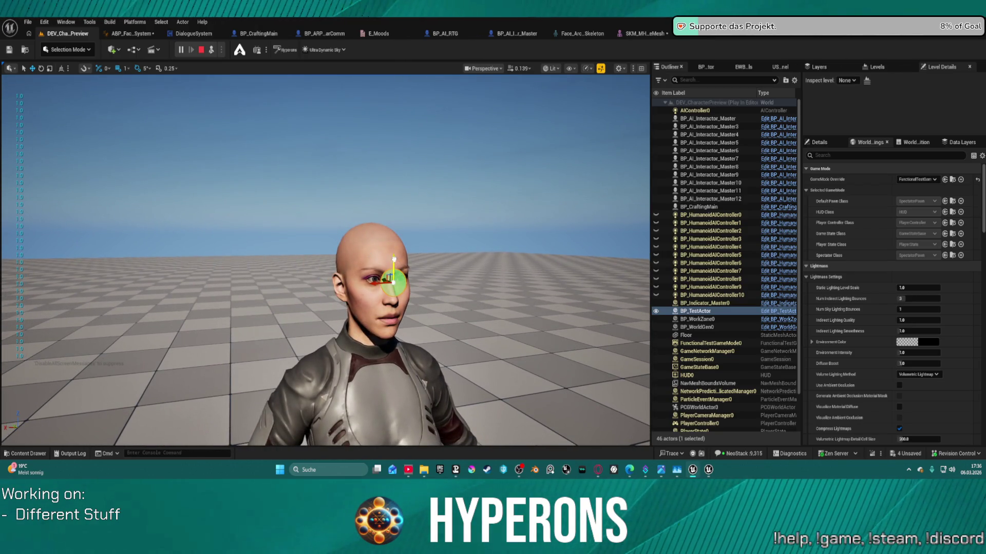
drag(393, 259, 400, 193)
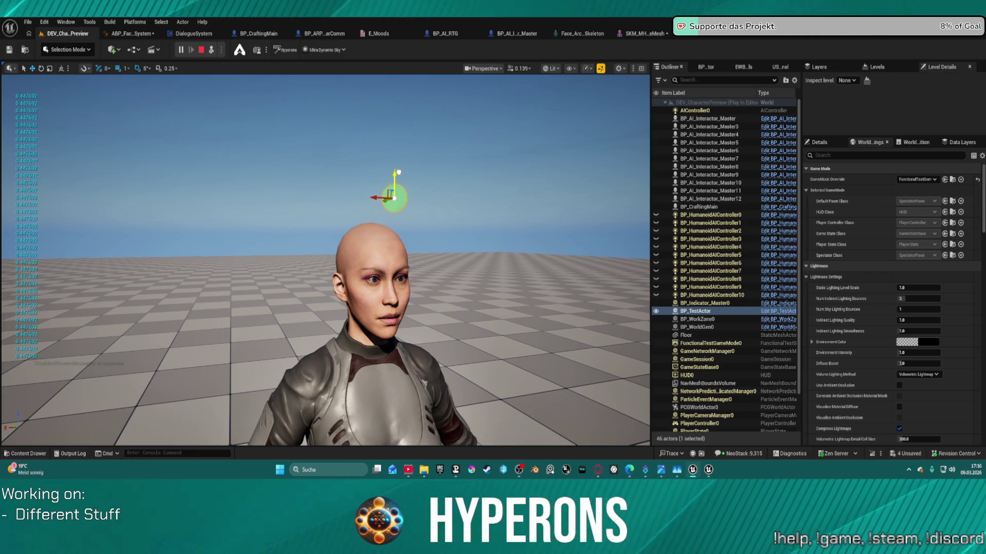
drag(395, 265, 397, 373)
mouse_move(379, 443)
mouse_down()
mouse_move(372, 255)
mouse_move(306, 285)
mouse_move(274, 285)
mouse_move(497, 273)
mouse_move(262, 280)
mouse_move(455, 278)
mouse_move(350, 276)
mouse_move(432, 278)
mouse_move(395, 283)
mouse_move(410, 278)
mouse_move(418, 340)
mouse_move(377, 317)
mouse_up()
mouse_move(298, 292)
mouse_down()
mouse_move(422, 291)
mouse_move(185, 288)
mouse_move(325, 290)
mouse_move(218, 299)
mouse_move(244, 303)
mouse_move(360, 302)
mouse_move(180, 312)
mouse_move(210, 321)
mouse_move(371, 313)
mouse_move(218, 302)
mouse_move(276, 299)
mouse_move(235, 366)
mouse_move(382, 385)
mouse_move(122, 381)
mouse_move(232, 375)
mouse_move(195, 377)
mouse_move(209, 377)
mouse_up()
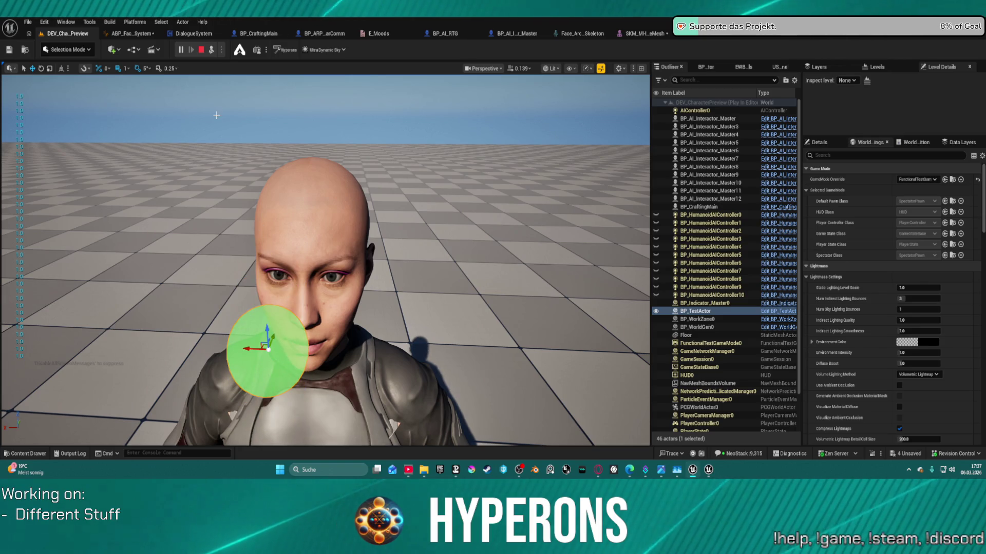
Return to the ABP_Face_Comm_System RotateEyes graph after the head-tracking test
click(132, 35)
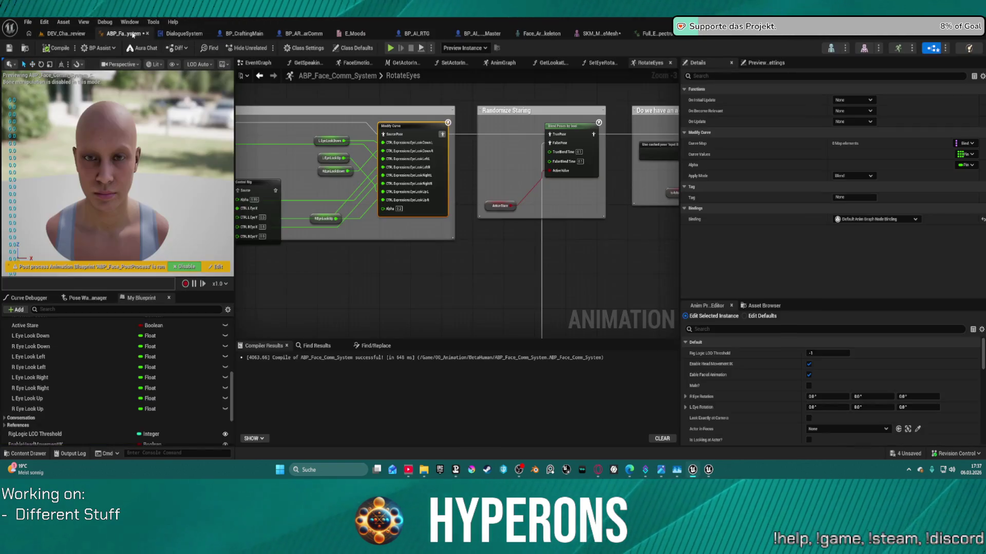
Paste 29.953882 into In Range B of the right Map Range Clamped node in SetEyeRotation
scroll(367, 98, down, 5)
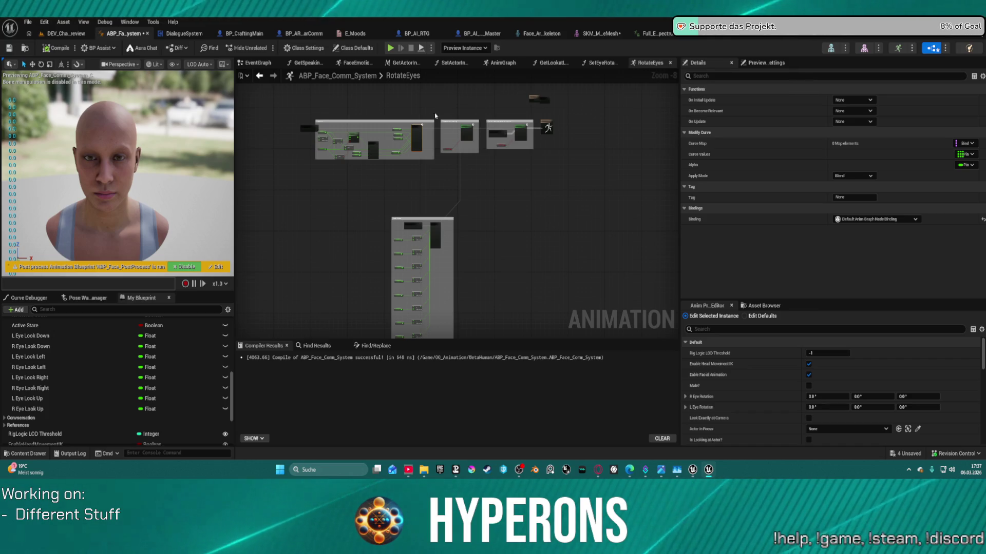
scroll(449, 147, up, 5)
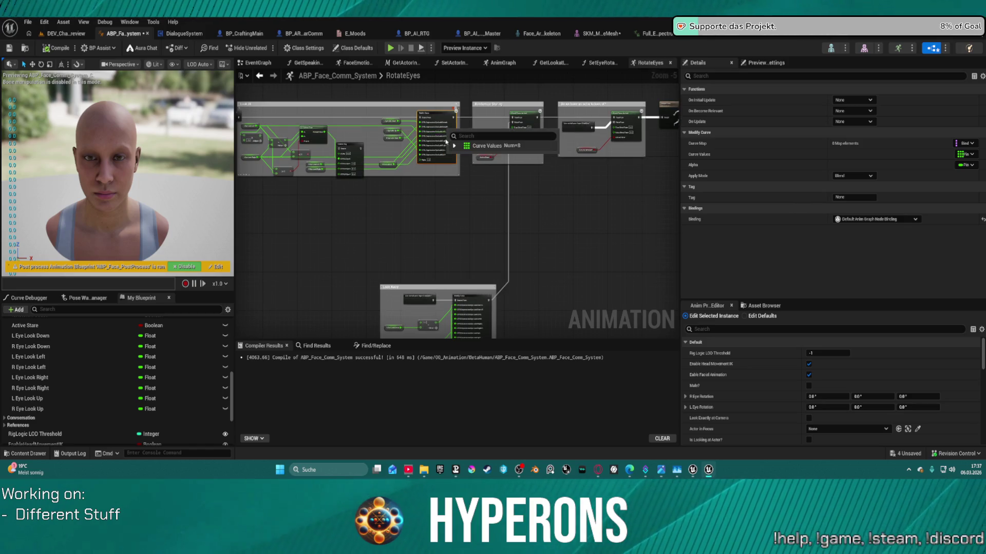
scroll(430, 119, up, 1)
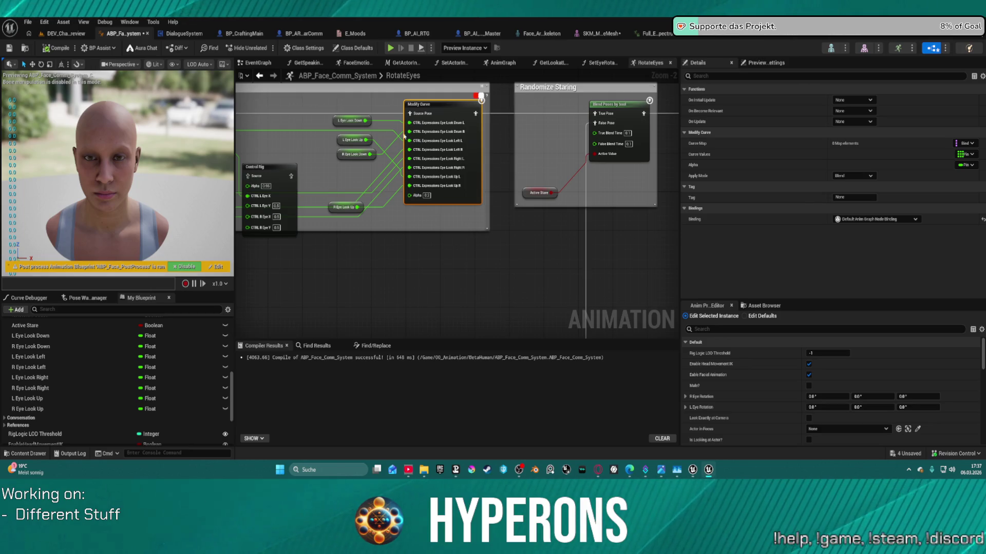
click(596, 64)
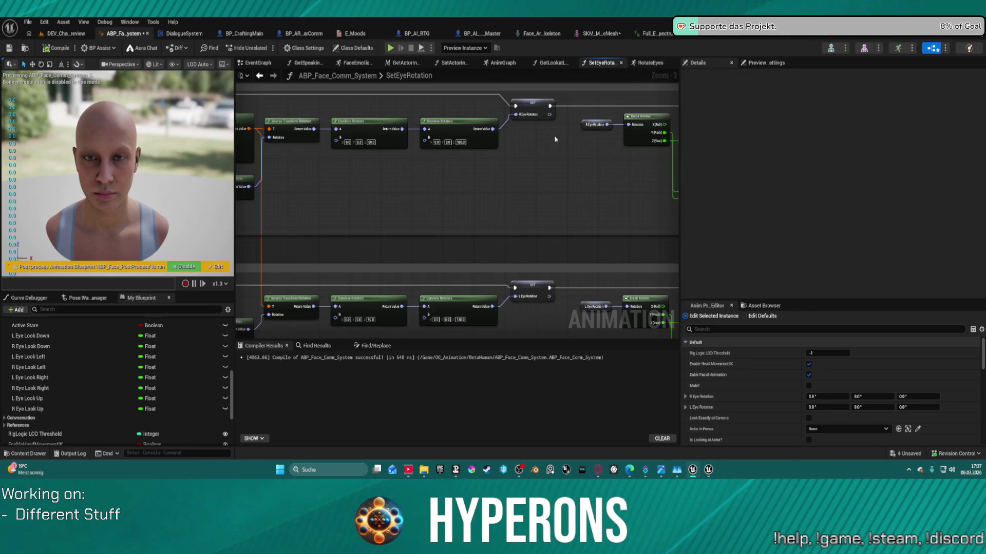
drag(556, 139, 485, 147)
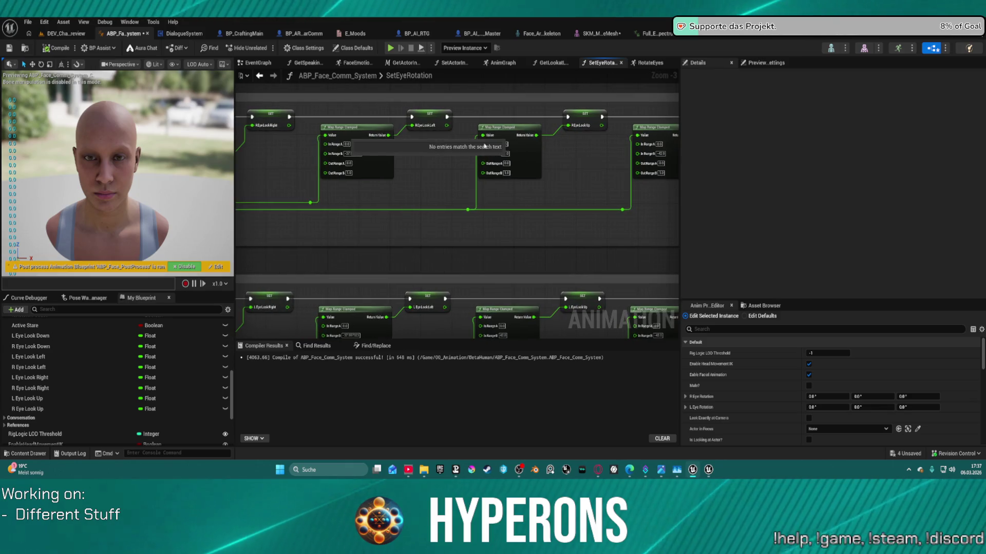
scroll(485, 147, up, 3)
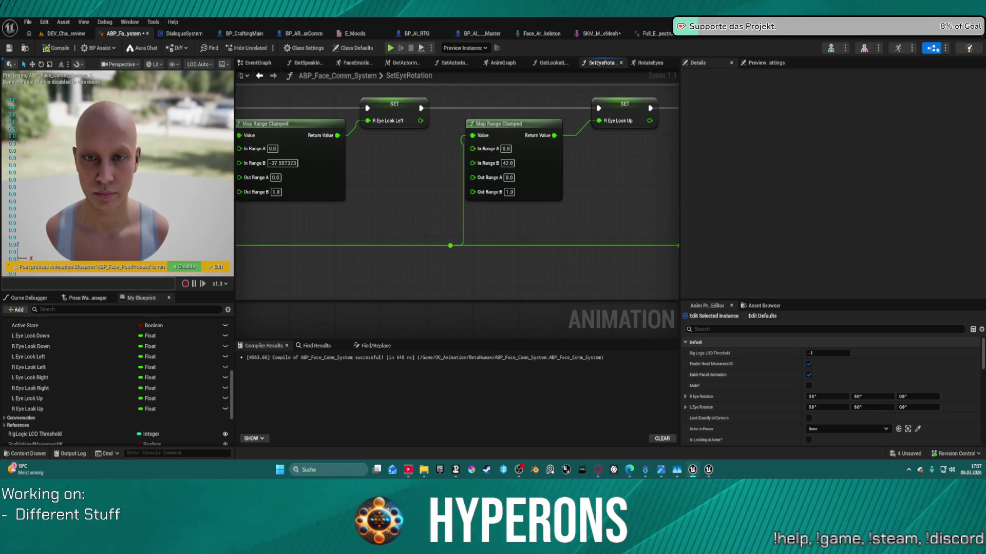
click(483, 162)
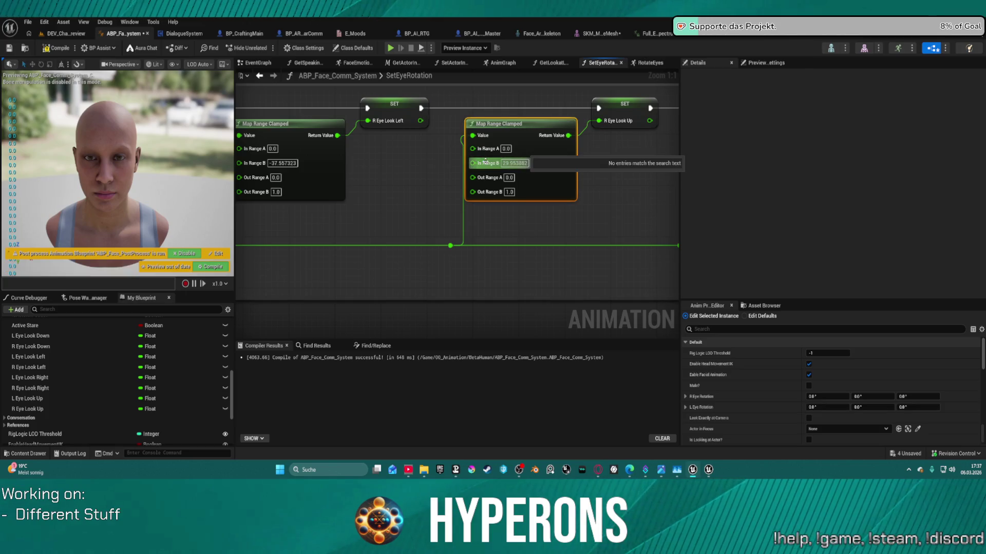
key(ctrl+v)
scroll(519, 124, down, 3)
scroll(519, 124, up, 1)
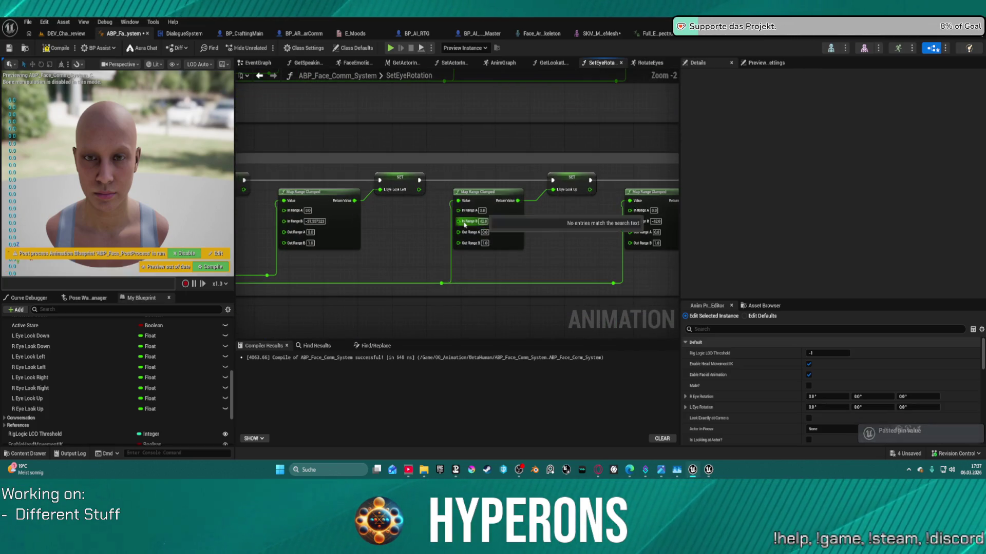
Paste 29.953882 into the middle and remaining range nodes, replacing -42.0, and recompile
click(478, 221)
key(ctrl+v)
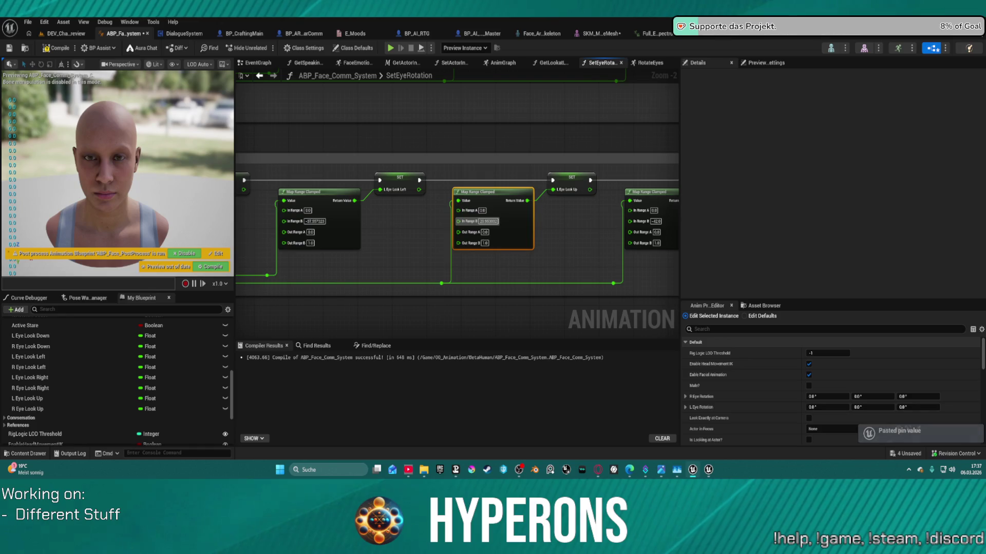
scroll(653, 194, up, 2)
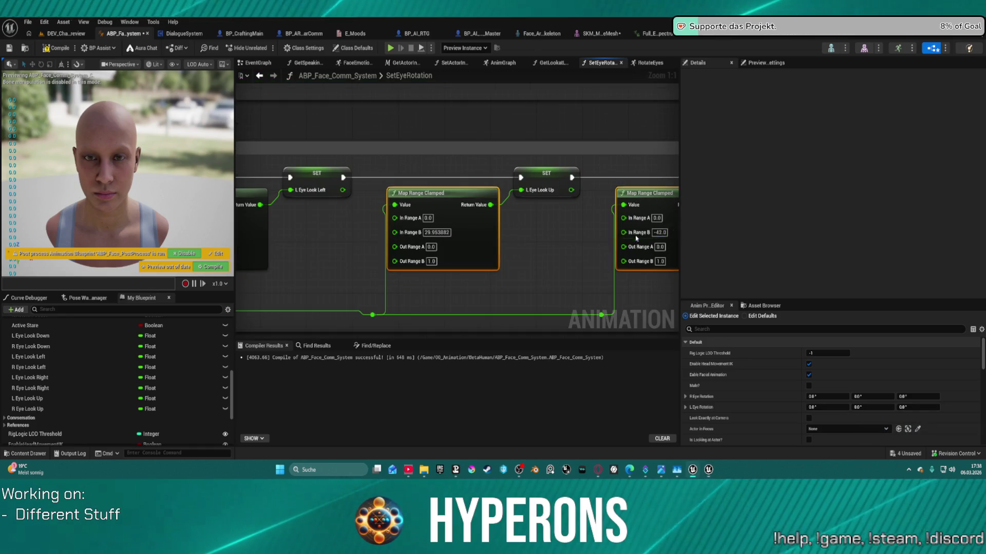
text(29.953882)
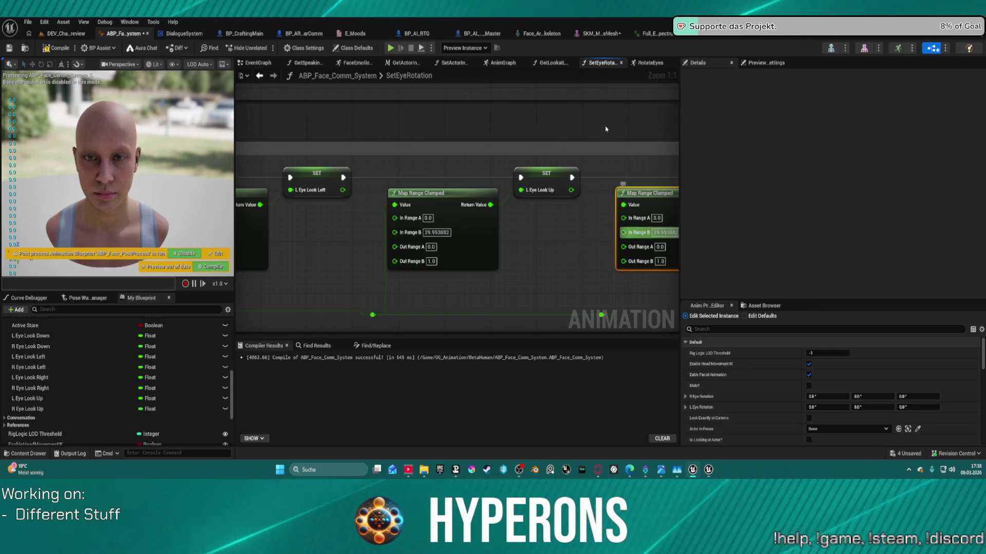
scroll(605, 127, down, 3)
mouse_move(605, 127)
mouse_down()
mouse_move(558, 214)
mouse_move(541, 101)
mouse_up()
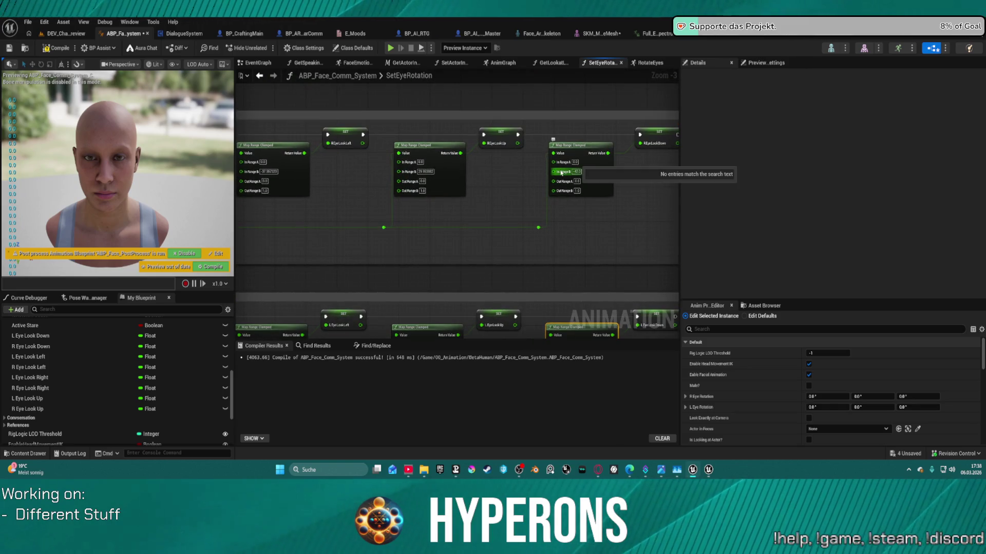
key(ctrl+v)
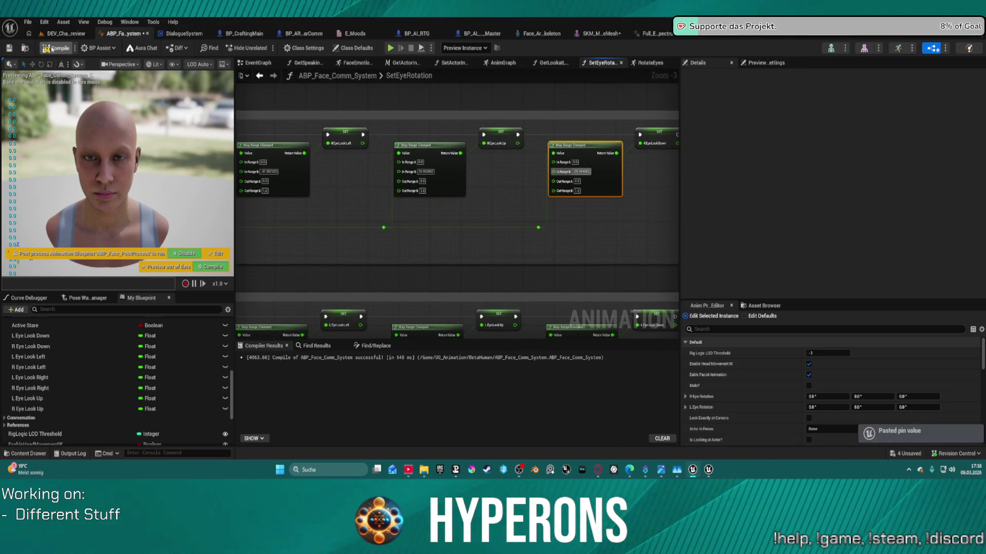
click(52, 48)
click(66, 33)
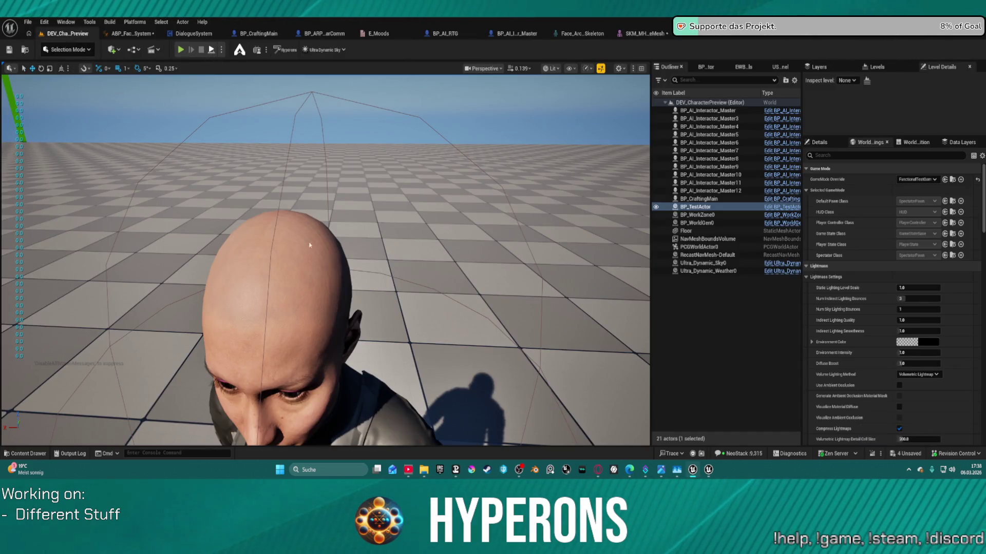
Play DEV_Cha_Preview, drag the test sphere onto the character's face, then stop the session
key(alt+p)
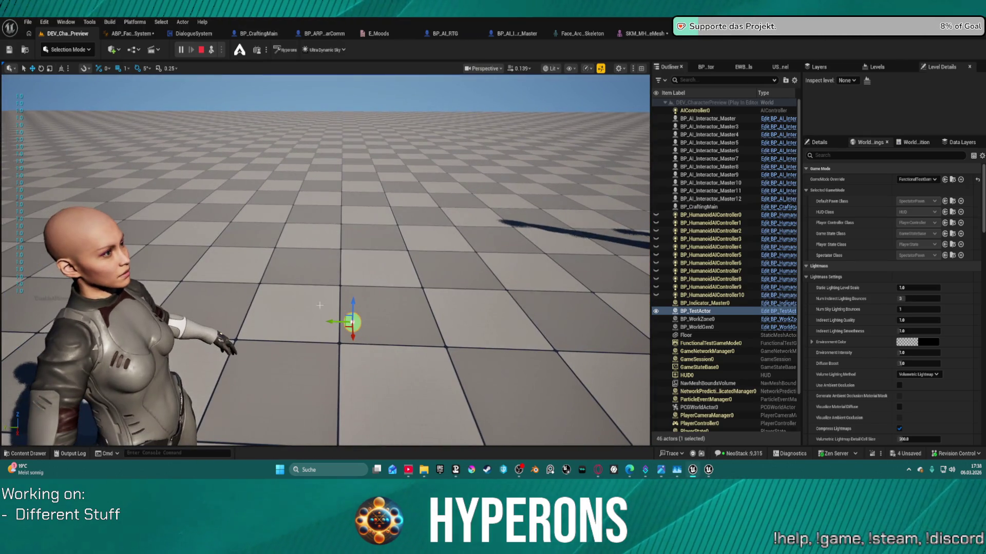
drag(337, 322, 208, 310)
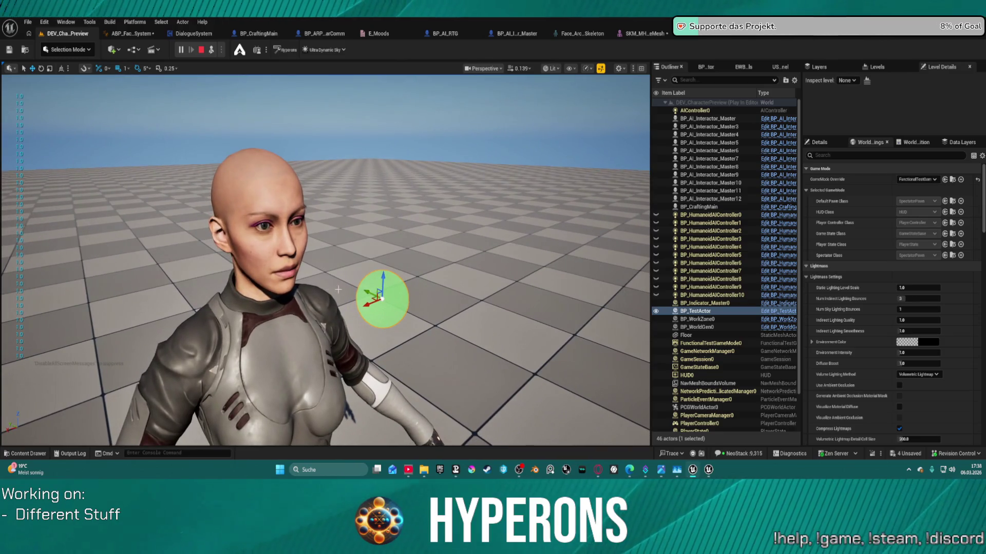
drag(289, 235, 294, 239)
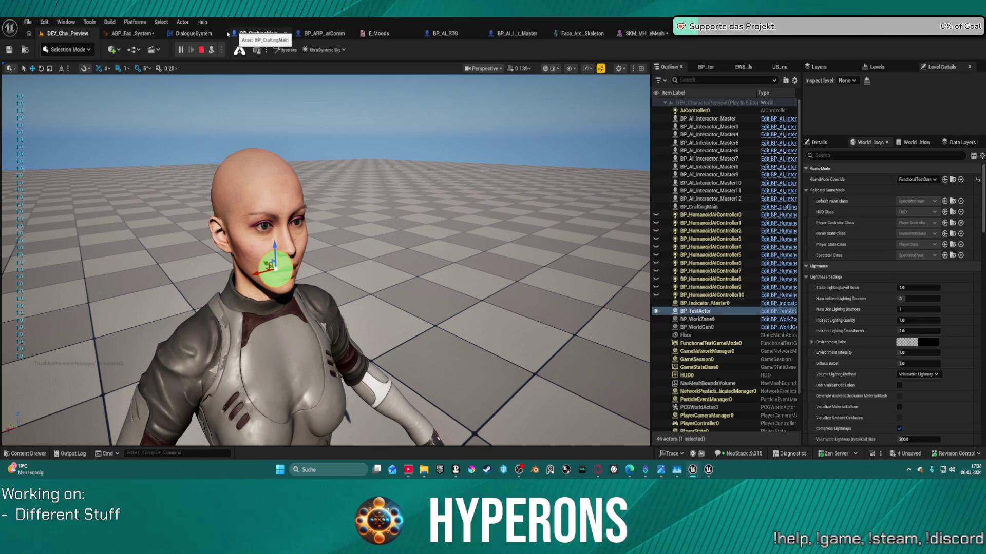
click(202, 50)
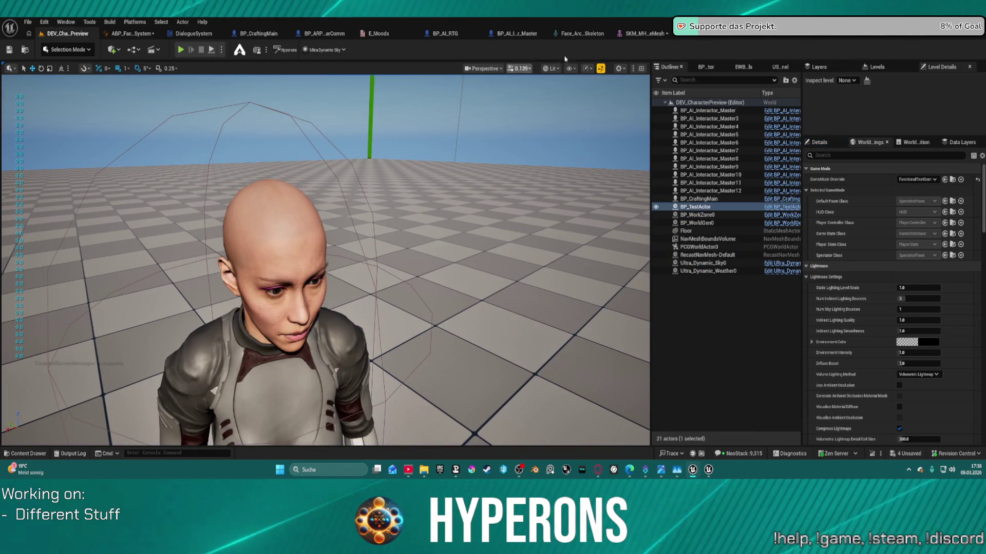
Set R Eye Look Up In Range B to 50 and clear the next node's -39.954983 limit
click(131, 34)
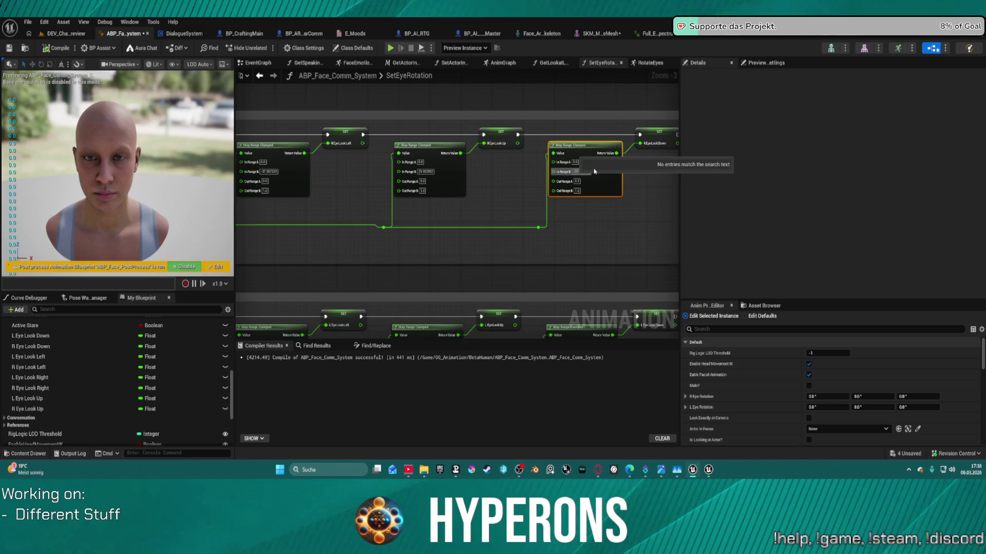
scroll(318, 177, up, 3)
scroll(318, 176, down, 1)
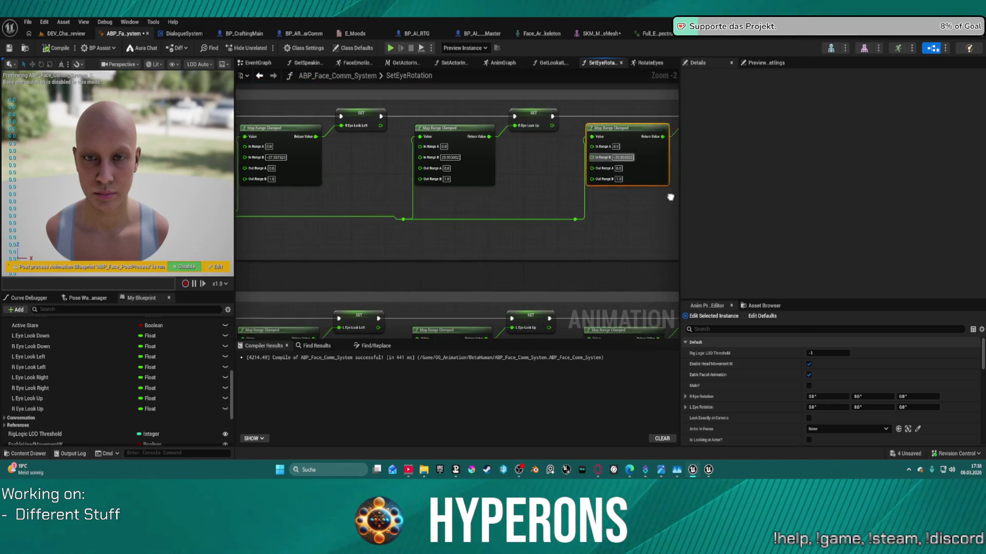
click(388, 159)
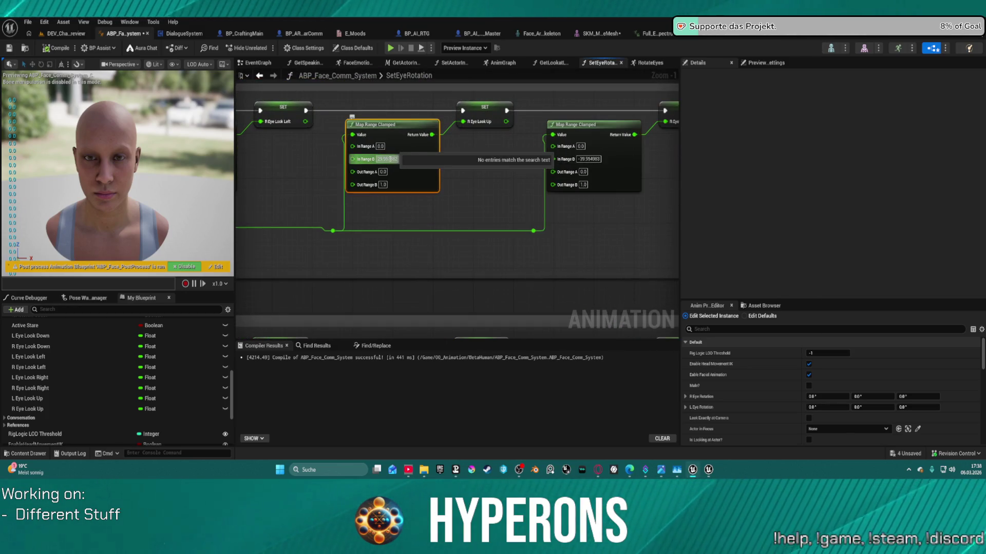
text(50)
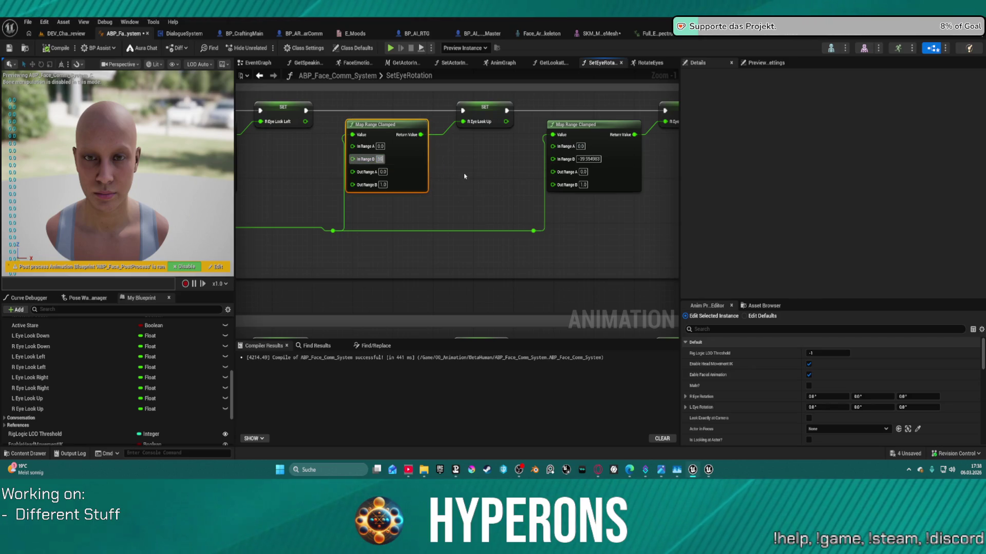
key(Tab)
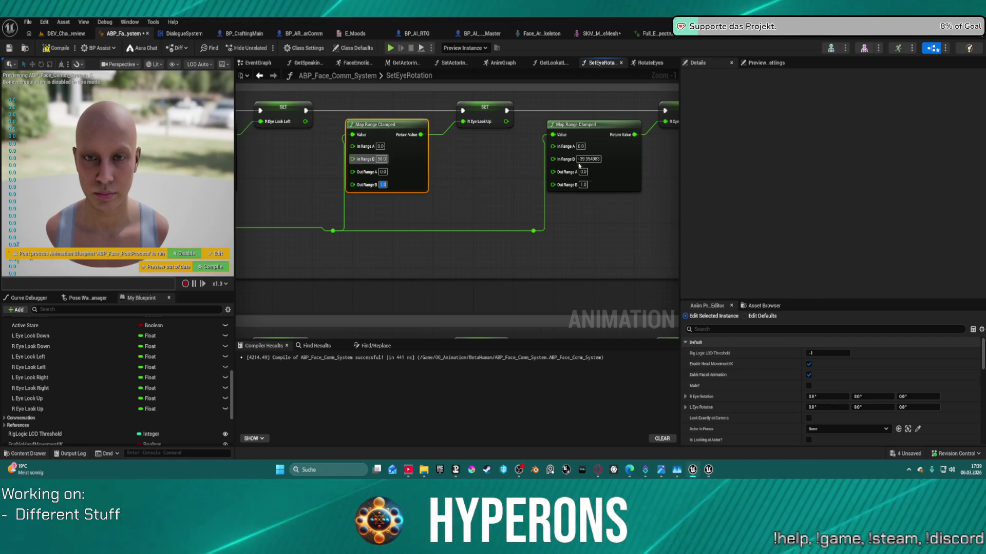
click(582, 160)
key(BackSpace)
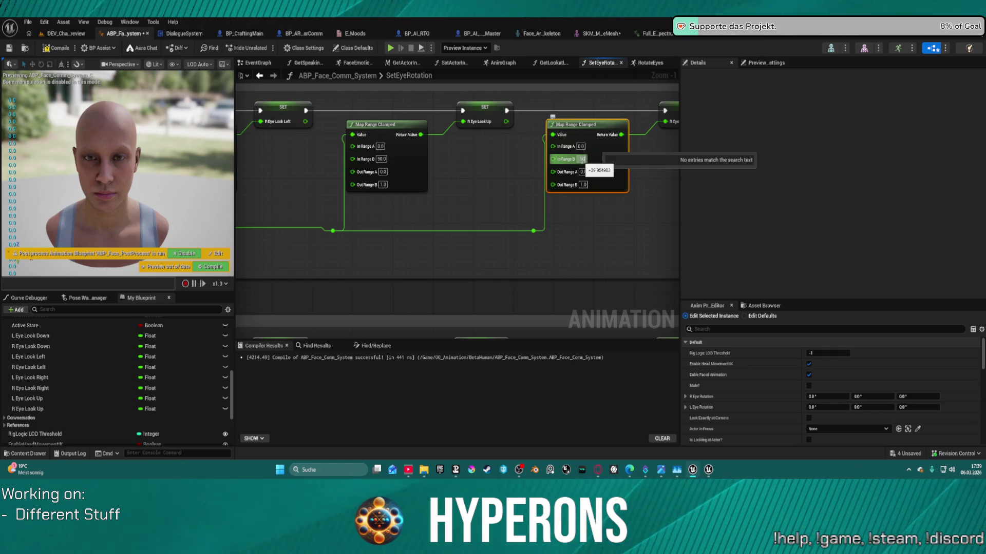
text(-50)
key(Escape)
Set L Eye Look Up to 50 and L Eye Look Down to -50, recompile, and play
mouse_move(477, 339)
mouse_down()
mouse_move(454, 306)
mouse_move(446, 187)
mouse_up()
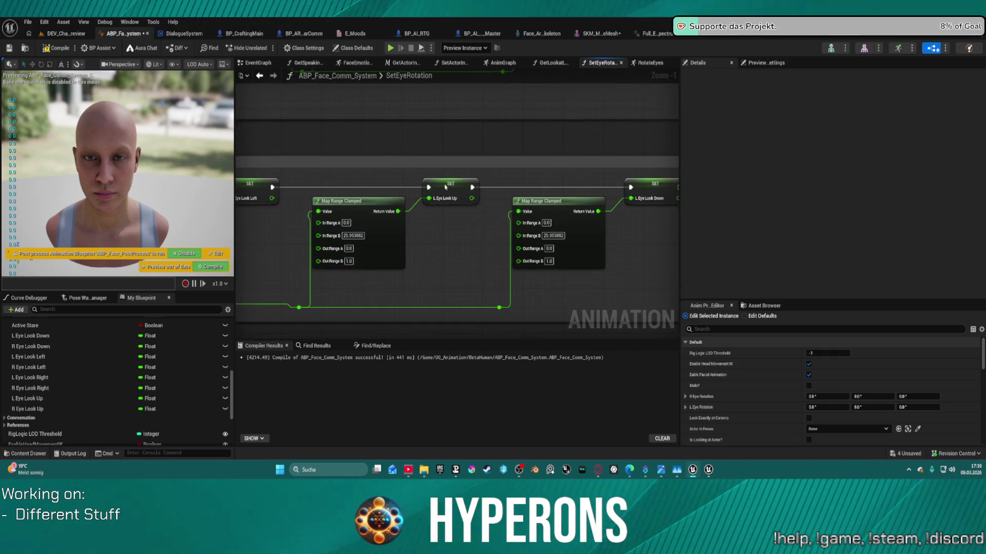
click(364, 234)
text(50)
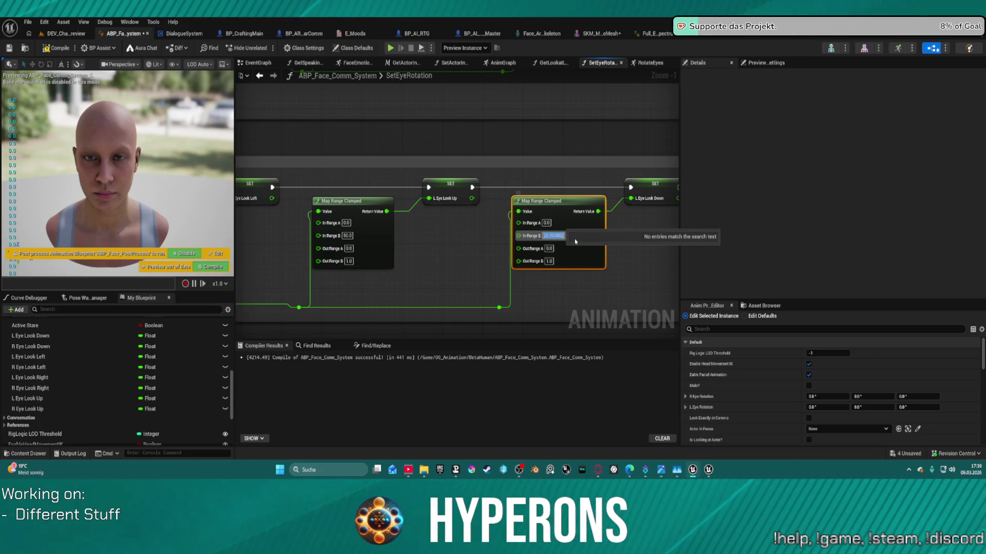
click(545, 236)
text(-50)
key(Return)
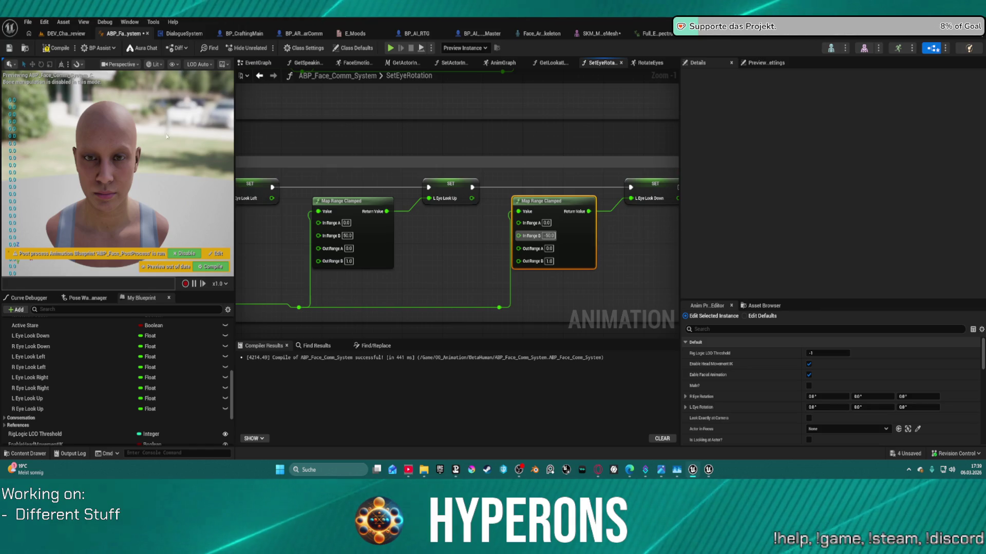
click(59, 47)
key(alt+p)
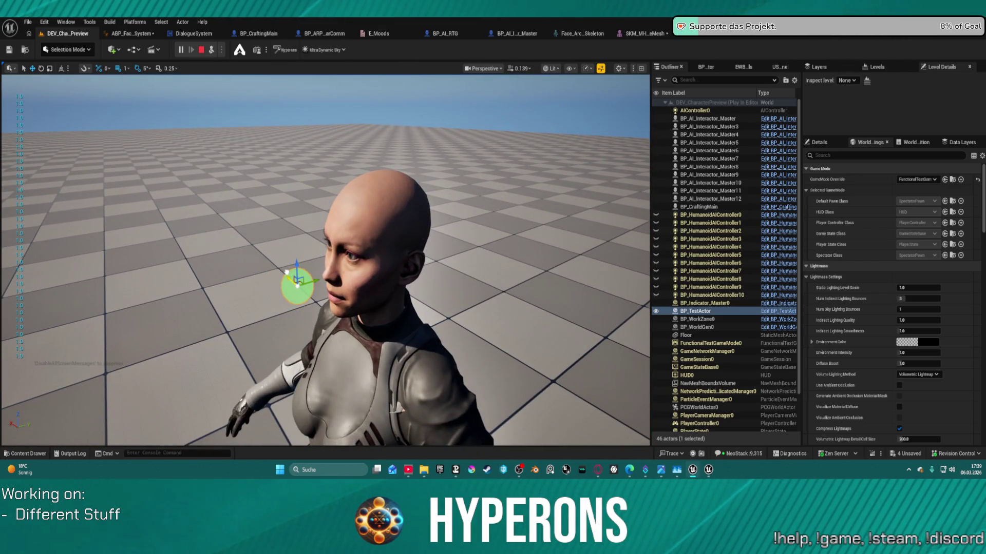
Drag the test sphere above, beside, down to the chest and across the head to watch the eyes
mouse_move(303, 266)
mouse_down()
mouse_move(305, 170)
mouse_move(304, 225)
mouse_up()
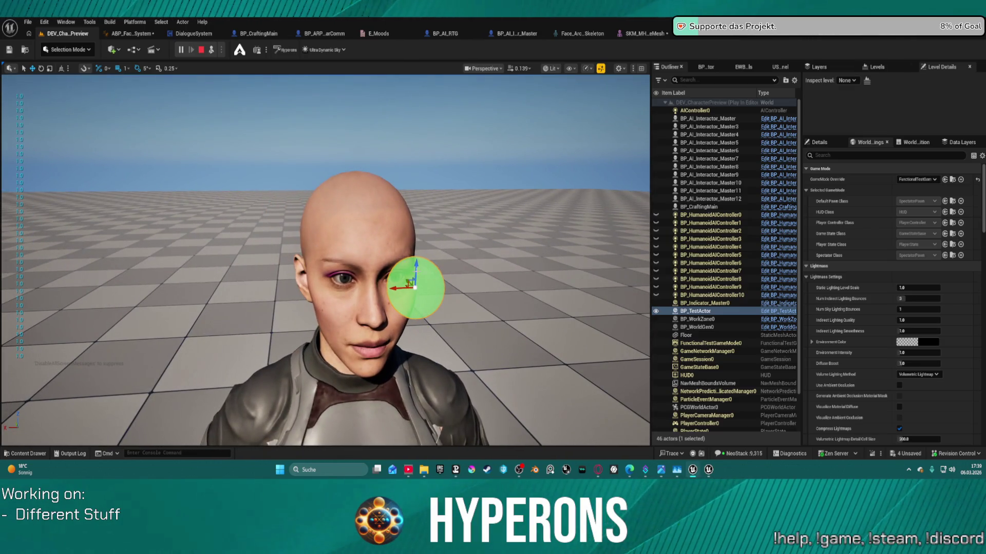
mouse_move(416, 266)
mouse_down()
mouse_move(391, 318)
mouse_move(377, 278)
mouse_move(369, 323)
mouse_move(376, 317)
mouse_move(345, 326)
mouse_move(362, 327)
mouse_up()
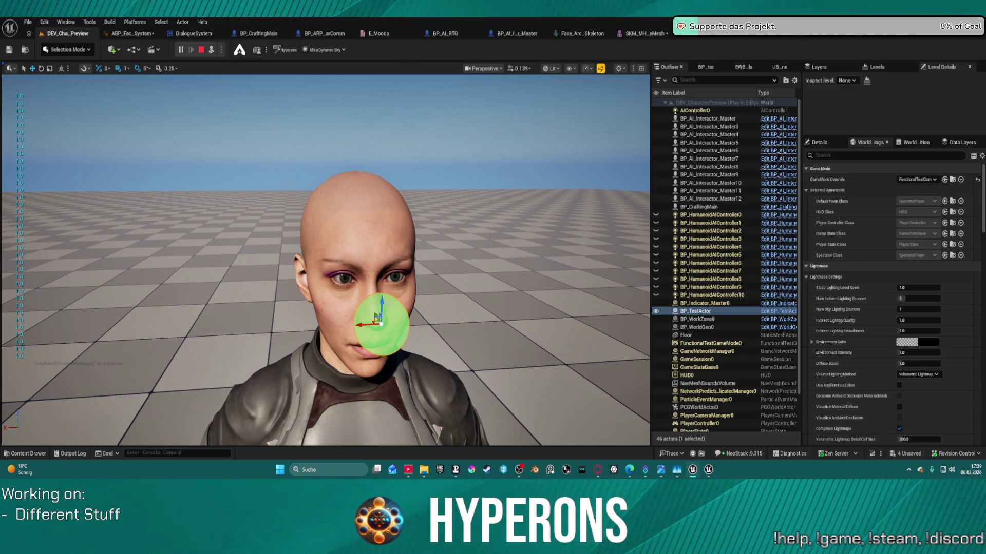
mouse_move(380, 301)
mouse_down()
mouse_move(368, 410)
mouse_move(368, 318)
mouse_move(366, 431)
mouse_move(385, 125)
mouse_move(376, 427)
mouse_move(368, 295)
mouse_move(374, 441)
mouse_move(378, 149)
mouse_move(376, 417)
mouse_move(395, 236)
mouse_move(387, 389)
mouse_move(396, 211)
mouse_move(398, 331)
mouse_move(392, 254)
mouse_move(405, 167)
mouse_move(410, 309)
mouse_move(401, 210)
mouse_move(393, 390)
mouse_move(388, 275)
mouse_move(431, 93)
mouse_move(437, 196)
mouse_move(132, 326)
mouse_move(318, 274)
mouse_move(276, 279)
mouse_up()
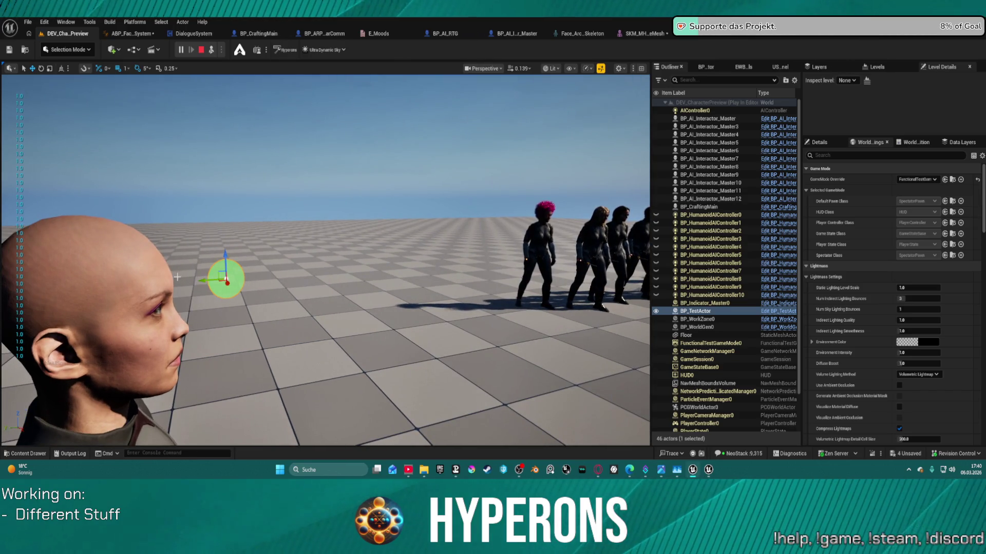
mouse_move(208, 281)
mouse_down()
mouse_move(106, 281)
mouse_move(296, 276)
mouse_move(347, 269)
mouse_move(342, 249)
mouse_move(339, 403)
mouse_move(282, 117)
mouse_move(289, 413)
mouse_up()
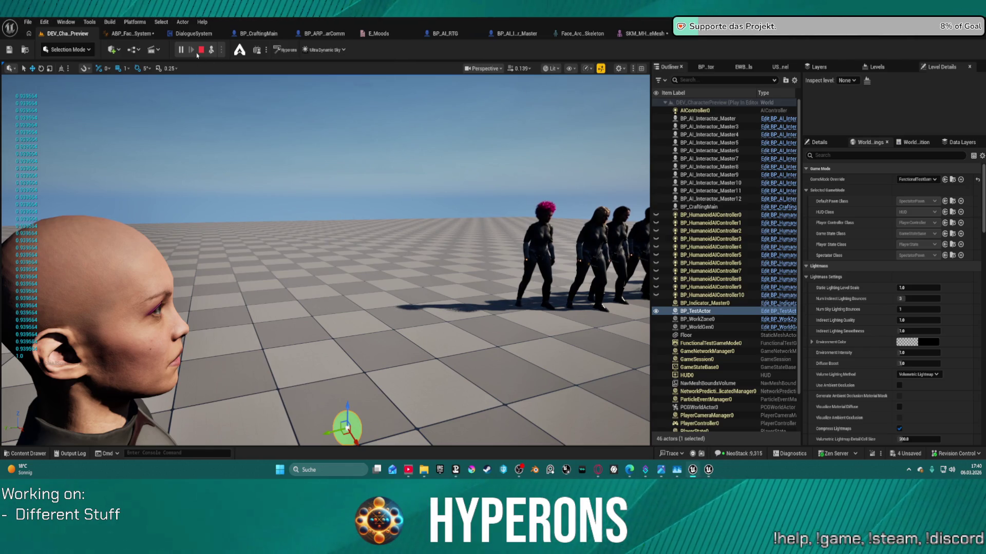
Check Get Socket Transform's Transform Space options in SetEyeRotation, leaving it at RTS World
click(134, 34)
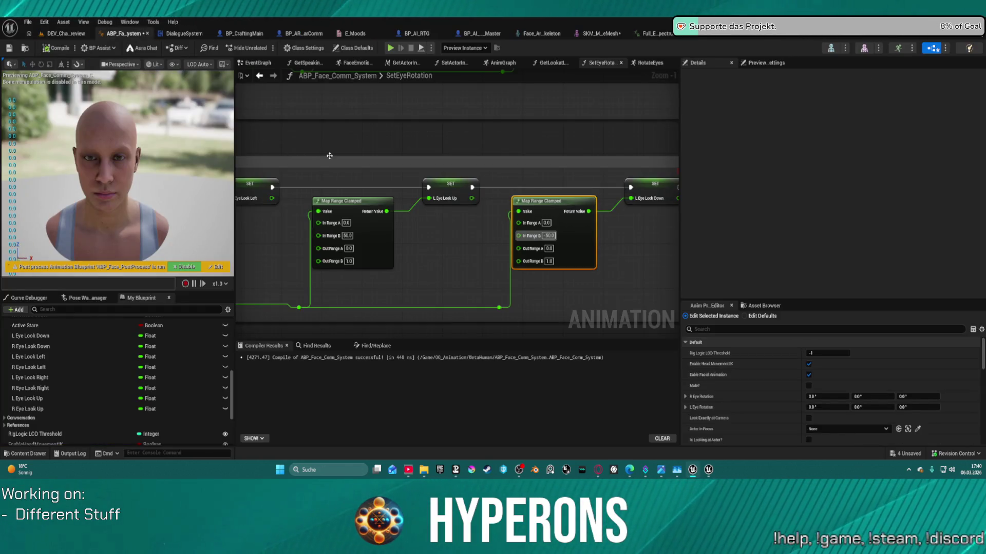
mouse_move(329, 155)
mouse_down()
mouse_move(455, 160)
mouse_move(576, 145)
mouse_up()
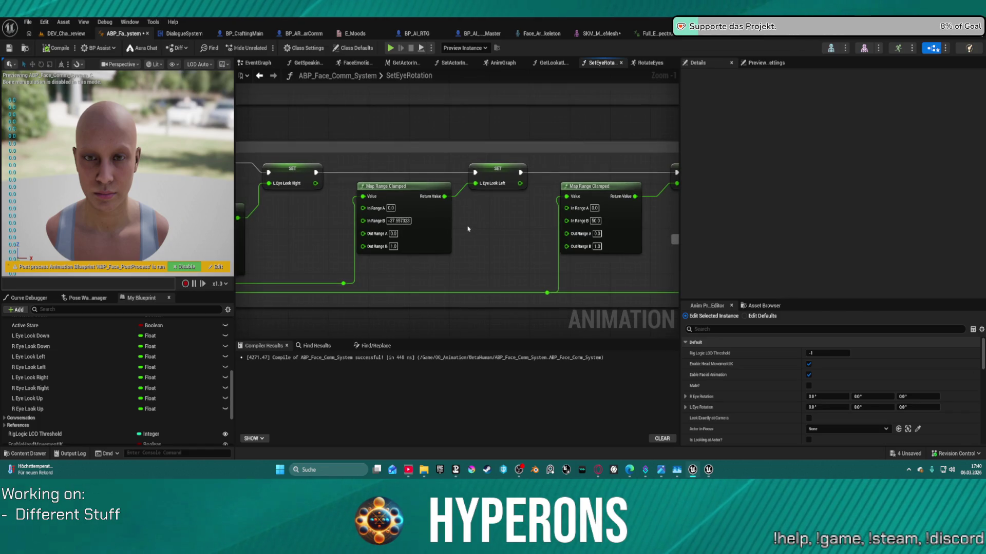
scroll(468, 229, down, 5)
scroll(473, 186, up, 3)
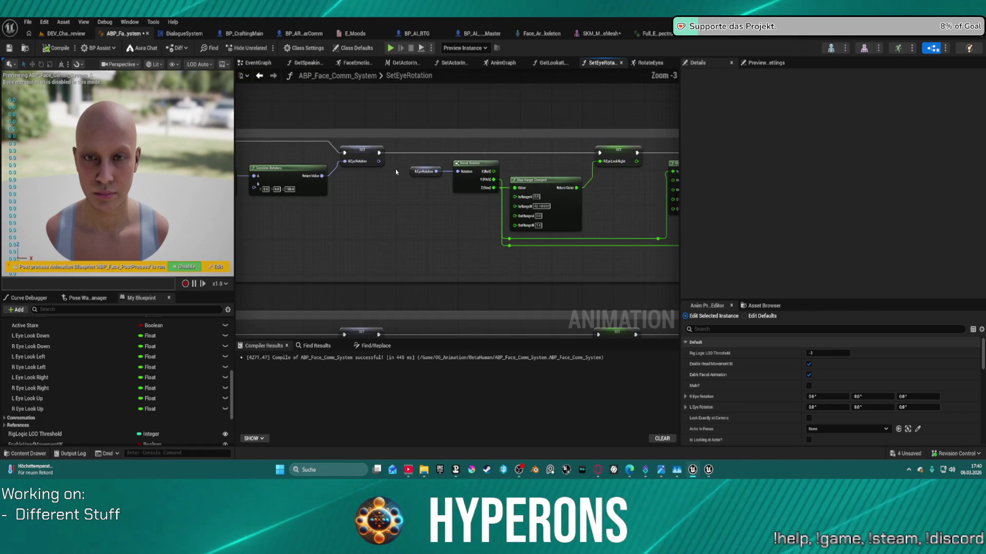
mouse_move(396, 172)
mouse_down()
mouse_move(322, 152)
mouse_move(232, 152)
mouse_move(668, 116)
mouse_up()
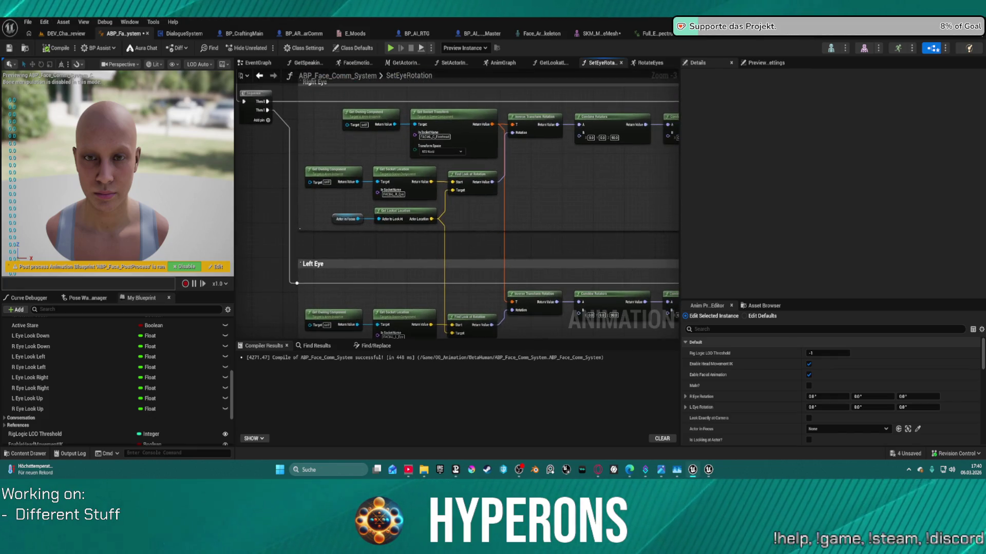
scroll(533, 118, up, 3)
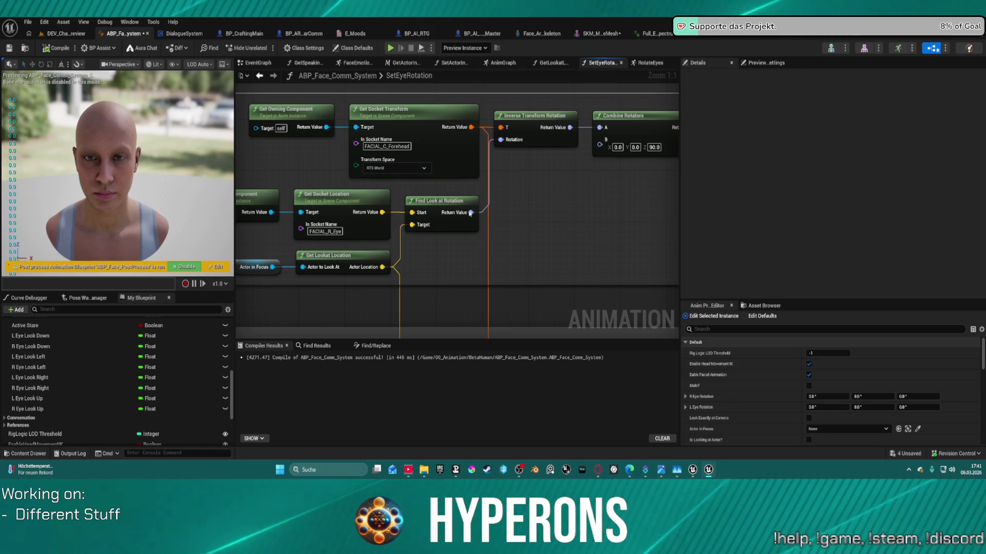
click(402, 167)
click(385, 175)
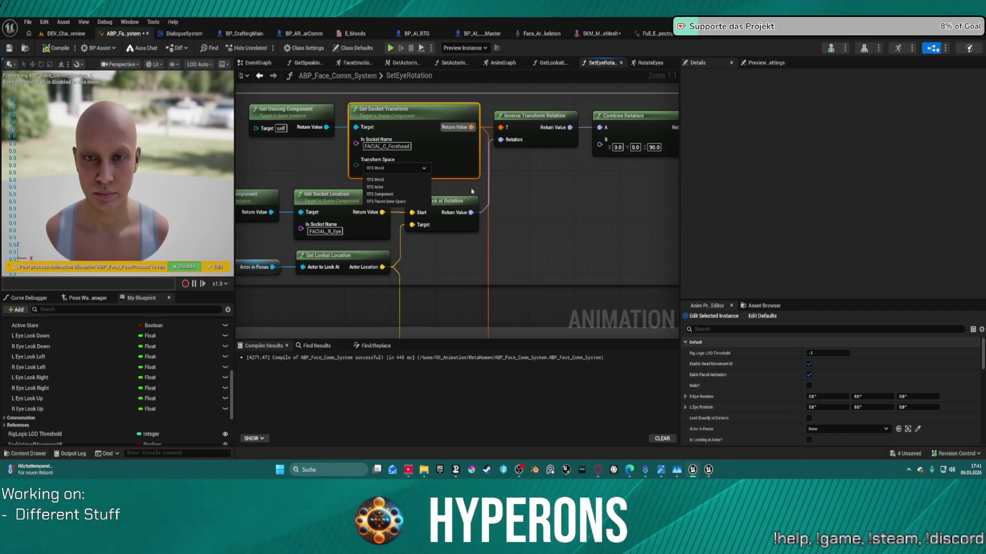
click(576, 183)
Inspect the Combine Rotators, R Eye Rotation and SET L Eye Look Up/Down nodes
drag(630, 183, 345, 193)
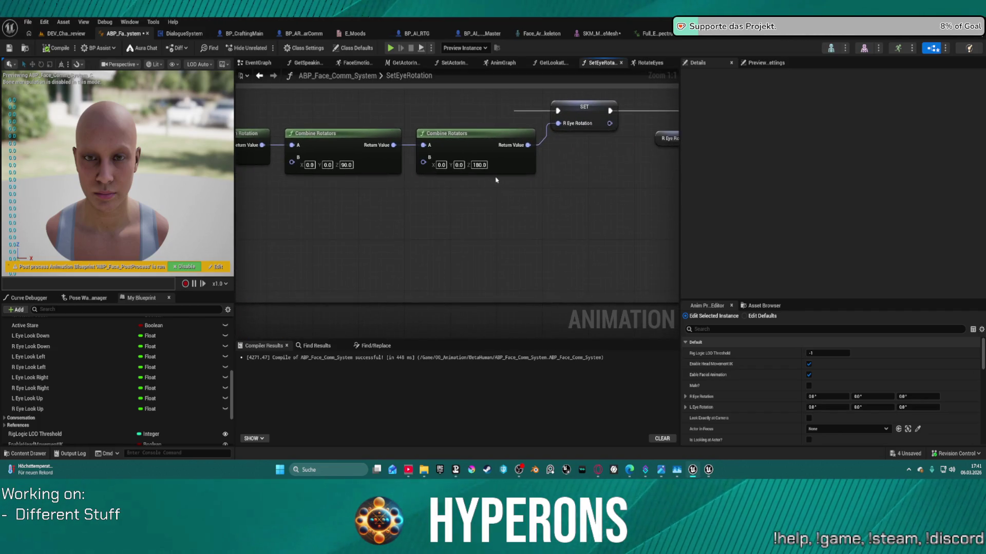
mouse_move(495, 181)
mouse_down()
mouse_move(356, 153)
mouse_move(275, 180)
mouse_up()
scroll(272, 154, down, 5)
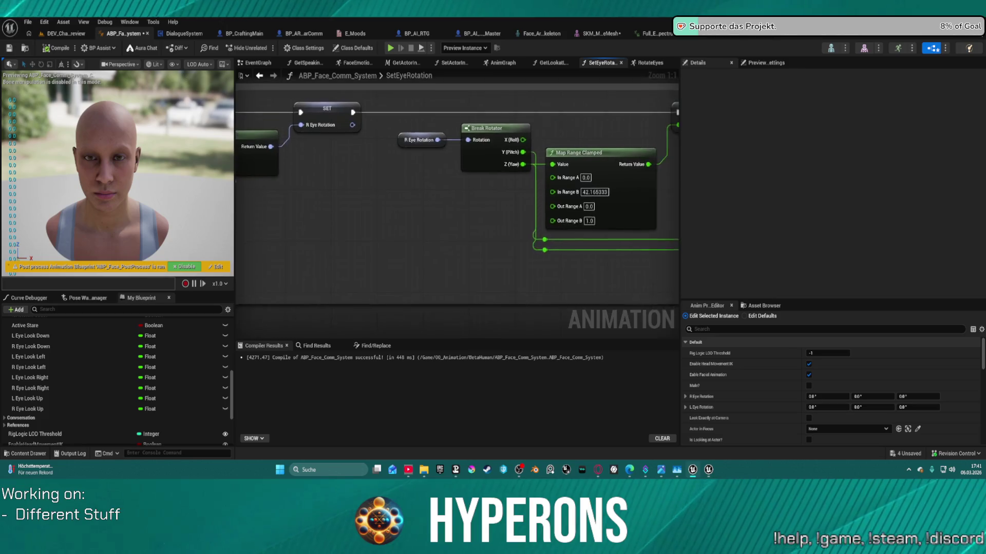
mouse_move(632, 148)
mouse_down()
mouse_move(691, 205)
mouse_move(359, 172)
mouse_move(343, 139)
mouse_up()
scroll(425, 197, up, 4)
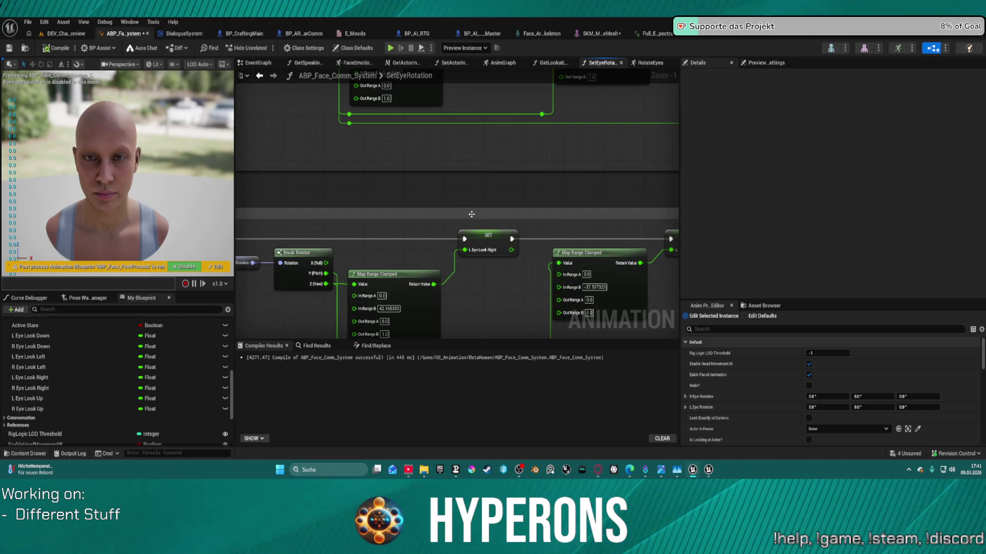
drag(554, 230, 169, 216)
mouse_move(447, 226)
mouse_down()
mouse_move(430, 224)
mouse_move(440, 228)
mouse_move(528, 138)
mouse_move(492, 161)
mouse_move(551, 160)
mouse_move(514, 195)
mouse_move(488, 251)
mouse_up()
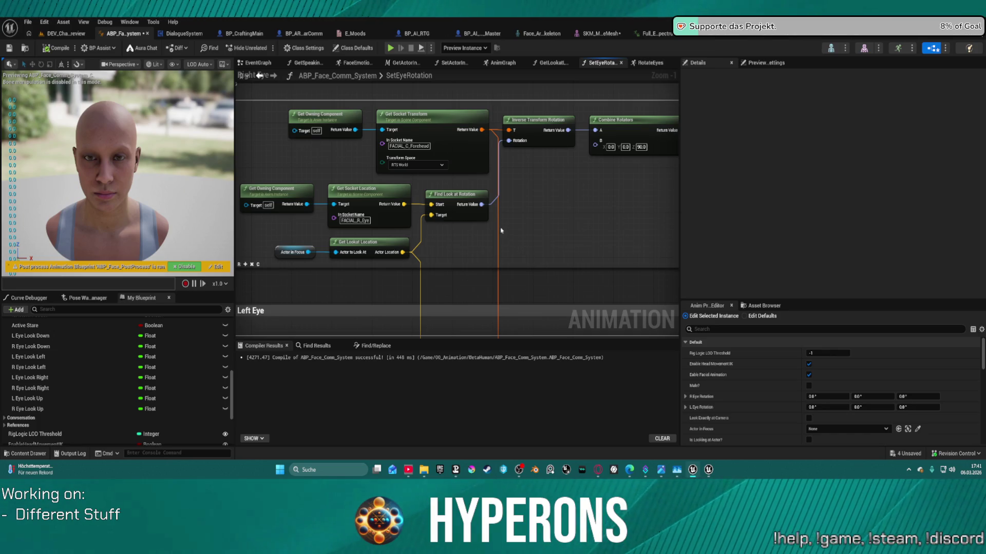
mouse_move(498, 226)
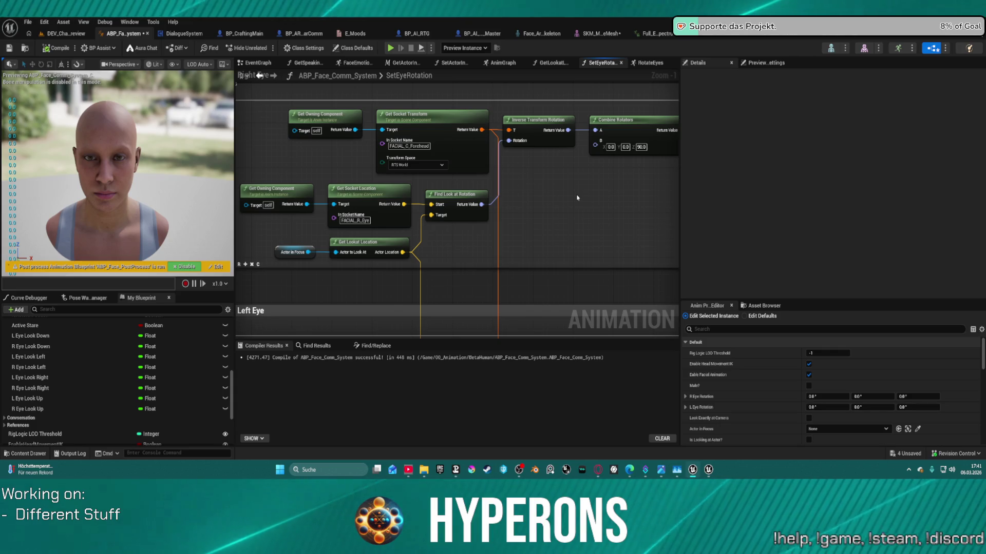
scroll(396, 278, down, 1)
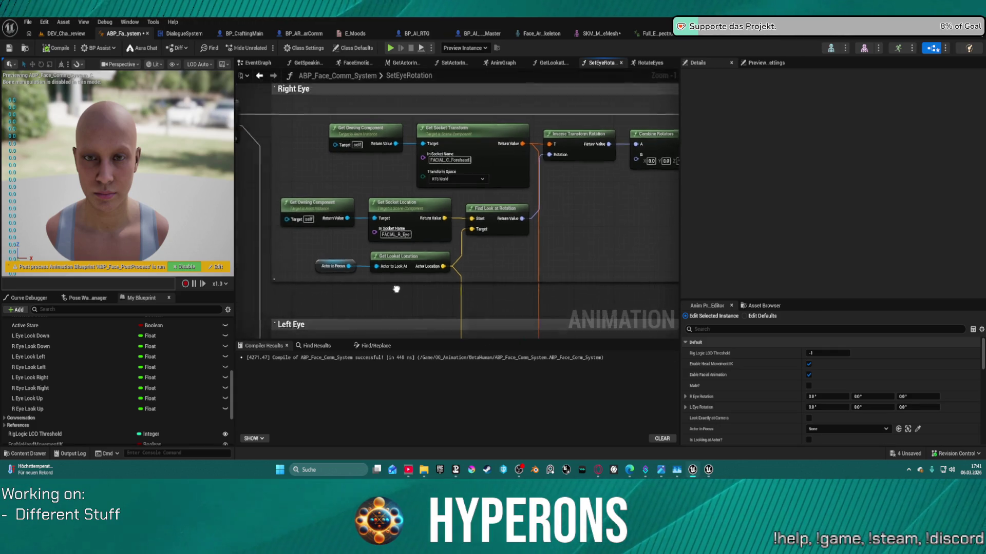
scroll(426, 277, up, 2)
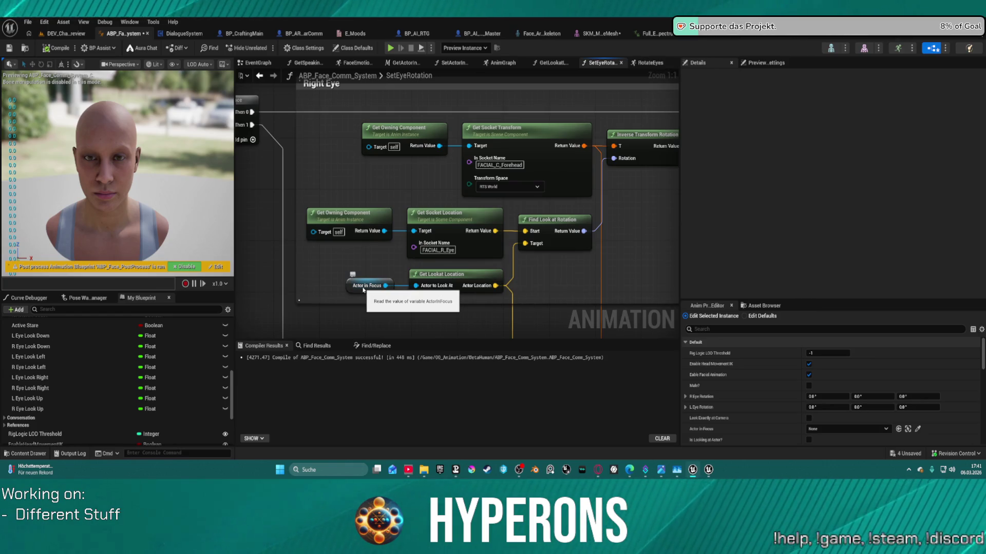
Rotate BP_TestActor to 90 degrees in DEV_CharacterPreview, save all, and start playing
click(64, 33)
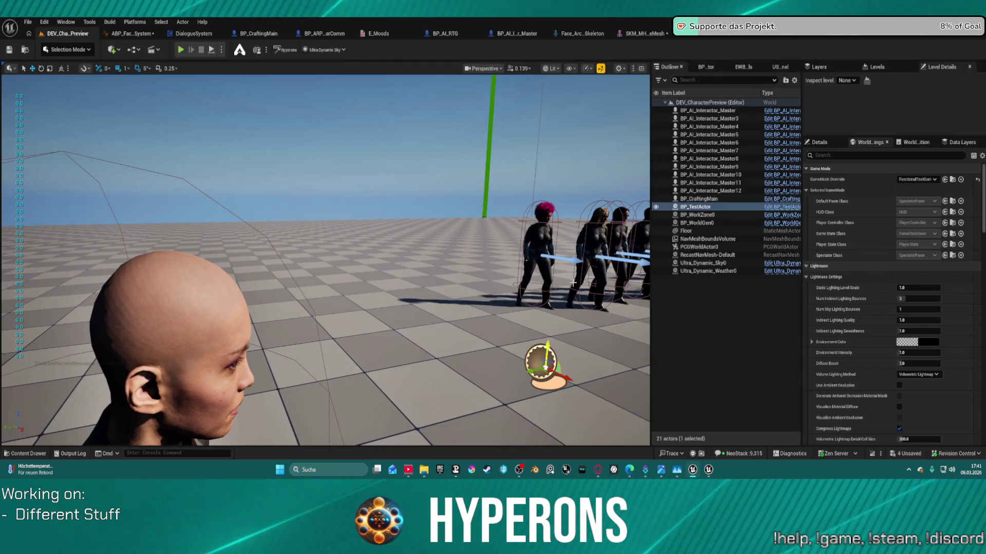
drag(543, 382, 513, 377)
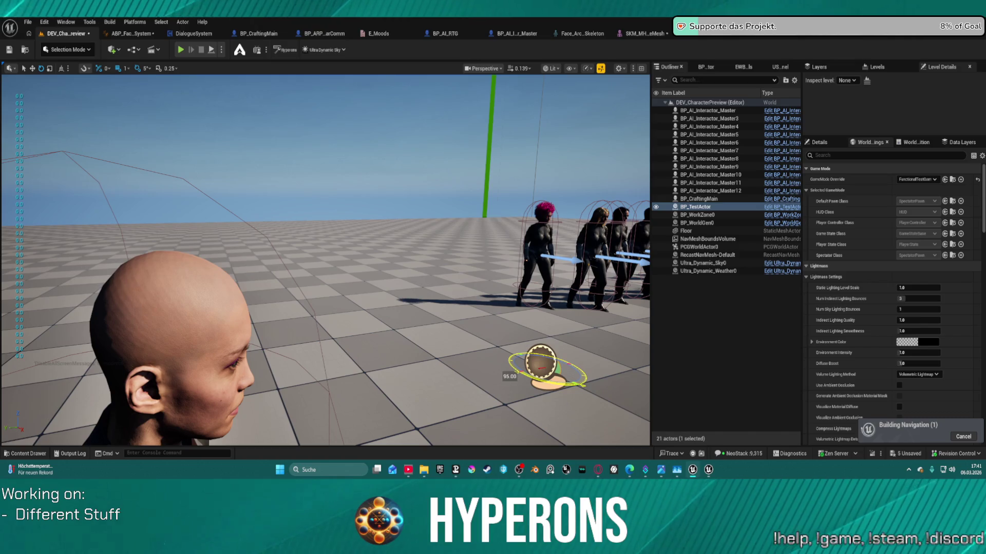
drag(513, 377, 520, 360)
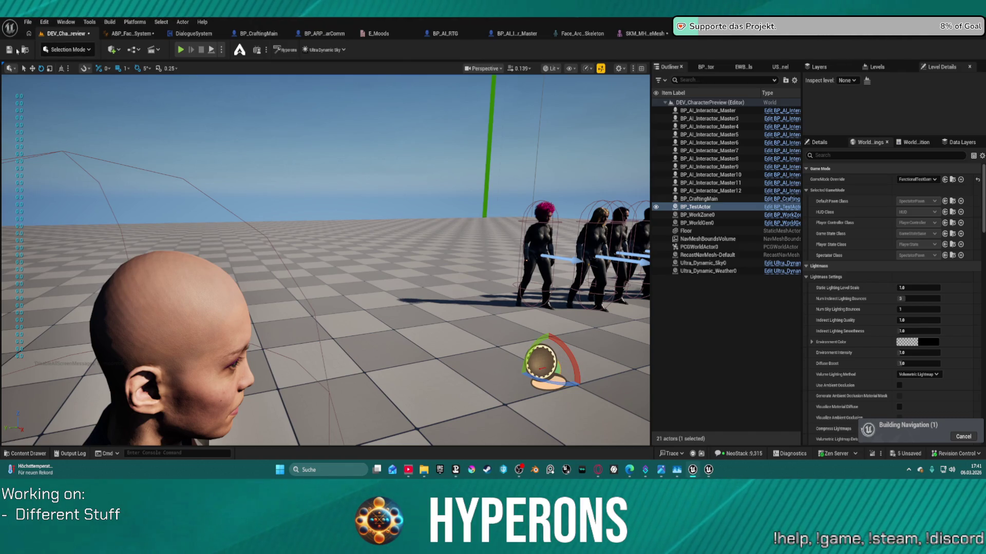
click(10, 49)
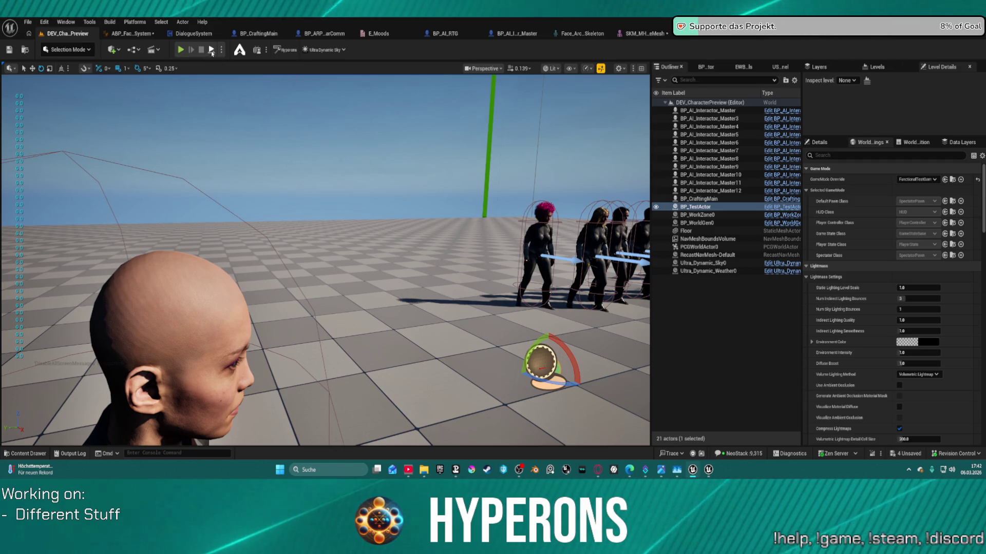
key(alt+p)
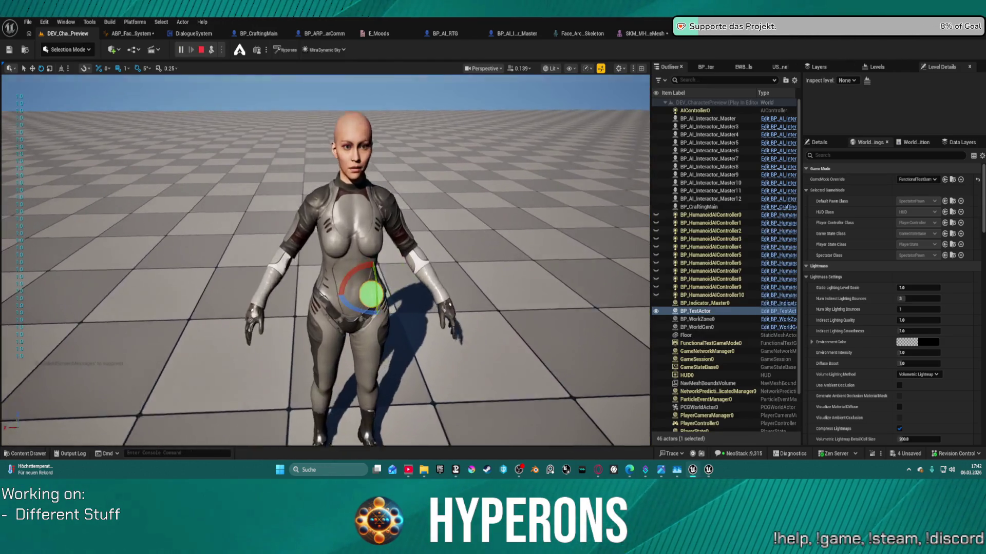
Move the green sphere up, left and across her face with the translate gizmo to check eye tracking
key(w)
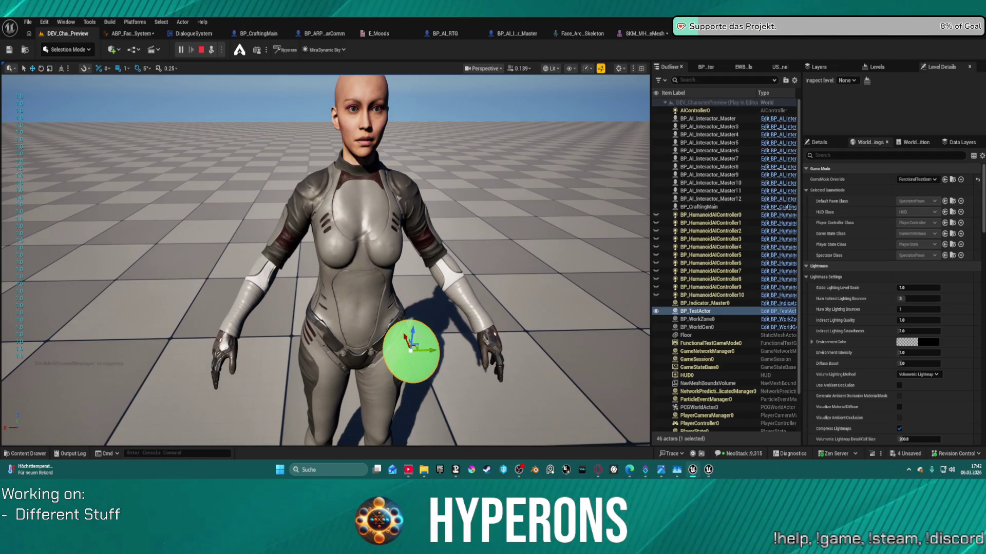
mouse_move(411, 351)
mouse_down()
mouse_move(436, 113)
mouse_move(419, 208)
mouse_move(409, 144)
mouse_up()
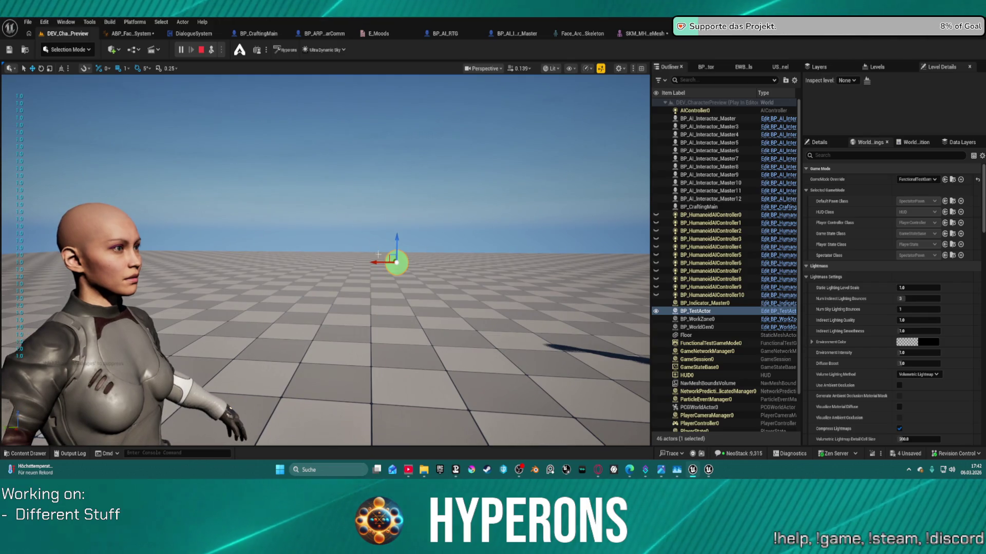
mouse_move(378, 254)
mouse_down()
mouse_move(210, 246)
mouse_move(28, 278)
mouse_move(140, 276)
mouse_move(300, 226)
mouse_move(226, 254)
mouse_move(151, 249)
mouse_move(309, 221)
mouse_move(225, 236)
mouse_move(172, 231)
mouse_move(205, 220)
mouse_move(205, 246)
mouse_move(207, 148)
mouse_move(197, 441)
mouse_move(186, 78)
mouse_move(189, 248)
mouse_move(327, 308)
mouse_move(125, 370)
mouse_move(130, 245)
mouse_move(310, 260)
mouse_move(72, 270)
mouse_move(307, 257)
mouse_move(226, 258)
mouse_move(284, 256)
mouse_move(241, 248)
mouse_move(260, 248)
mouse_move(244, 221)
mouse_move(254, 138)
mouse_move(246, 264)
mouse_move(234, 262)
mouse_up()
scroll(247, 261, up, 3)
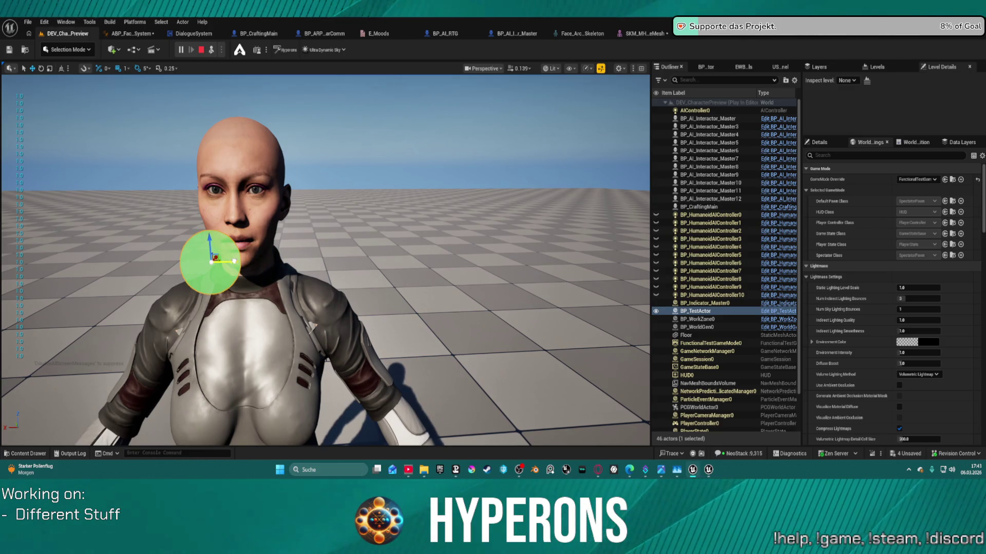
mouse_move(224, 266)
mouse_down()
mouse_move(25, 266)
mouse_move(386, 264)
mouse_move(206, 266)
mouse_up()
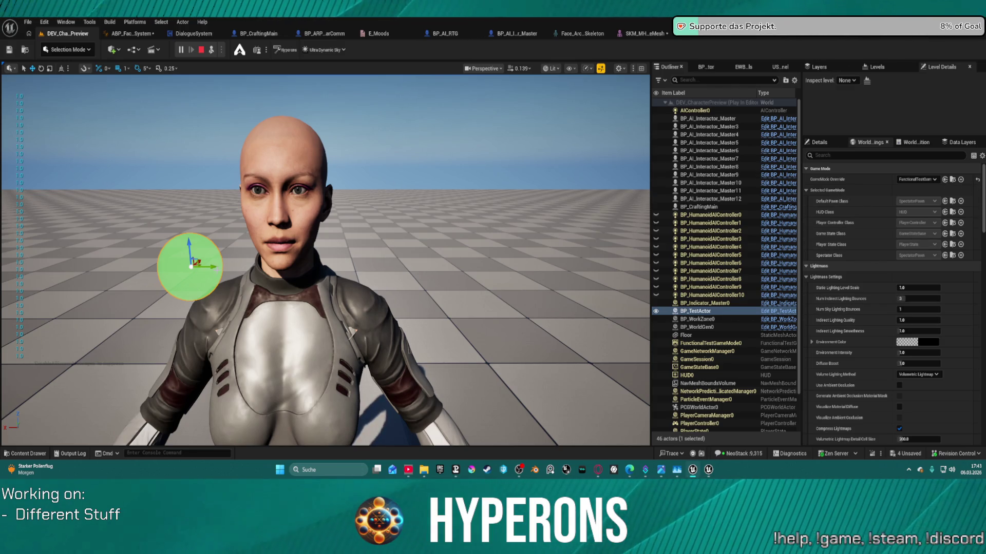
mouse_move(208, 267)
mouse_down()
mouse_move(313, 268)
mouse_move(280, 264)
mouse_move(261, 237)
mouse_move(261, 128)
mouse_move(260, 245)
mouse_up()
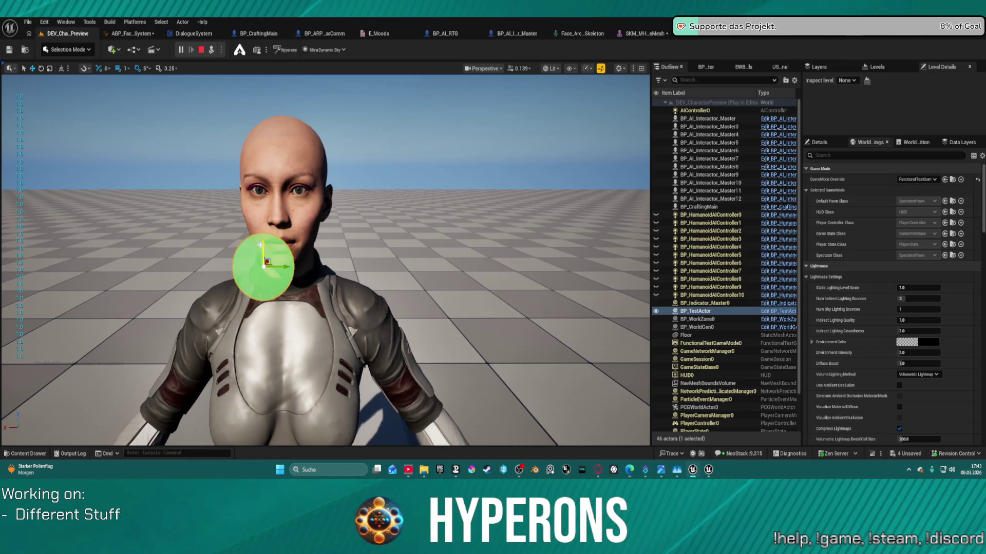
Return to SetEyeRotation and re-confirm the R Eye Look Up In Range B value
click(125, 34)
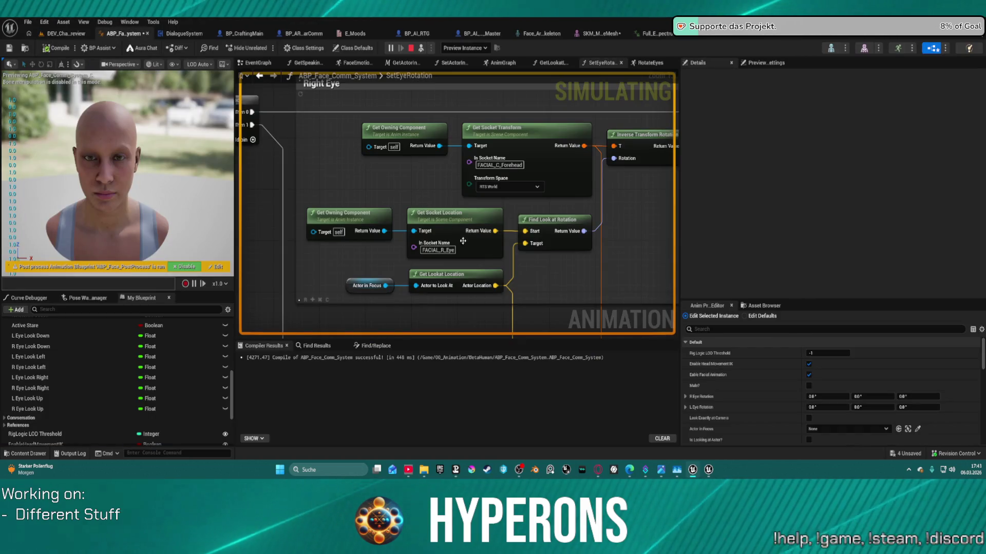
drag(524, 238, 413, 235)
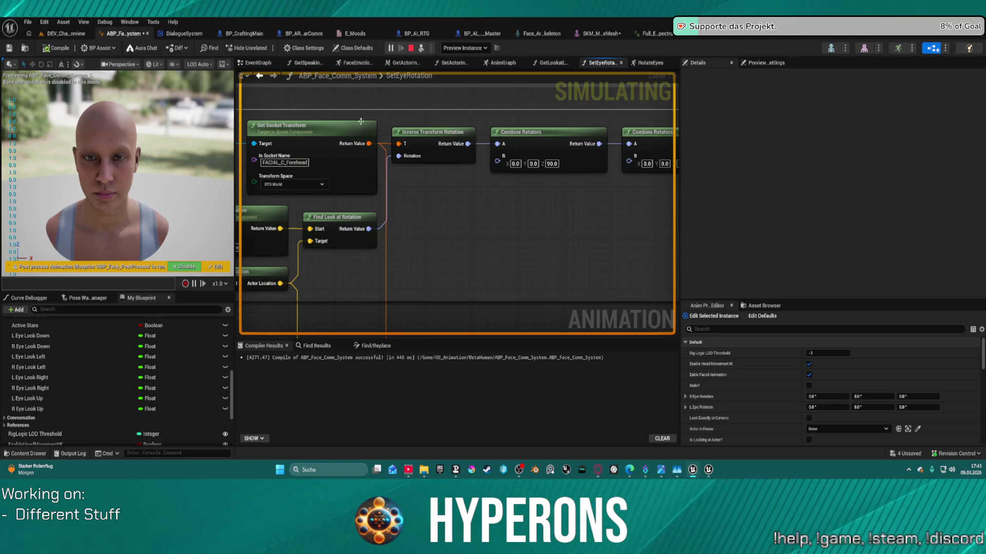
scroll(526, 213, down, 8)
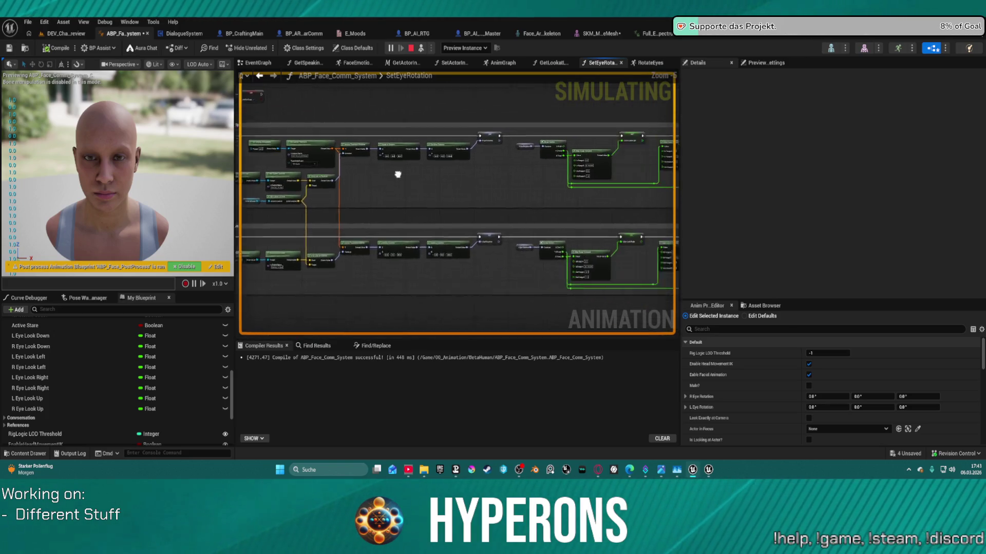
scroll(479, 181, up, 8)
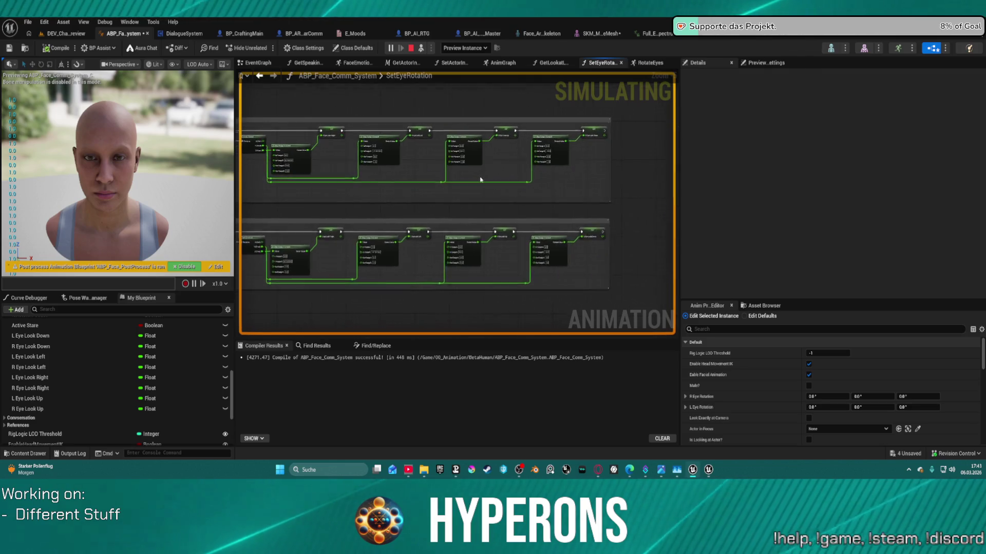
drag(455, 210, 472, 202)
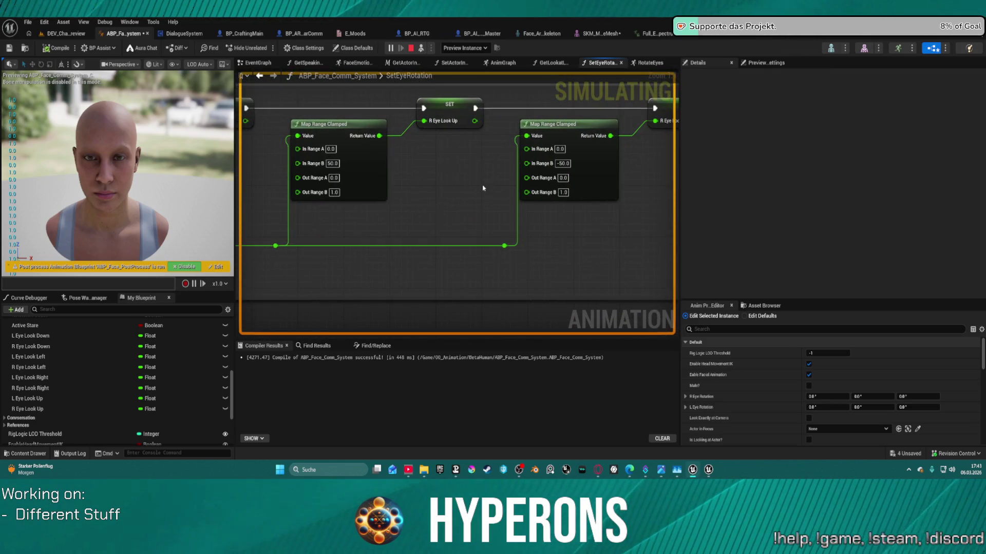
click(339, 162)
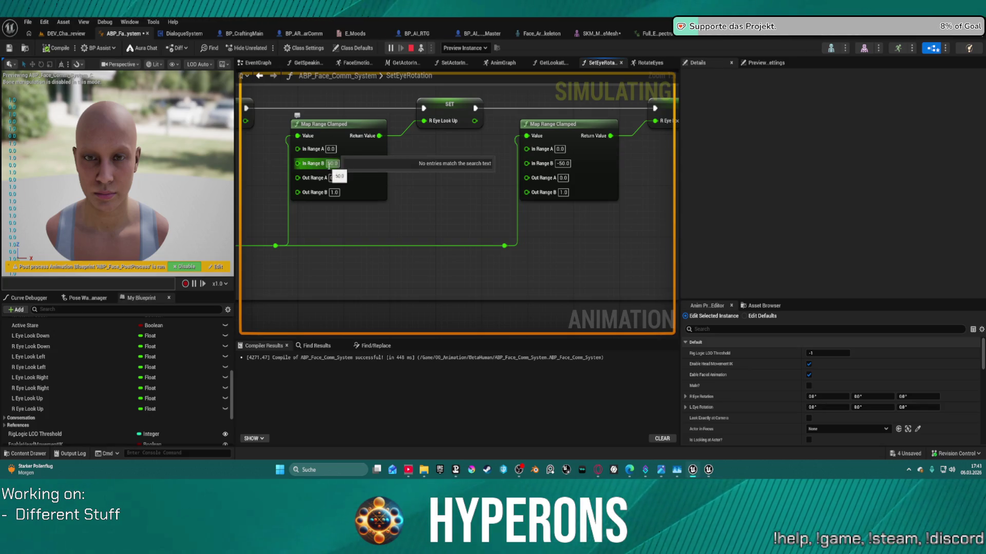
key(Return)
Move the Break Rotator node down-left and recentre on the R Eye Look Up mapping
drag(349, 234, 603, 216)
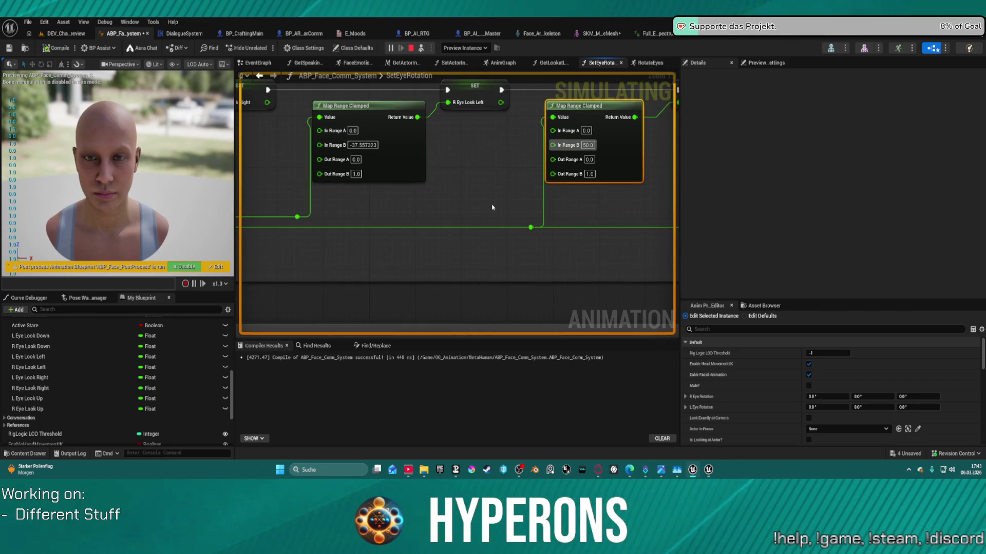
drag(469, 202, 667, 206)
drag(597, 142, 488, 150)
mouse_move(315, 118)
mouse_down()
mouse_move(293, 209)
mouse_move(279, 210)
mouse_up()
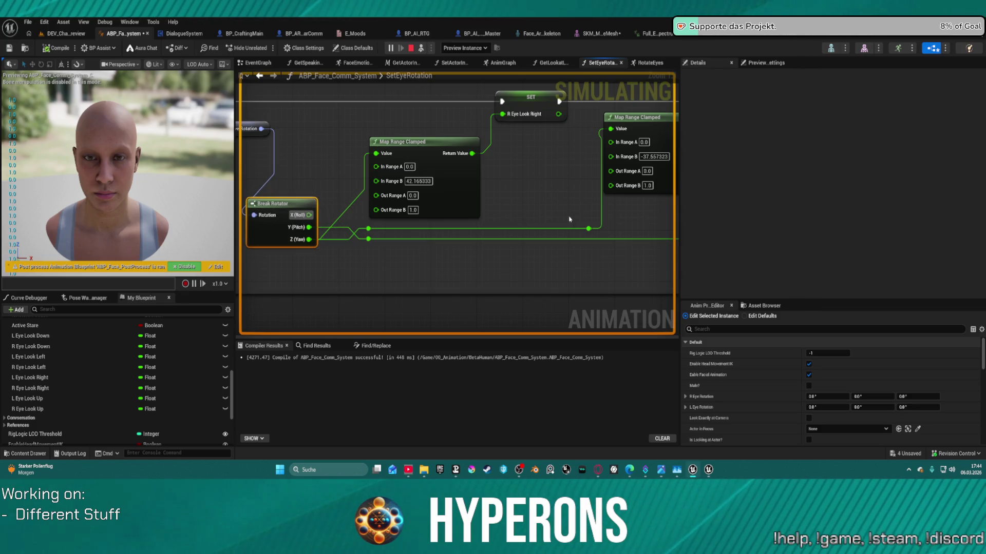
mouse_move(569, 219)
mouse_down()
mouse_move(534, 184)
mouse_move(565, 172)
mouse_move(609, 184)
mouse_move(290, 179)
mouse_move(117, 202)
mouse_up()
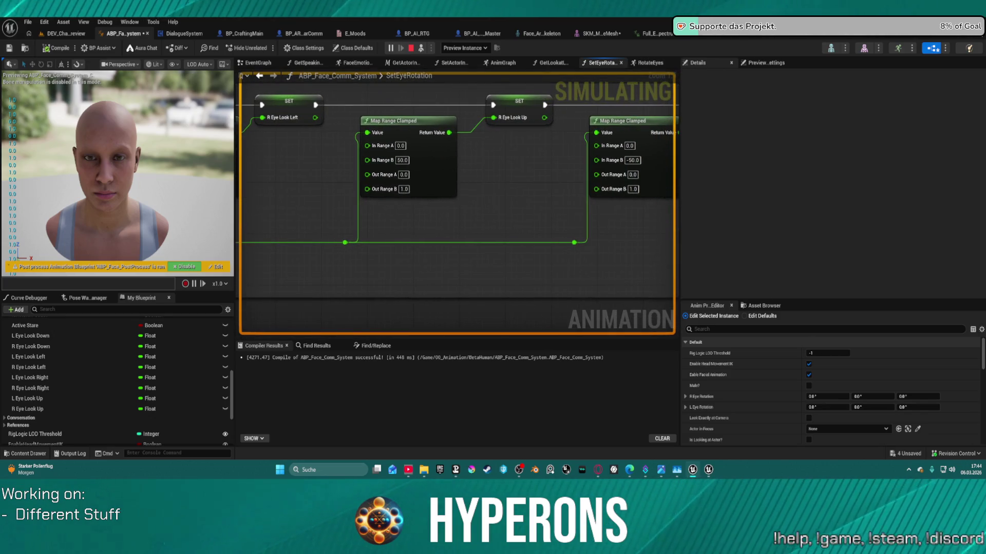
drag(462, 206, 451, 197)
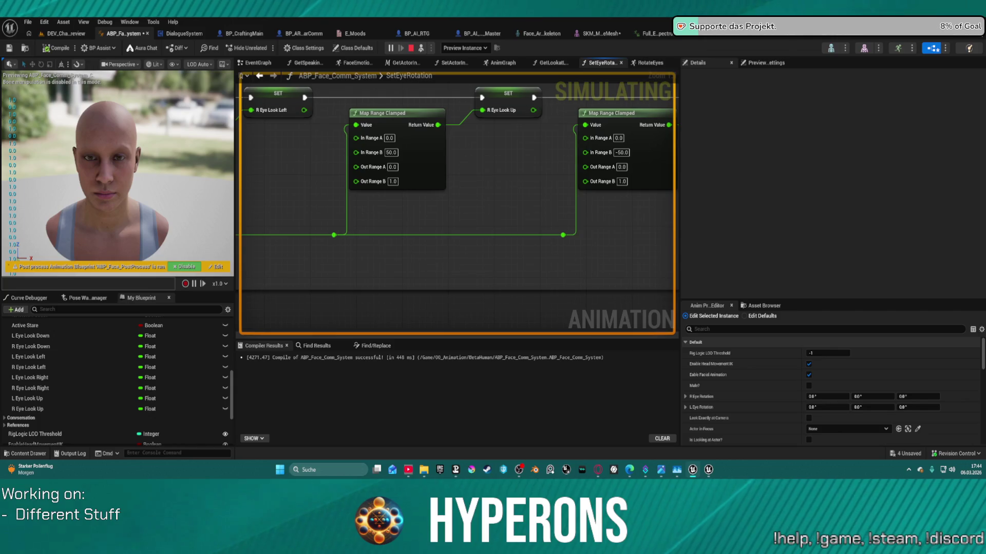
mouse_move(216, 185)
mouse_down()
mouse_move(456, 163)
mouse_move(148, 187)
mouse_move(131, 224)
mouse_up()
mouse_move(457, 205)
mouse_down()
mouse_move(190, 196)
mouse_move(195, 235)
mouse_up()
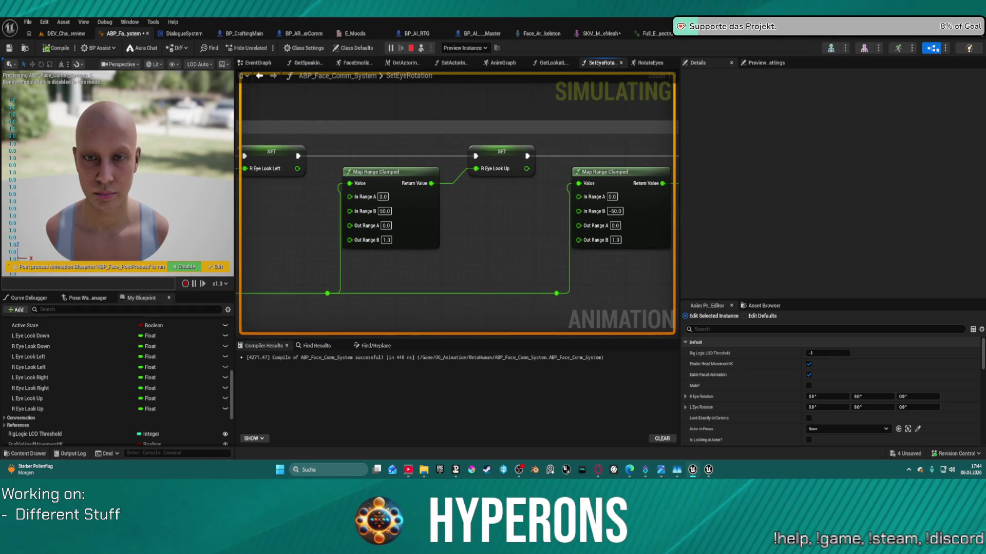
drag(325, 225, 342, 221)
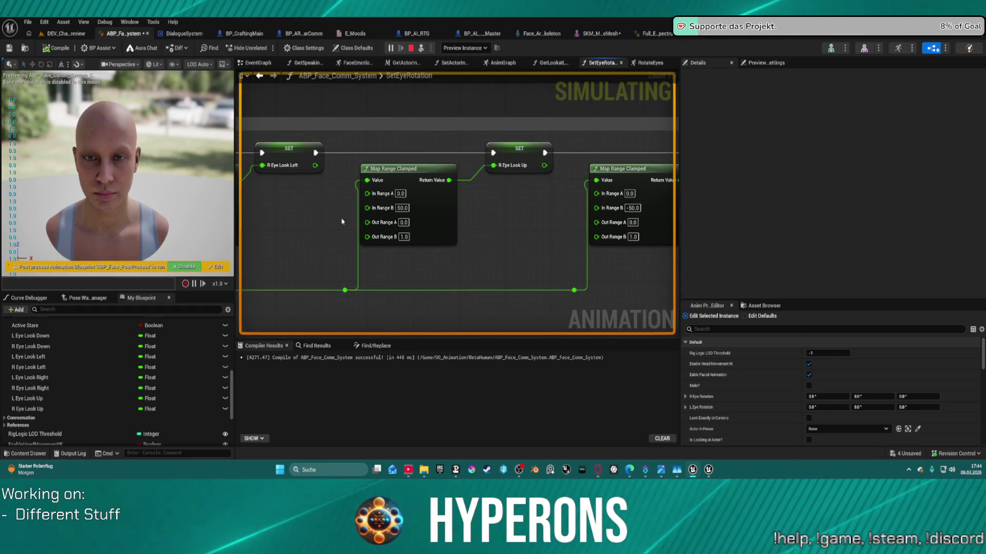
Change R Eye Look Up In Range B from 50.0 to 20.0 and recompile
click(402, 208)
double_click(403, 208)
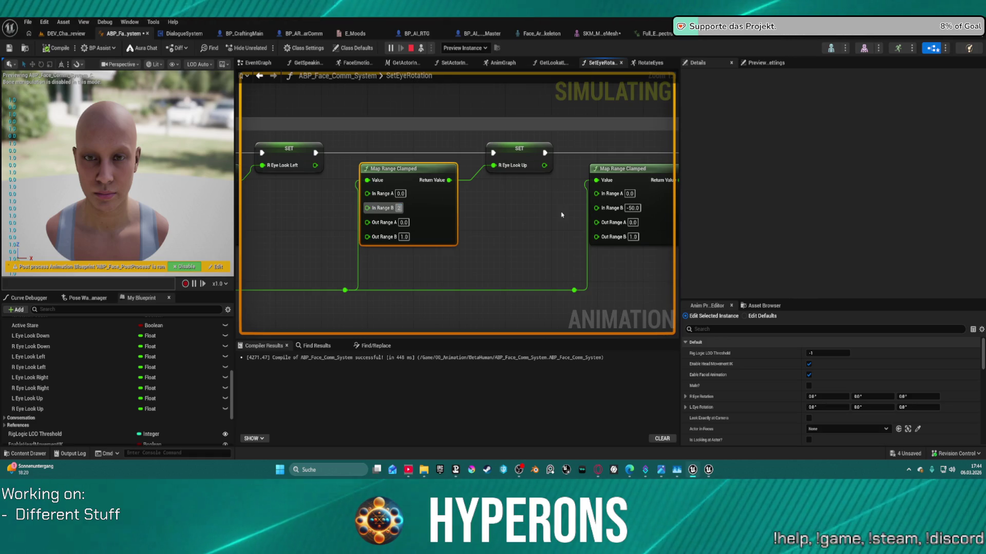
text(20)
key(Return)
click(633, 208)
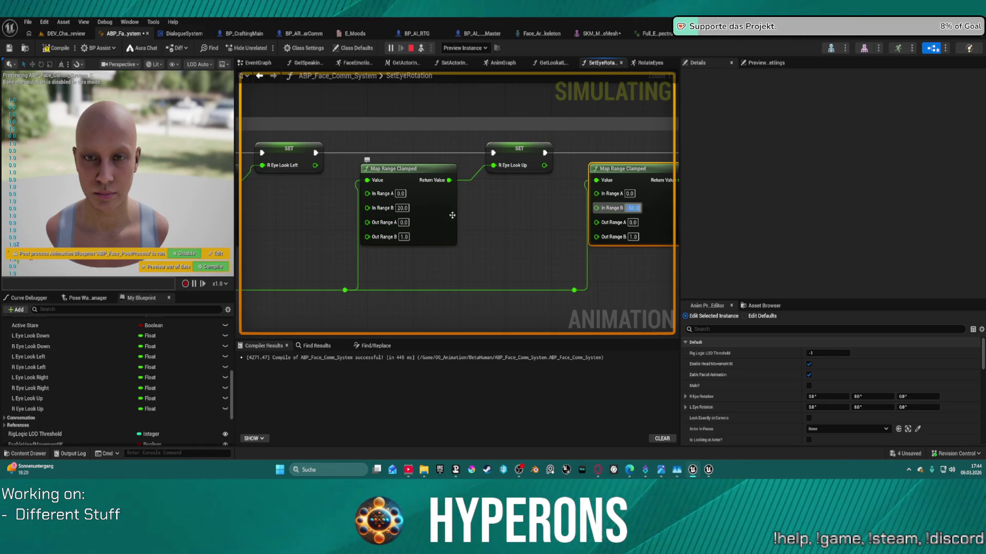
right_click(506, 221)
click(60, 49)
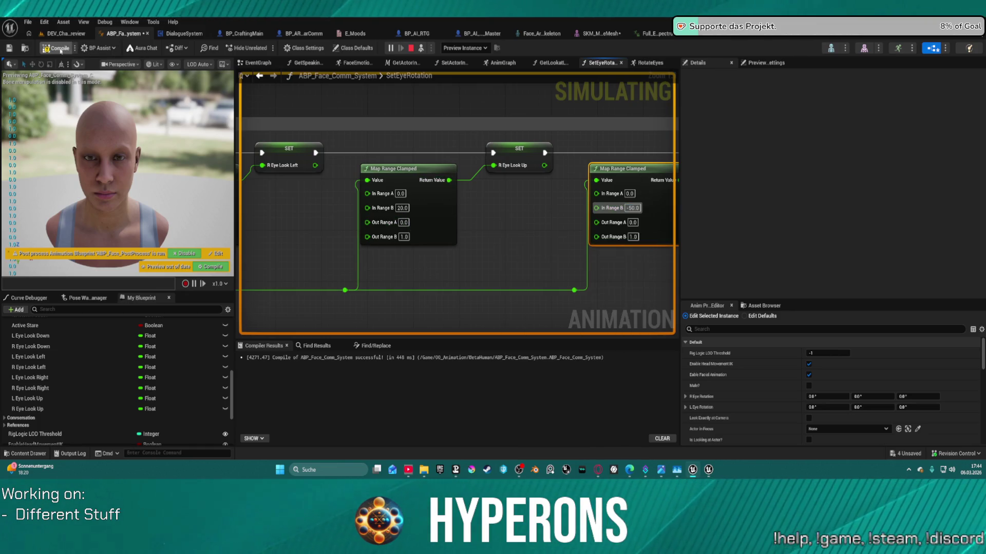
Set L Eye Look Up In Range B to 20.0, recompile, and stop the simulation
scroll(450, 208, down, 3)
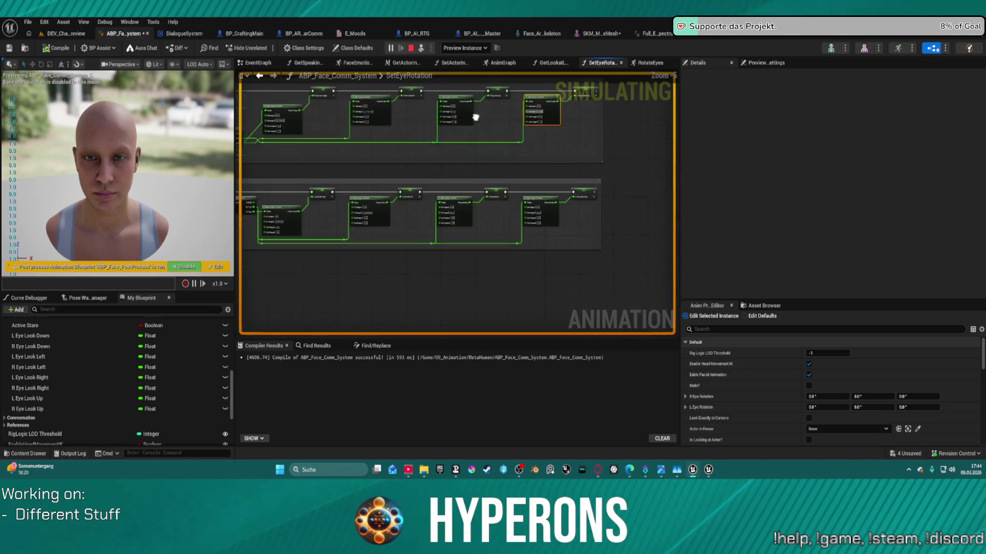
scroll(457, 206, up, 3)
click(409, 256)
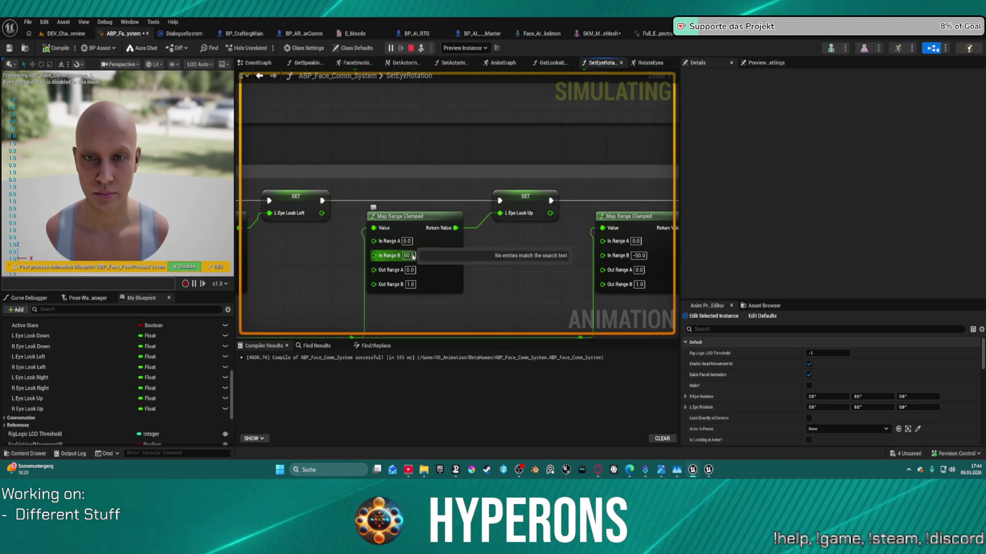
text(20)
key(Return)
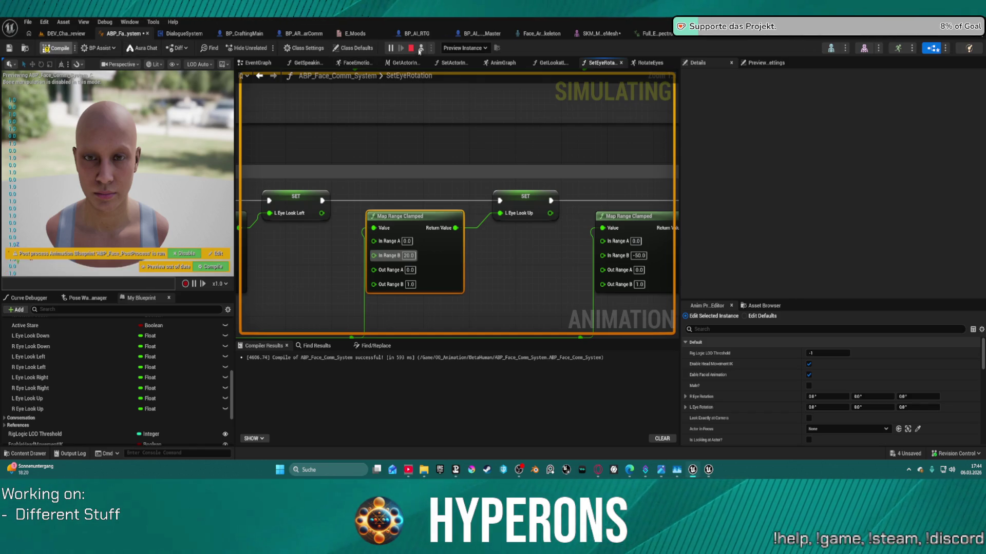
click(412, 49)
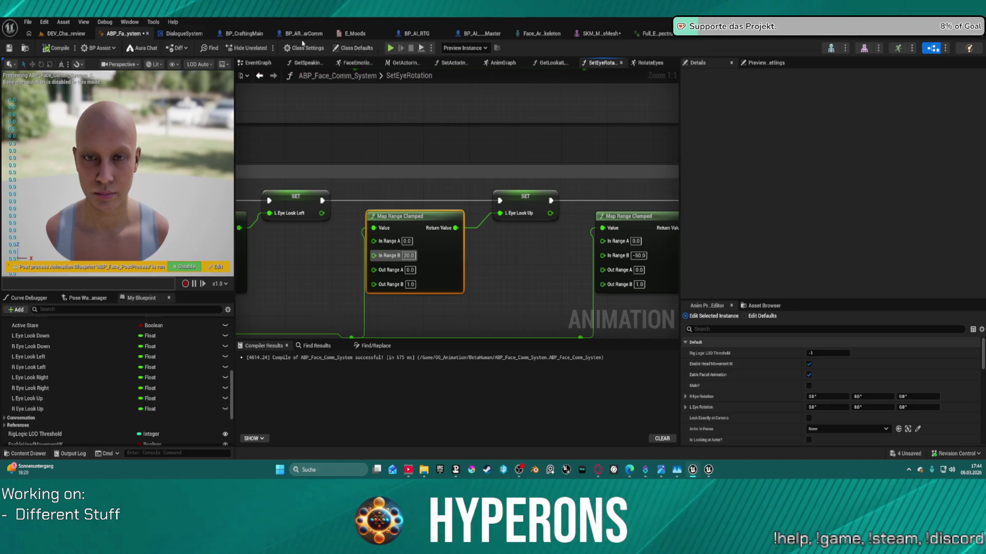
Play DEV_Cha_Preview and drag the test target above and beside her head to check eye tracking
click(57, 34)
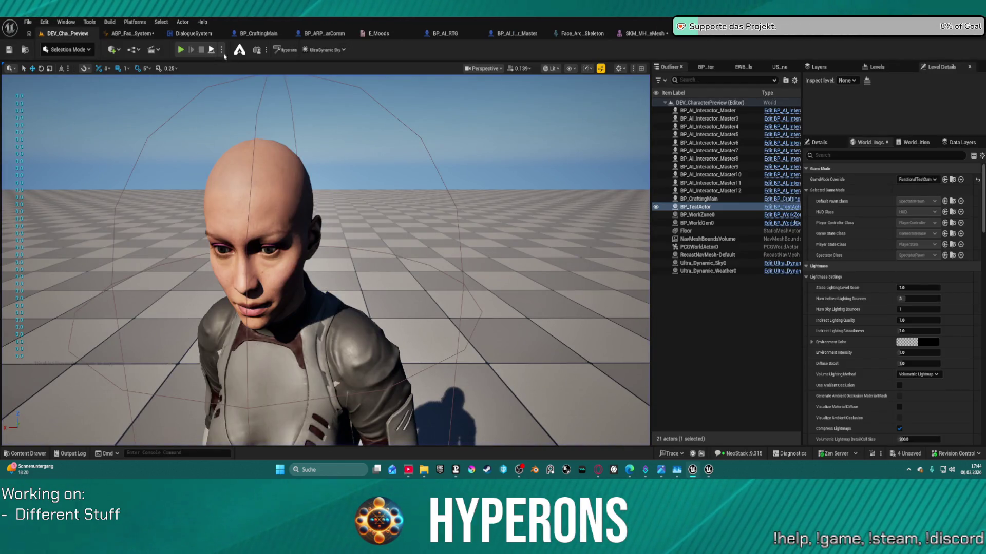
key(alt+p)
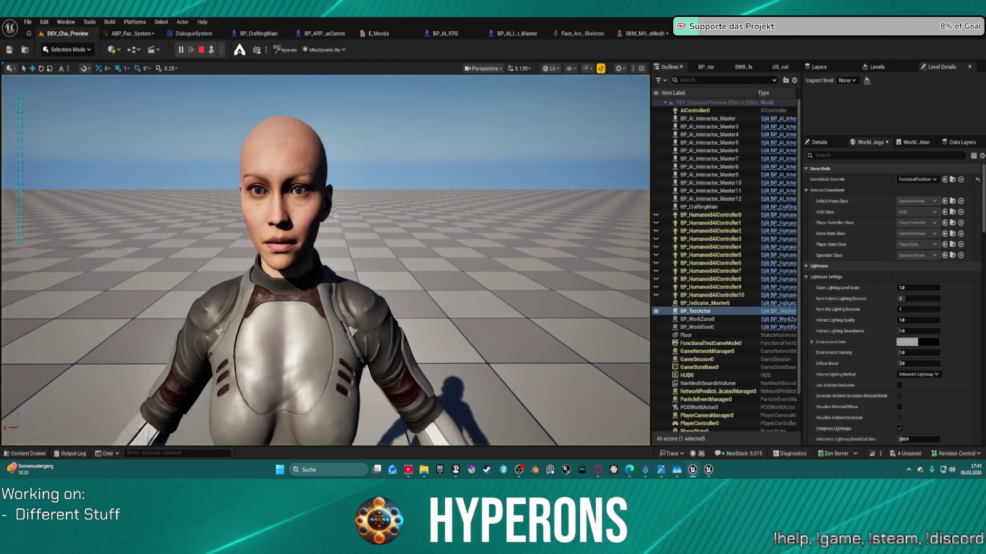
key(w)
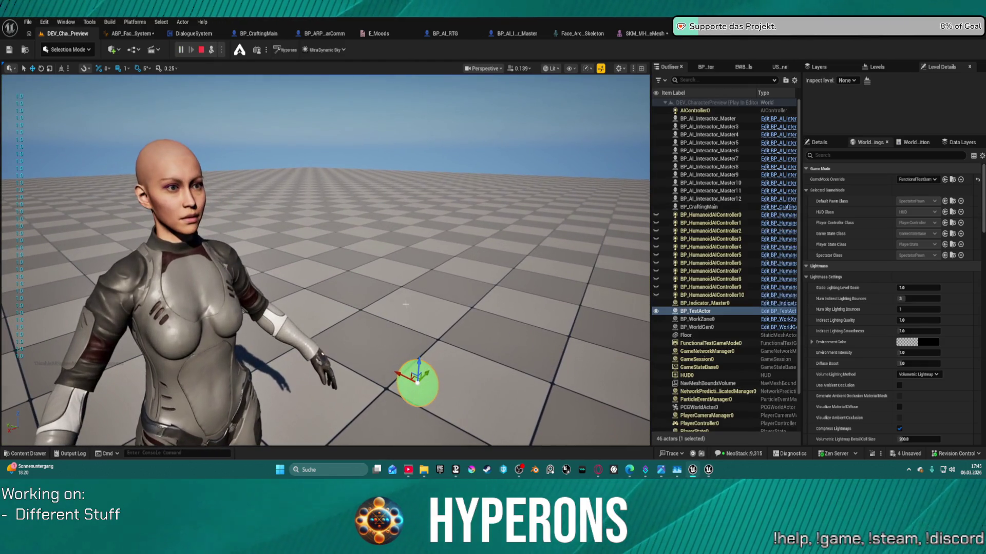
mouse_move(418, 365)
mouse_down()
mouse_move(432, 118)
mouse_move(426, 230)
mouse_move(427, 219)
mouse_move(341, 222)
mouse_move(191, 194)
mouse_move(187, 136)
mouse_move(194, 215)
mouse_move(168, 212)
mouse_move(154, 123)
mouse_up()
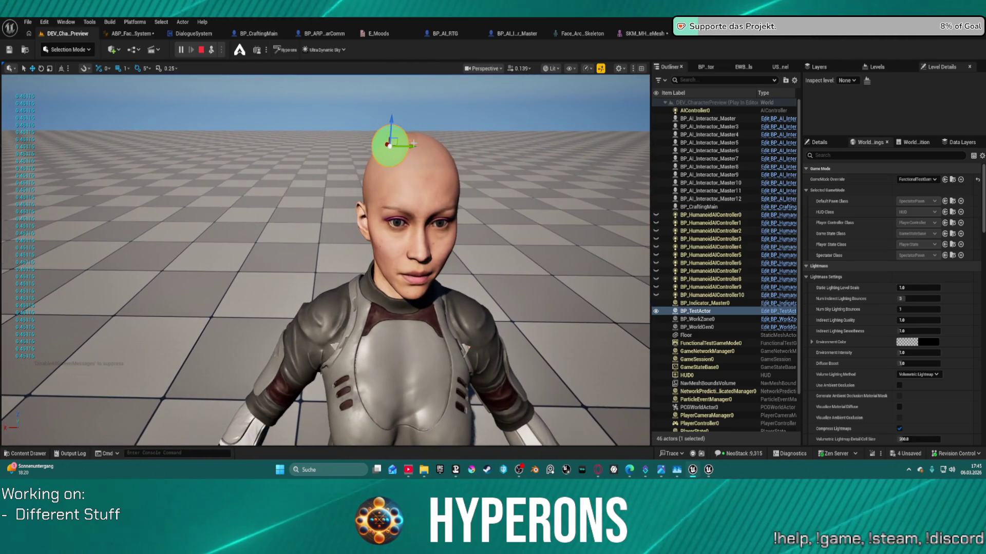
mouse_move(410, 149)
mouse_down()
mouse_move(456, 146)
mouse_move(440, 142)
mouse_move(404, 239)
mouse_move(405, 299)
mouse_move(414, 149)
mouse_move(406, 300)
mouse_move(437, 154)
mouse_move(445, 253)
mouse_move(445, 195)
mouse_move(538, 387)
mouse_up()
drag(429, 284, 493, 284)
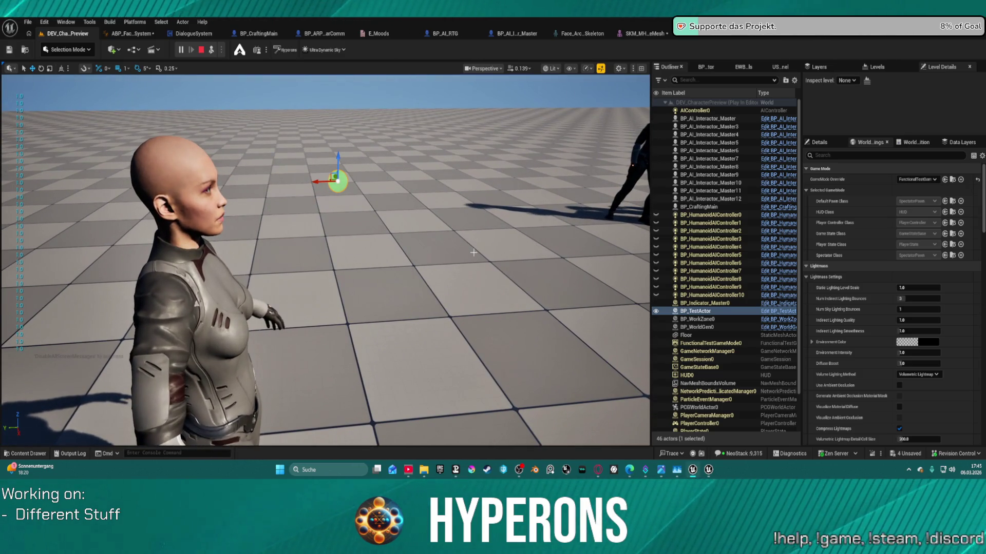
Return to ABP_Face_Comm_System, check the left eye mapping's In Range A, and open the RotateEyes graph
click(135, 34)
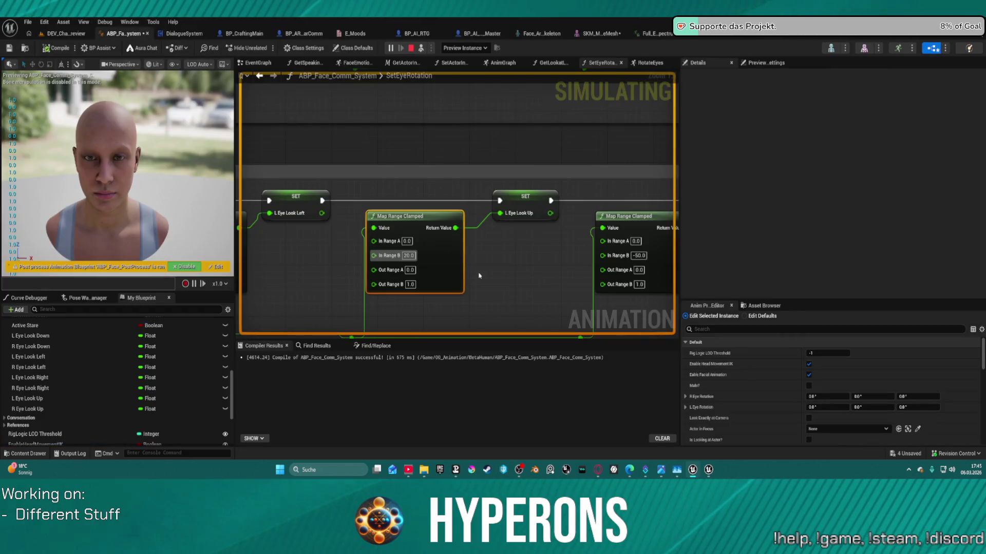
click(406, 241)
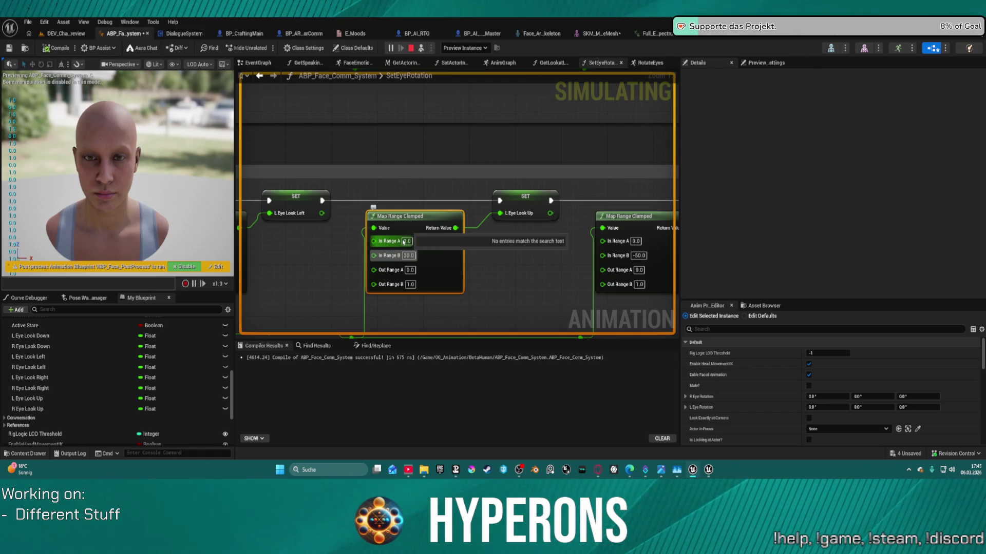
click(482, 315)
mouse_move(538, 280)
mouse_down()
mouse_move(317, 147)
mouse_move(405, 231)
mouse_move(423, 228)
mouse_up()
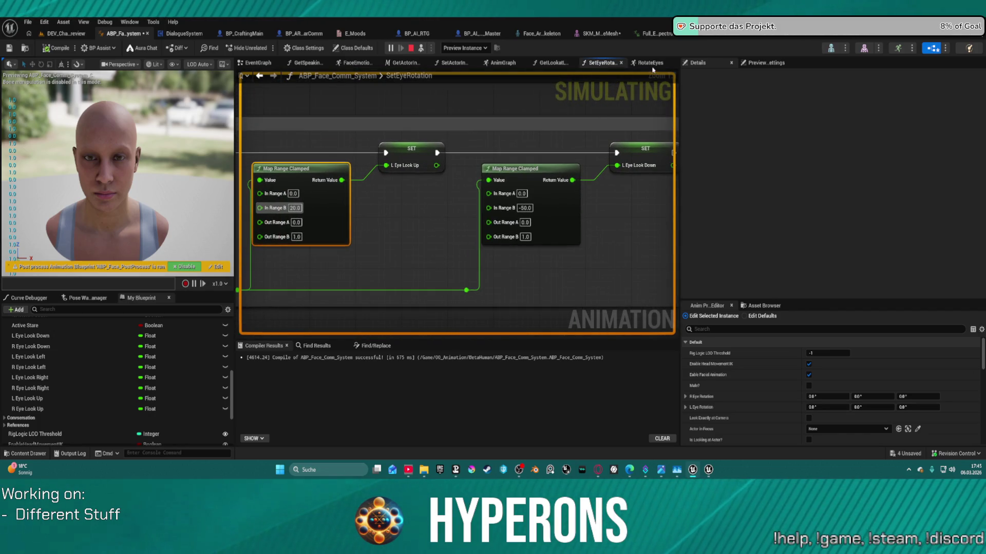
click(650, 63)
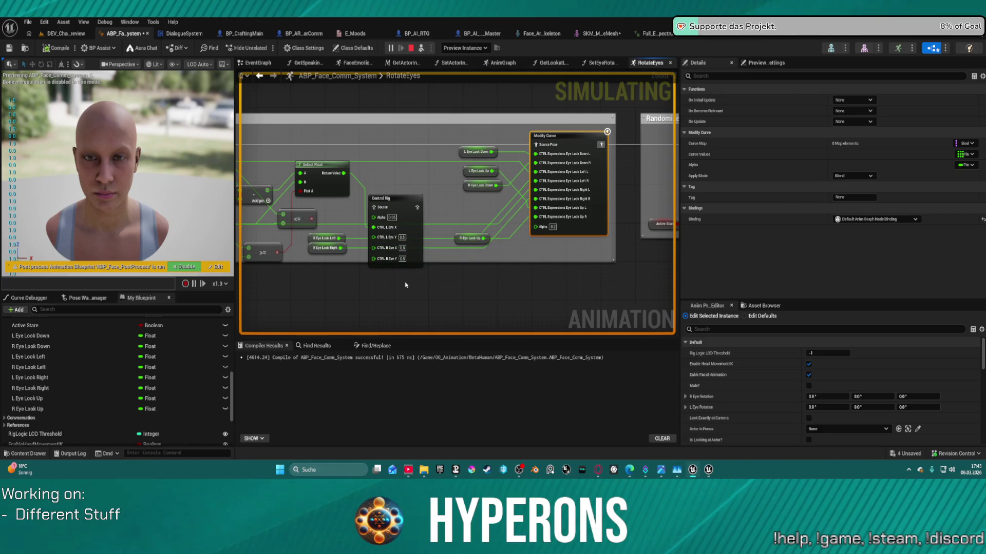
Reposition the Control Rig node inside the Look At comment group of RotateEyes
mouse_move(401, 207)
mouse_down()
mouse_move(408, 226)
mouse_move(388, 216)
mouse_up()
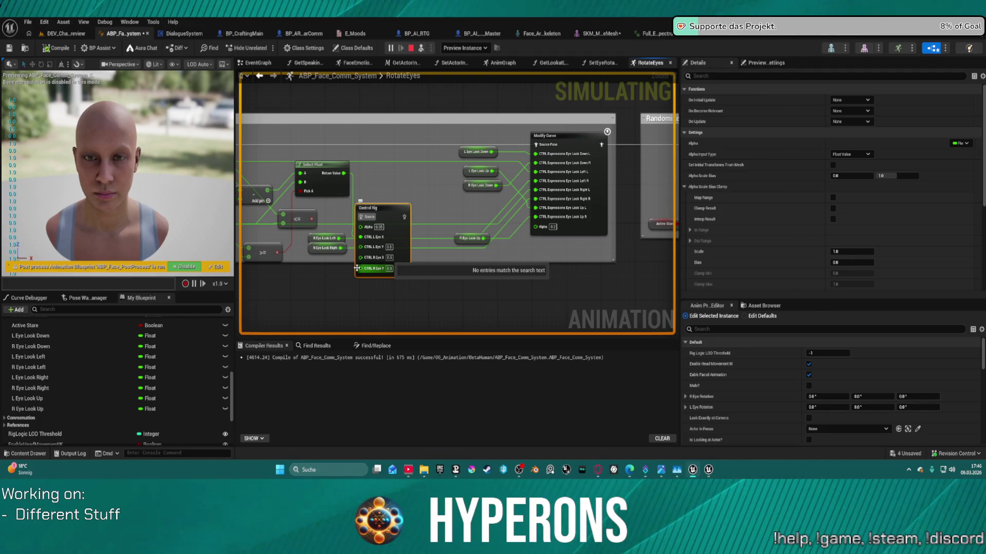
scroll(436, 262, down, 2)
scroll(521, 255, up, 2)
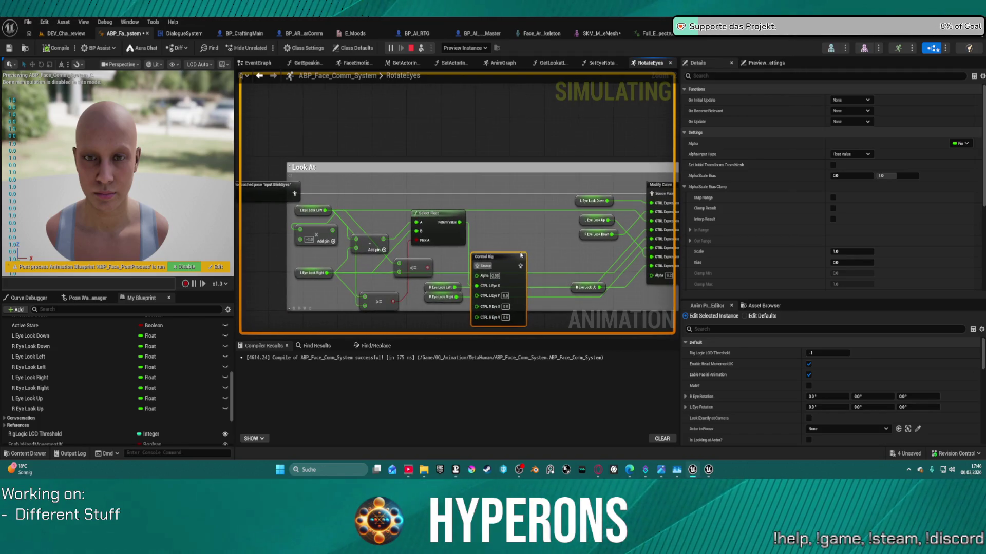
drag(512, 266, 534, 218)
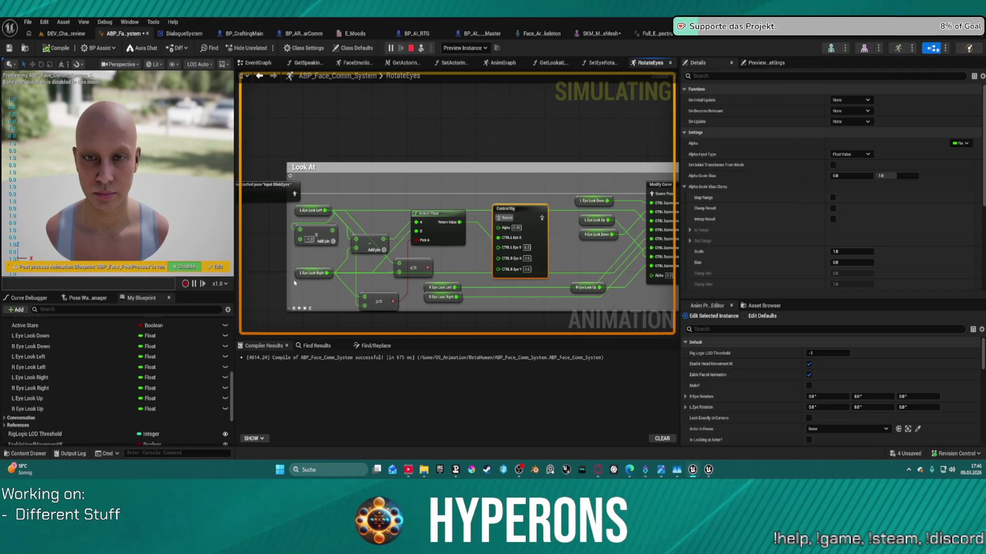
mouse_move(322, 274)
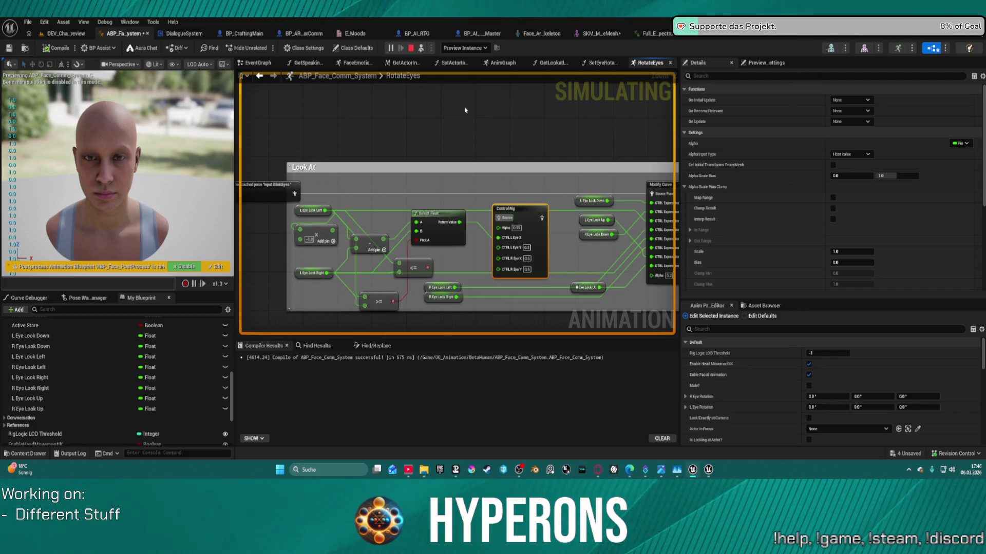
scroll(480, 142, up, 2)
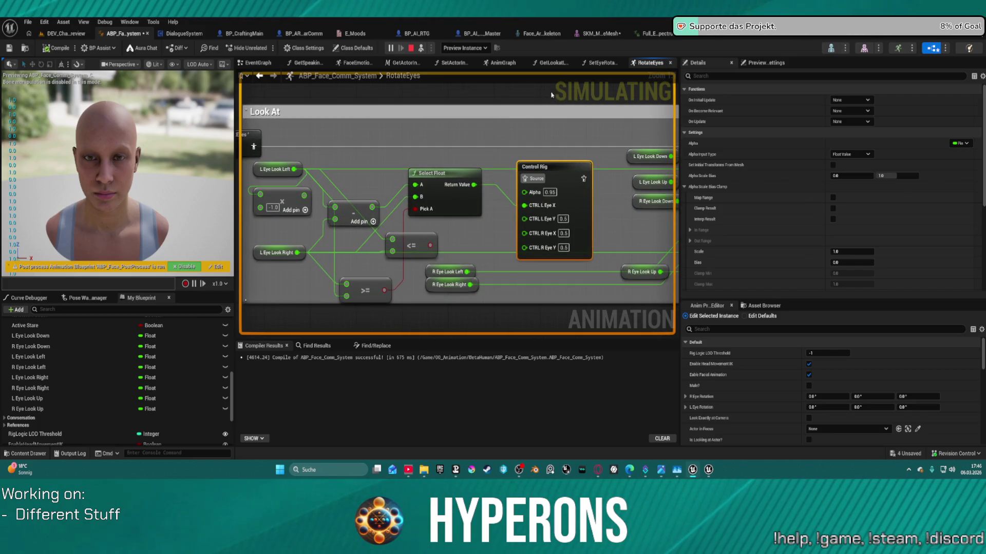
Back on SetEyeRotation, bring the Break Rotator into view and edit the L Eye Look Up In Range B of 20.0
click(592, 66)
drag(440, 142, 675, 156)
mouse_move(288, 170)
mouse_down()
mouse_move(479, 189)
mouse_move(594, 183)
mouse_move(252, 177)
mouse_up()
click(394, 158)
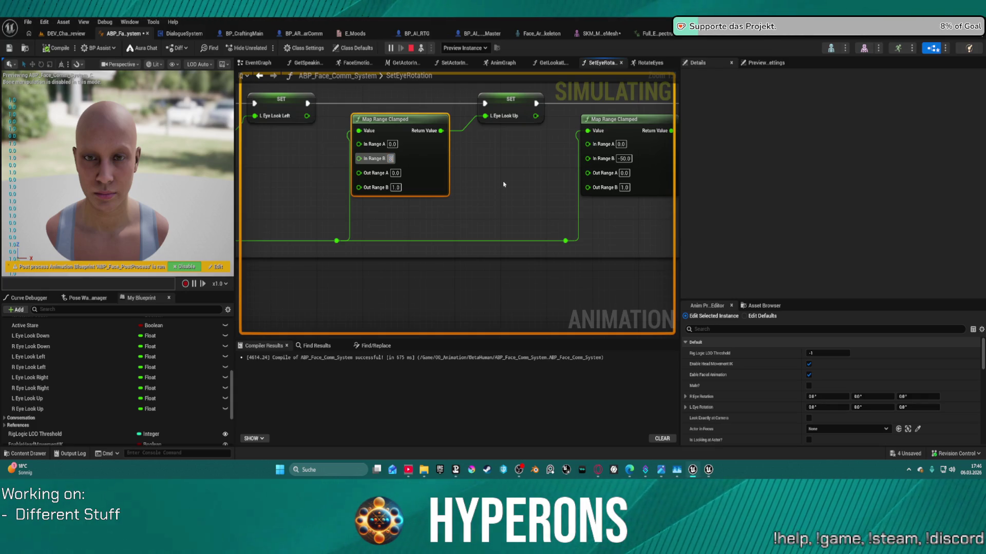
Set the L Eye Look Up mapping's In Range B to 80 and copy that value
text(0.0)
key(Return)
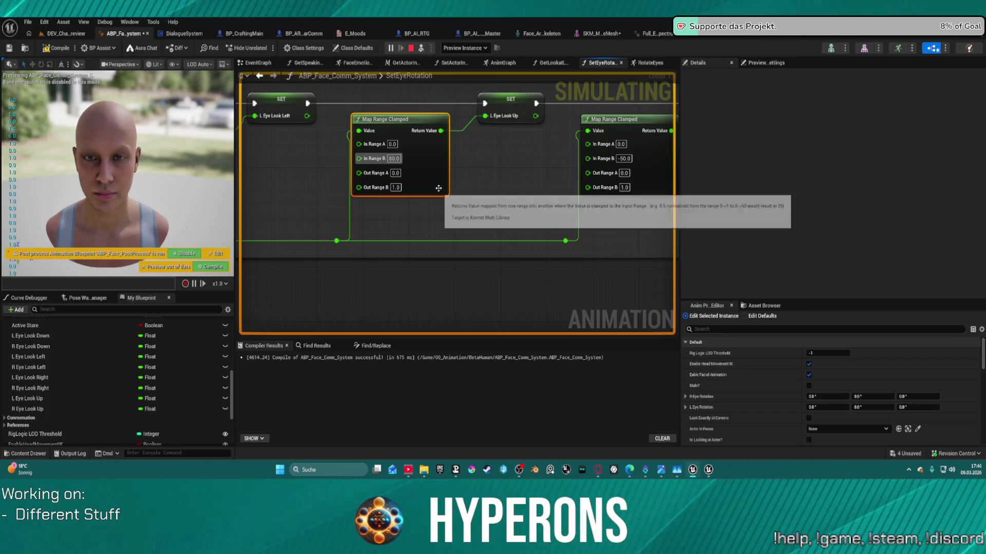
key(ctrl+c)
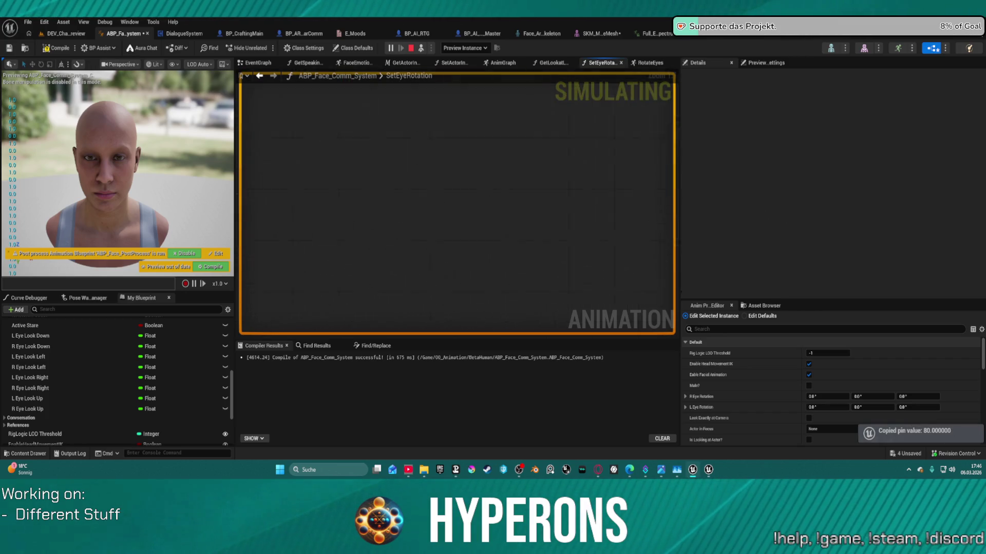
Paste 80 into the middle Map Range Clamped node's In Range B, recompile, and stop simulating
scroll(513, 260, down, 3)
scroll(468, 137, up, 3)
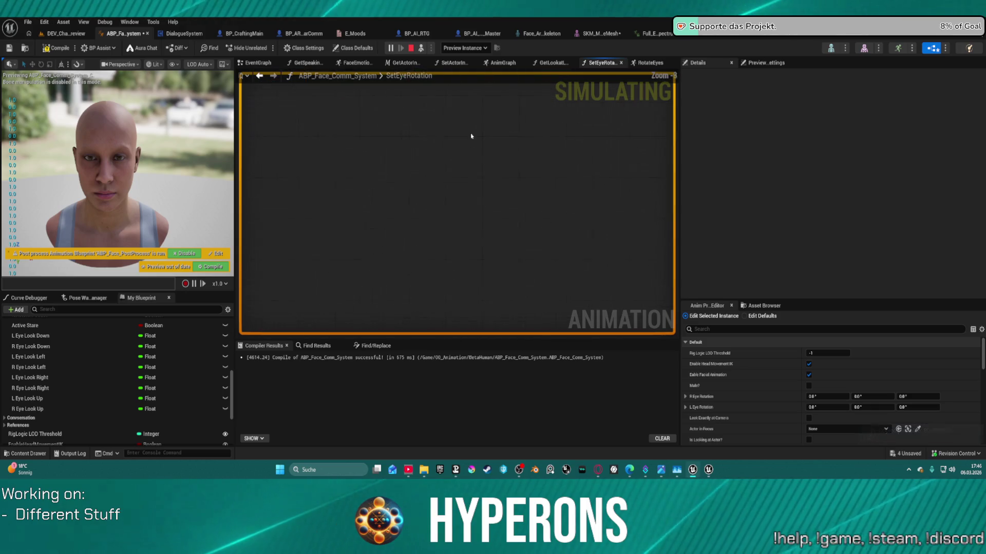
scroll(453, 128, up, 5)
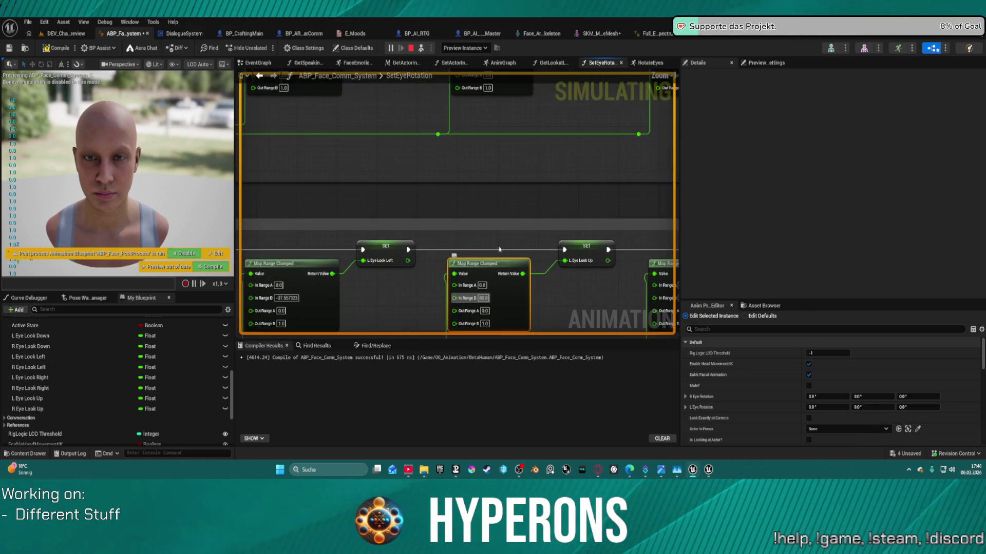
click(477, 238)
key(ctrl+v)
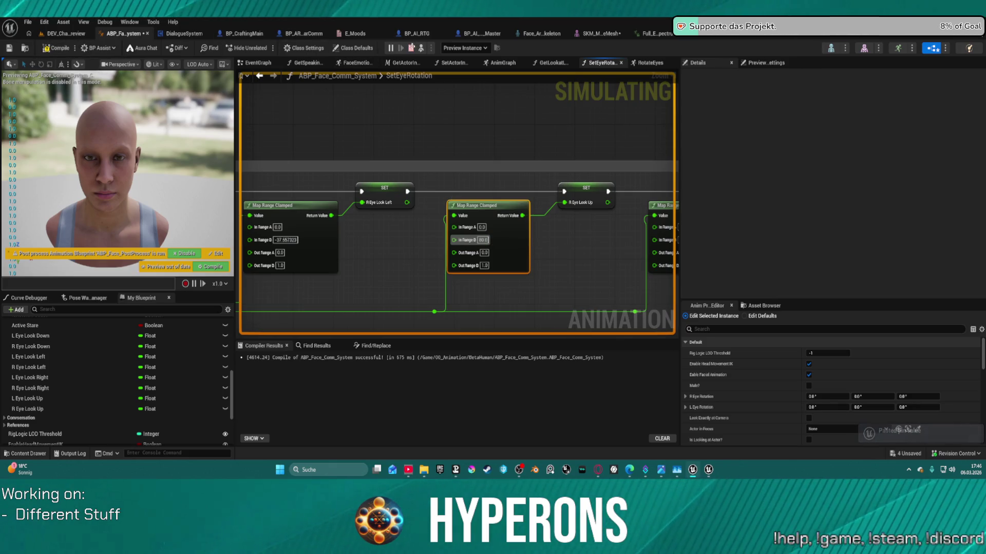
click(71, 51)
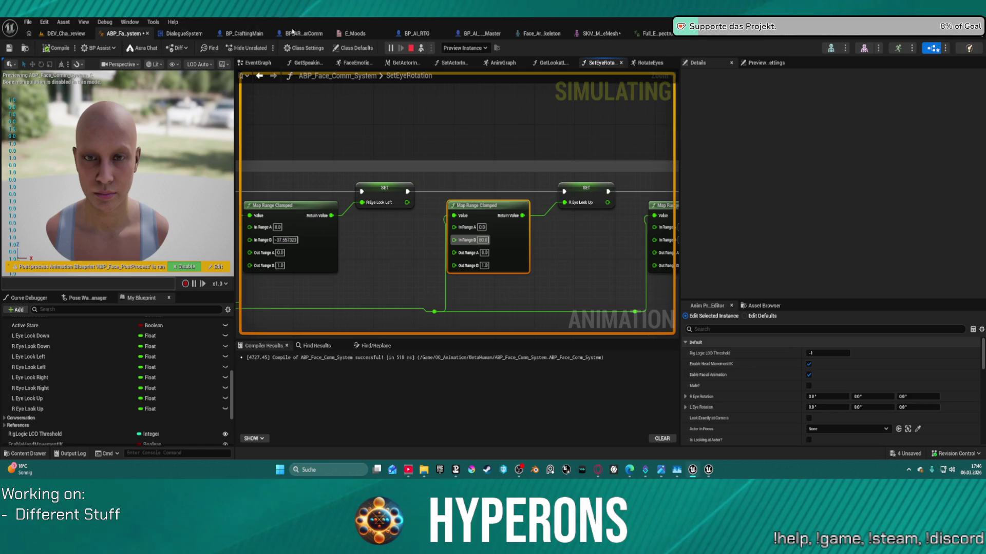
click(411, 48)
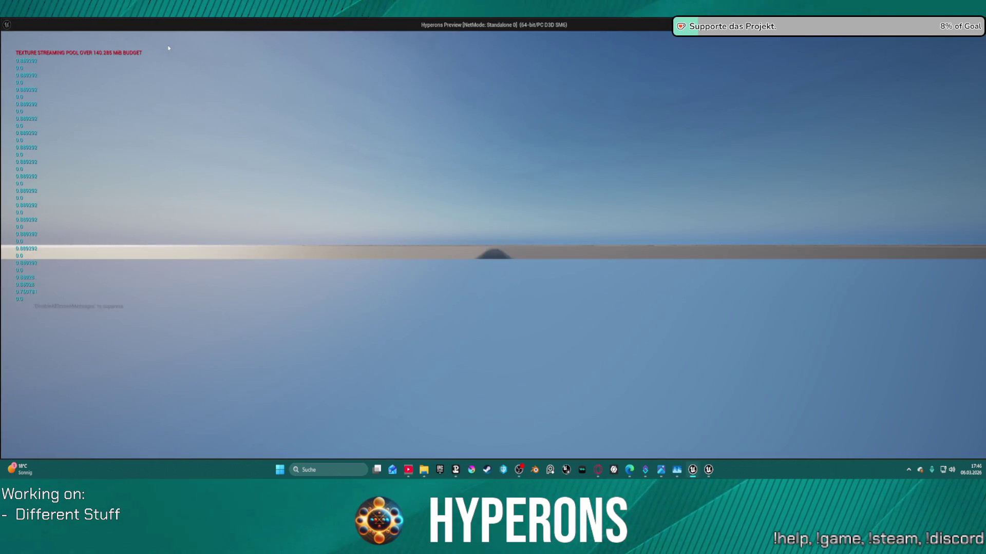
Close the standalone preview and start a Play-in-Editor session
key(Escape)
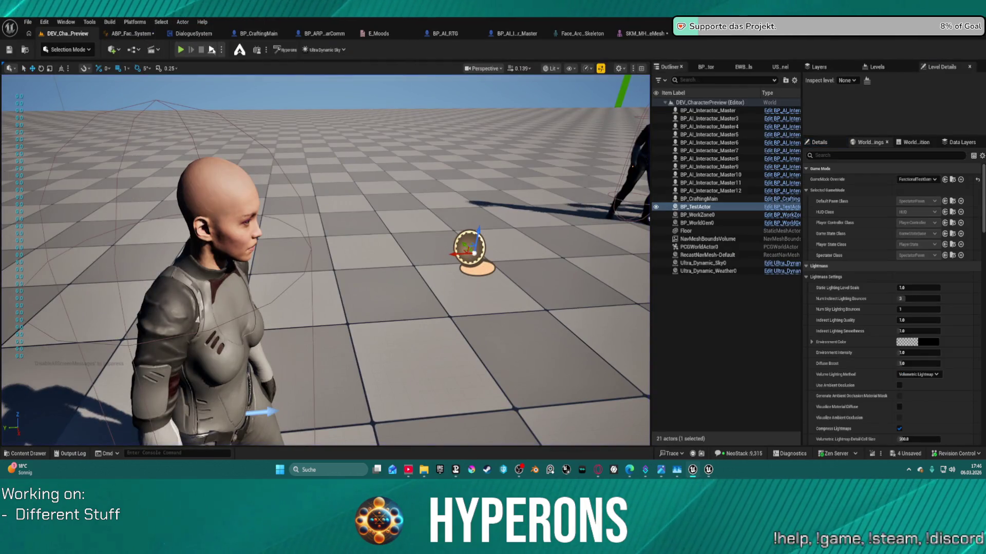
key(alt+p)
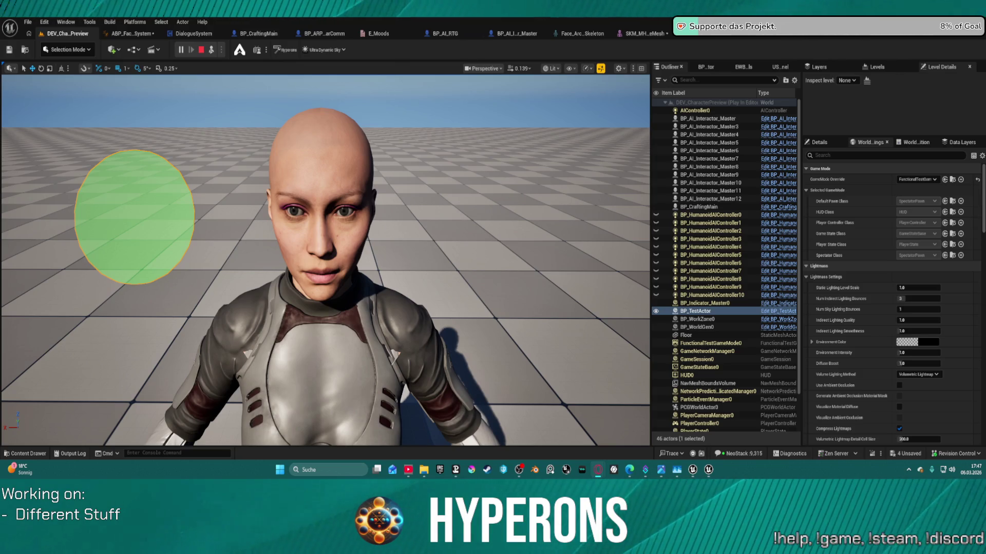
click(158, 214)
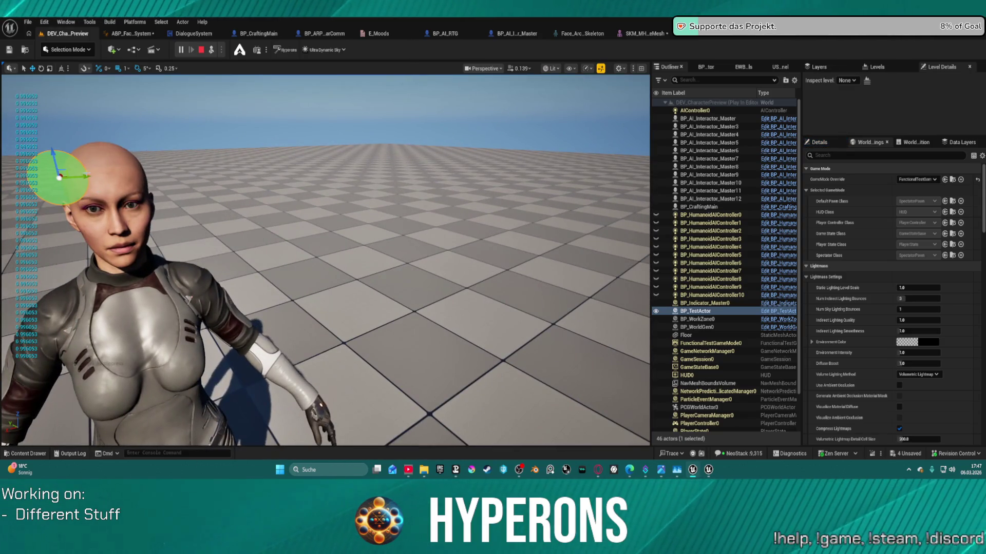
Move the green look-at sphere around the character's head to test her eye tracking
mouse_move(83, 177)
mouse_down()
mouse_move(175, 170)
mouse_move(150, 173)
mouse_move(172, 310)
mouse_move(172, 418)
mouse_move(109, 103)
mouse_move(158, 378)
mouse_move(132, 209)
mouse_move(141, 264)
mouse_move(132, 290)
mouse_move(241, 288)
mouse_up()
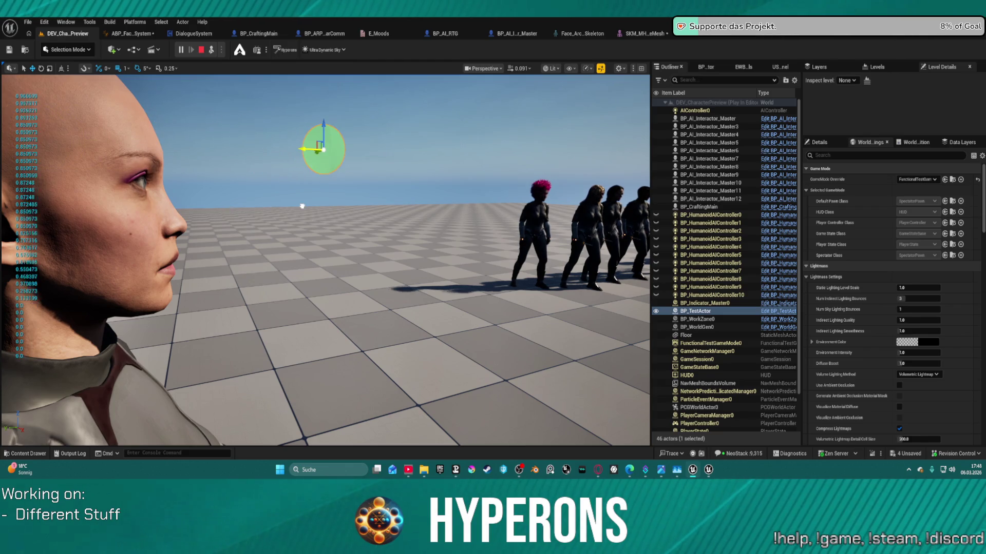
mouse_move(318, 150)
mouse_down()
mouse_move(332, 129)
mouse_move(318, 369)
mouse_move(321, 80)
mouse_move(319, 273)
mouse_up()
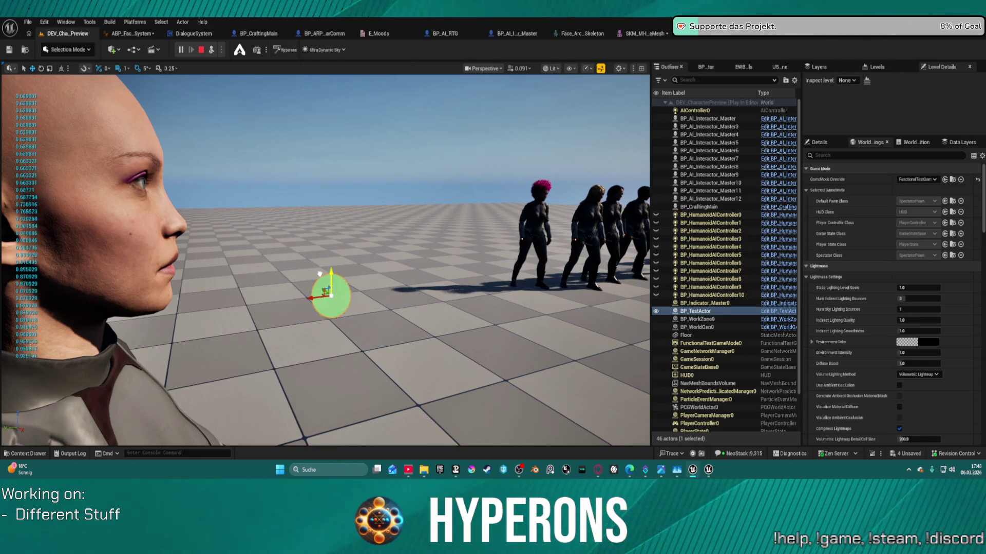
mouse_move(223, 270)
mouse_down()
mouse_move(292, 205)
mouse_move(303, 211)
mouse_move(309, 265)
mouse_up()
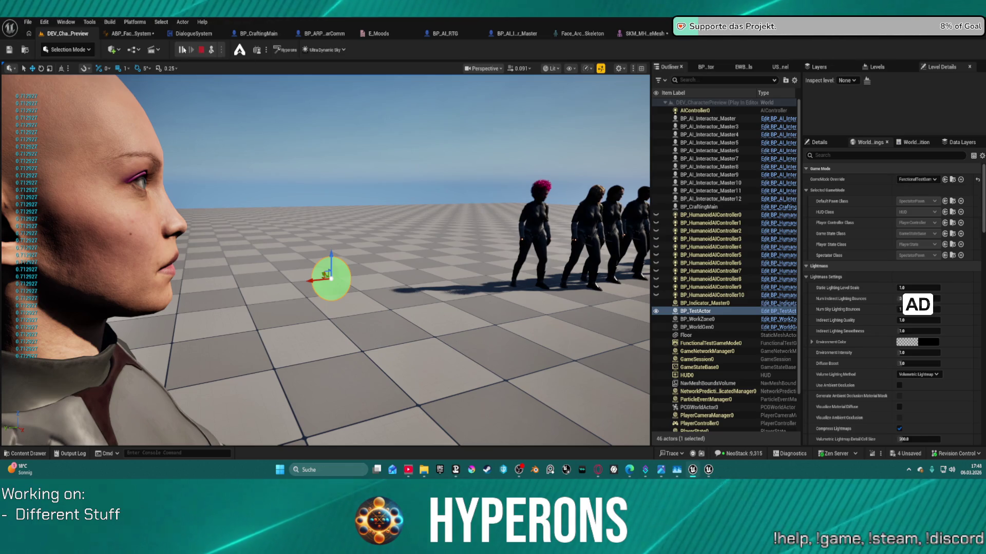
click(134, 34)
drag(523, 254, 390, 237)
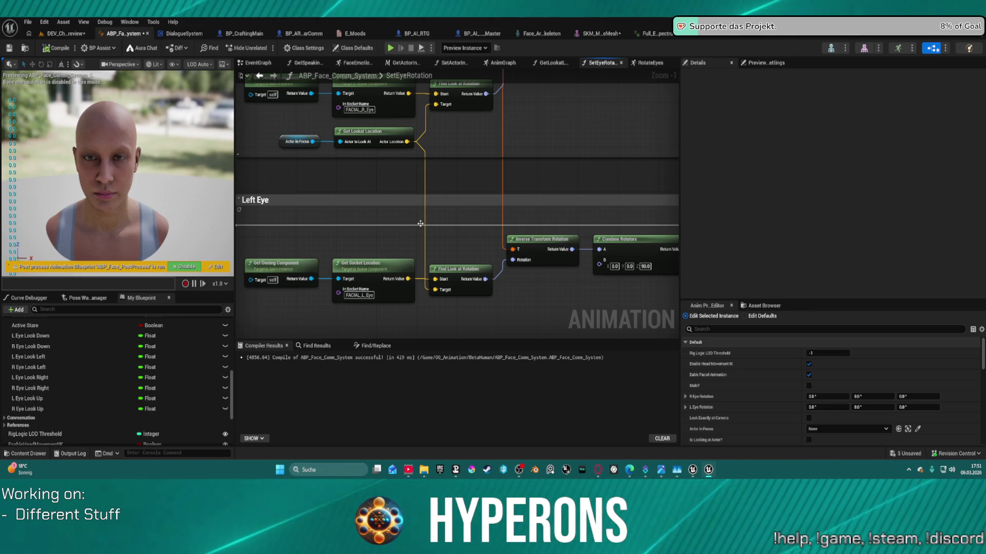
Select R Eye Look Down and scrub its Anim Preview Editor value to preview a downward gaze
mouse_move(433, 193)
mouse_down()
mouse_move(401, 199)
mouse_move(444, 225)
mouse_up()
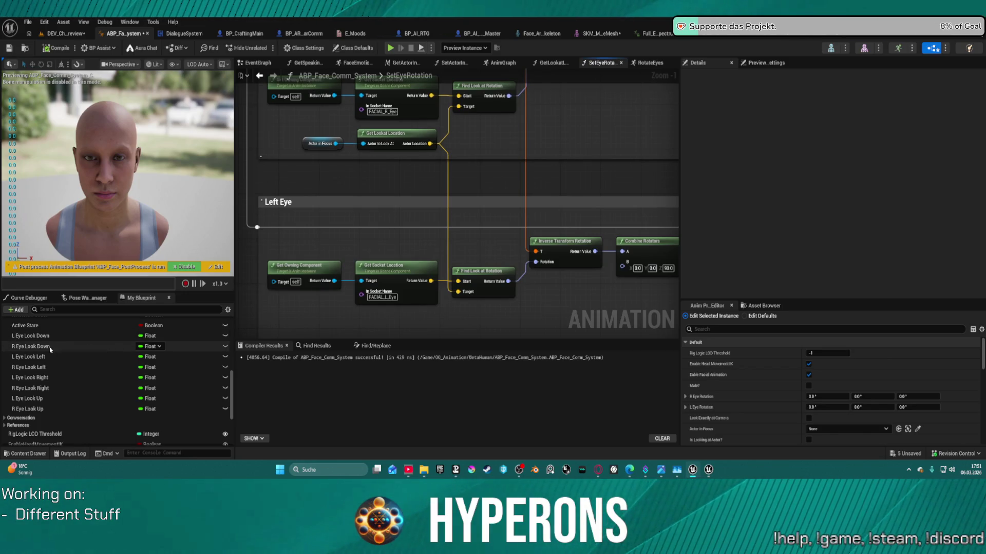
click(65, 348)
click(765, 306)
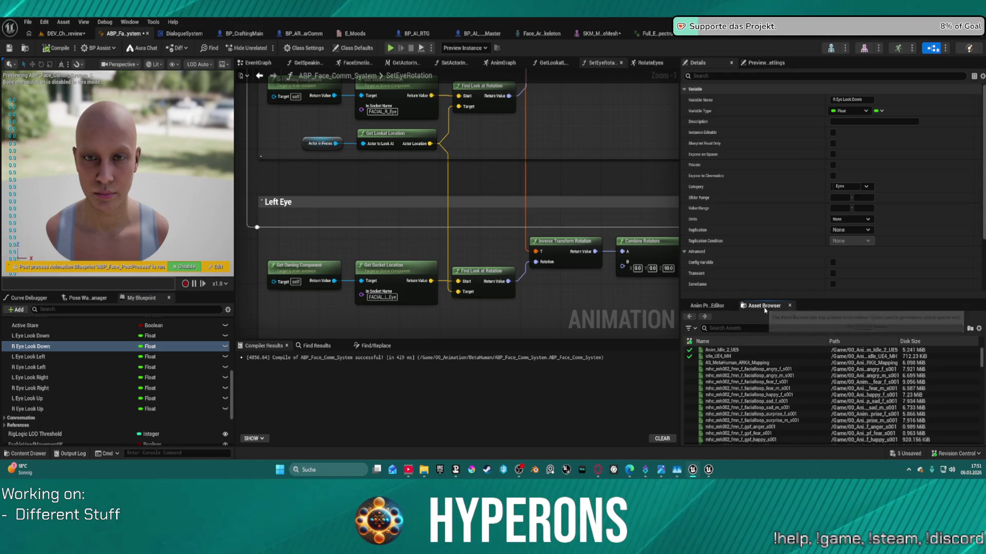
click(707, 305)
click(813, 396)
scroll(822, 390, down, 10)
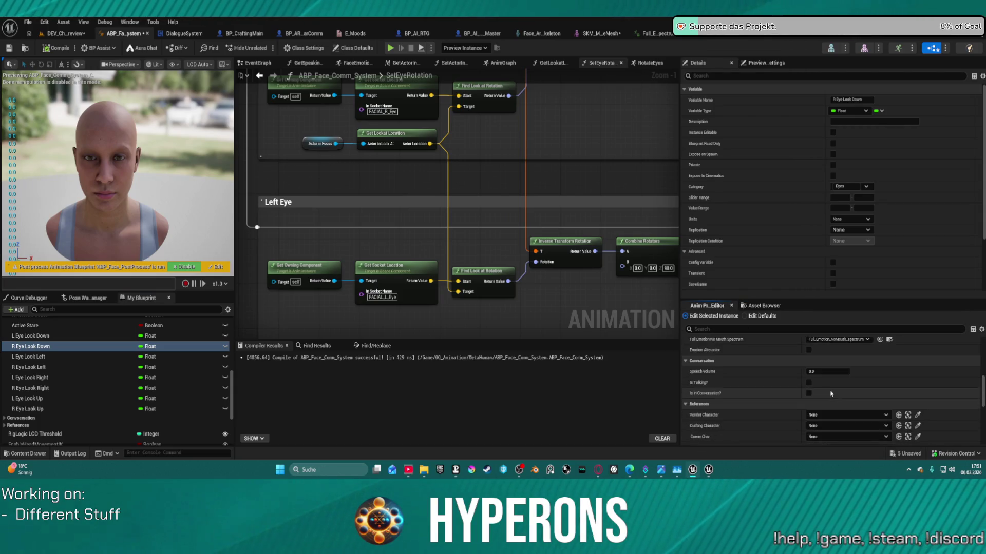
scroll(831, 387, down, 2)
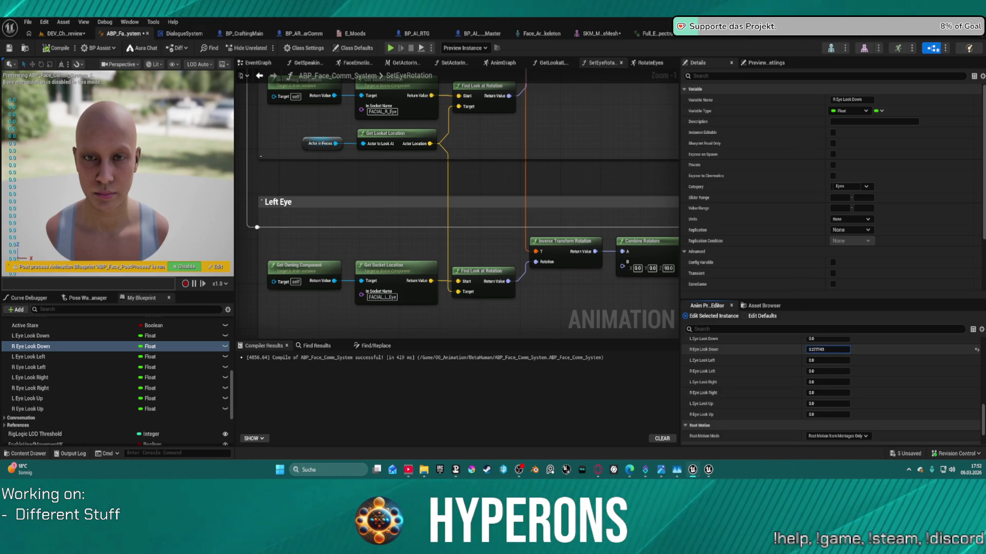
drag(828, 349, 811, 350)
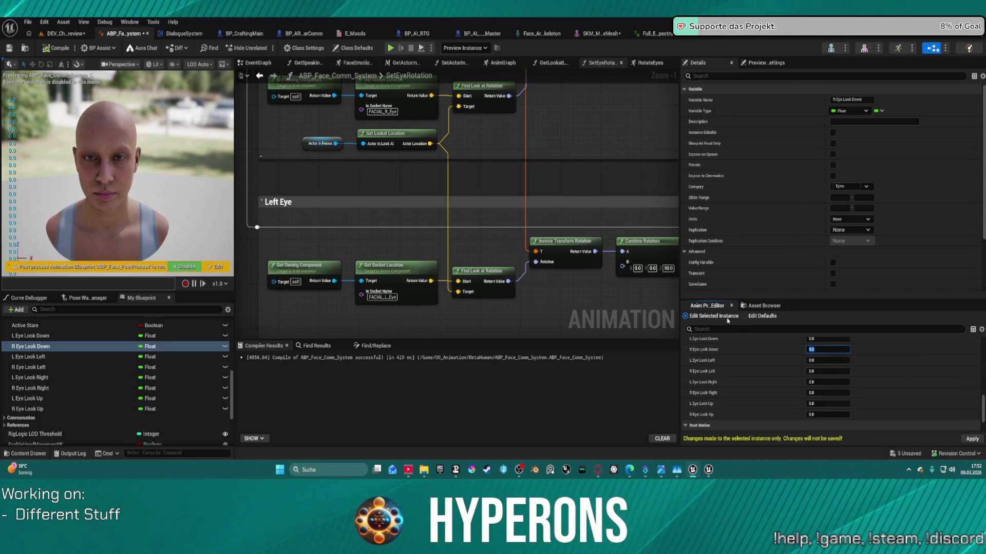
Reset R Eye Look Down's default value to 0, recompile, and open the face skeleton
click(745, 316)
scroll(830, 378, up, 2)
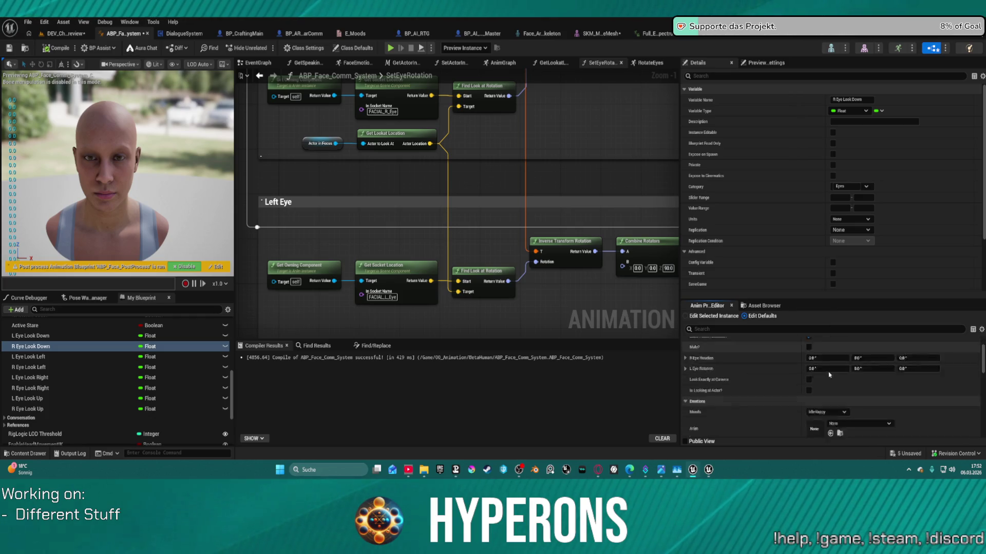
scroll(830, 379, down, 5)
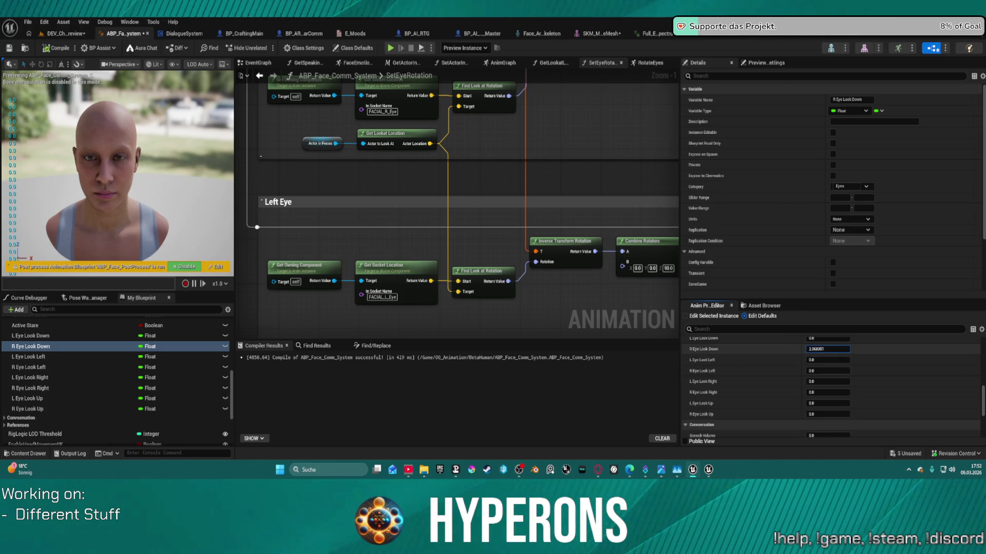
drag(827, 349, 741, 334)
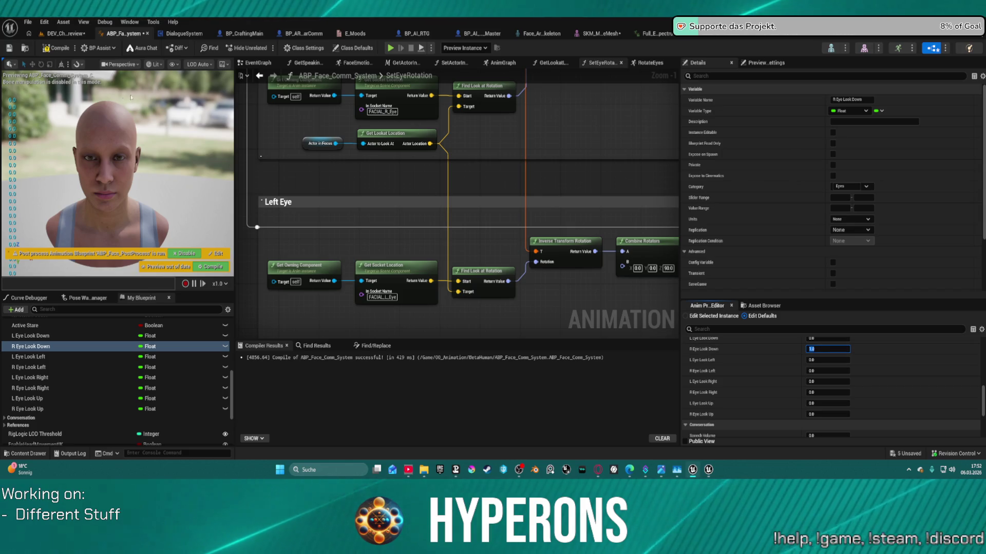
click(54, 50)
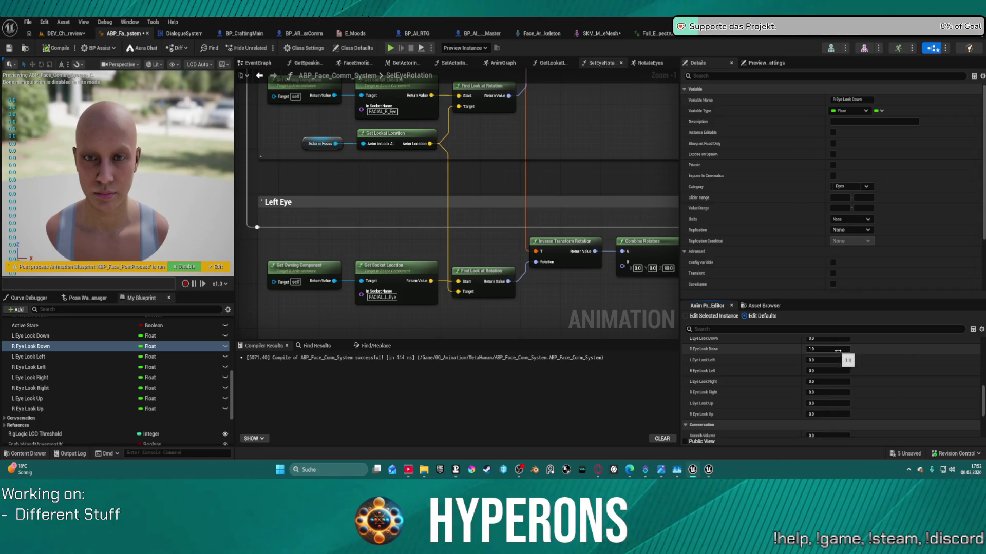
text(0)
key(Return)
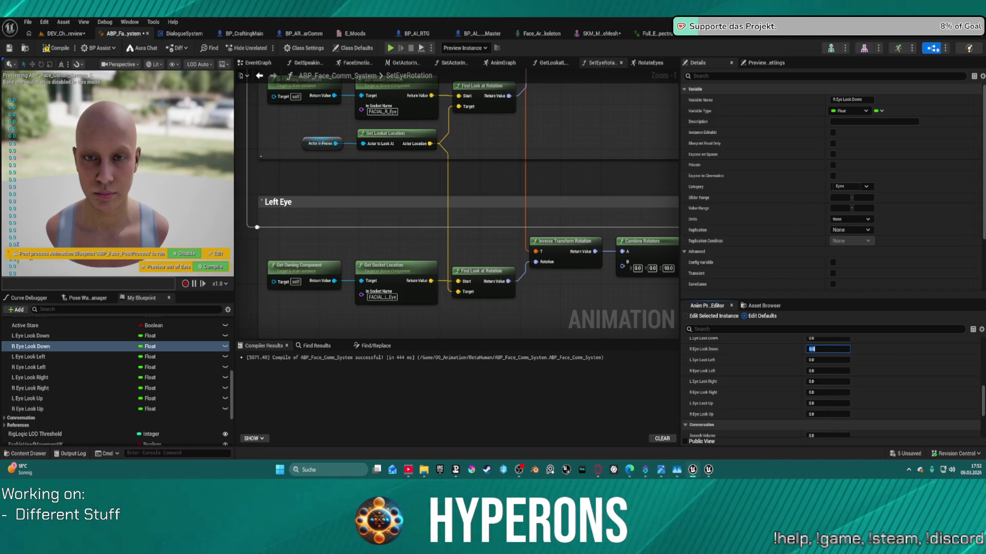
click(828, 48)
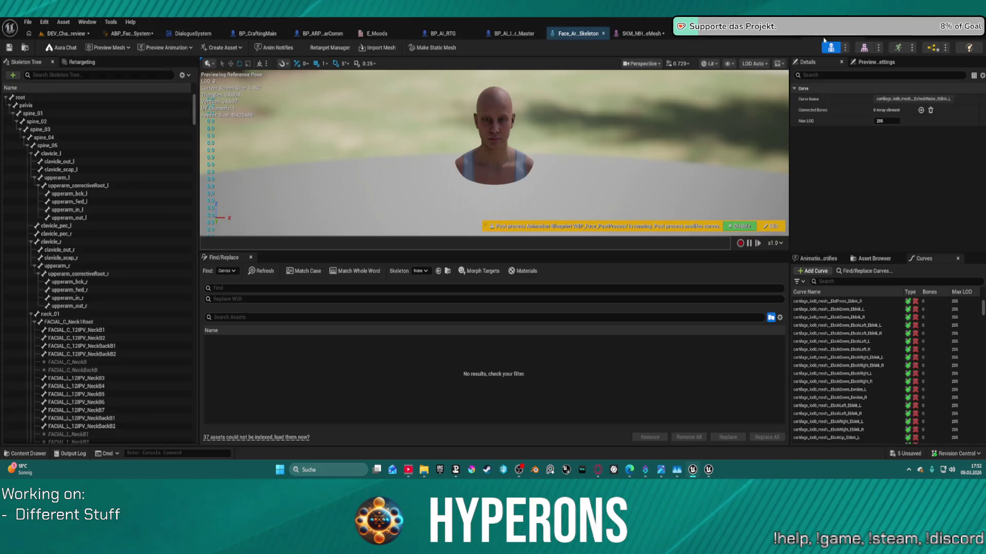
Return to ABP_Face_Comm_System, zoom out over SetEyeRotation, then move on to the EventGraph
click(129, 34)
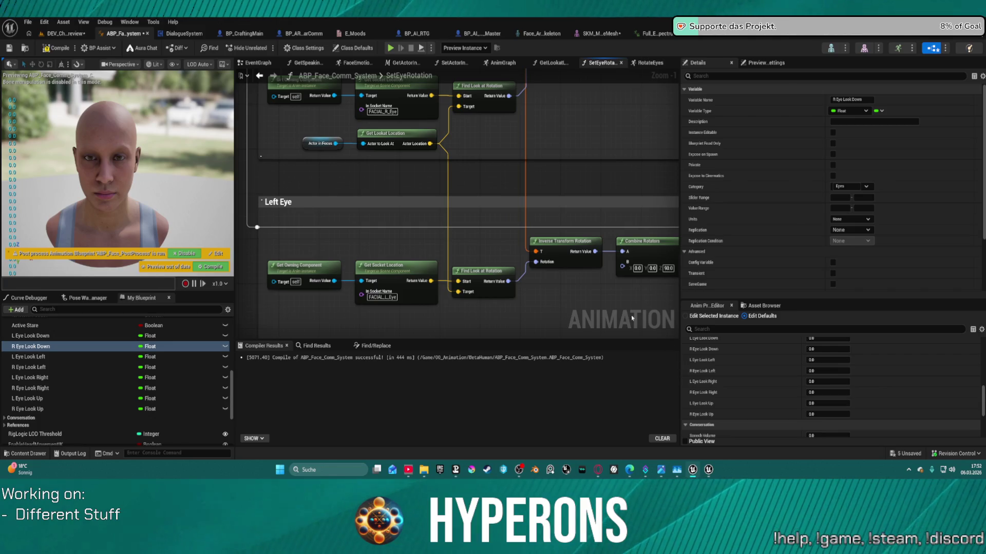
mouse_move(599, 171)
mouse_down()
mouse_move(572, 214)
mouse_move(580, 217)
mouse_move(556, 202)
mouse_move(590, 208)
mouse_up()
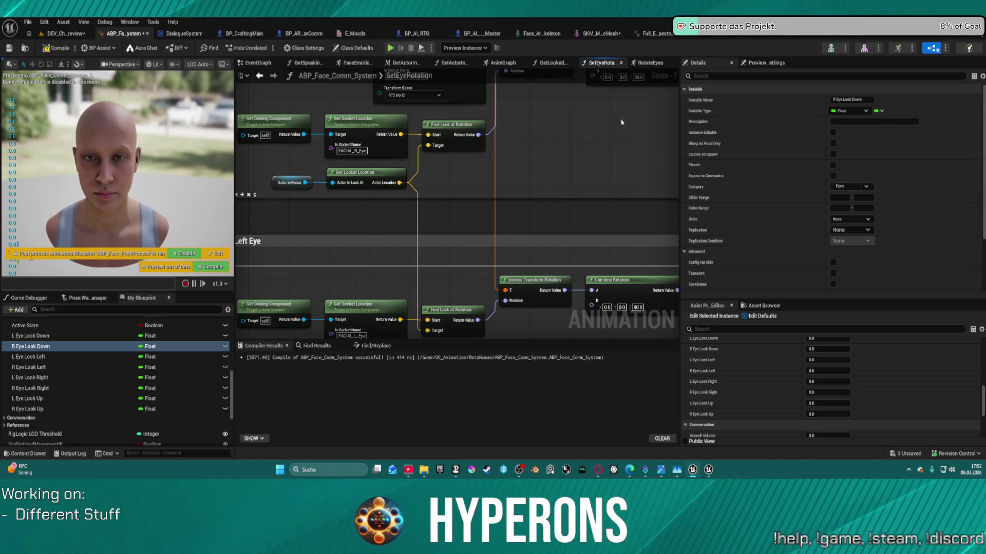
scroll(553, 95, down, 5)
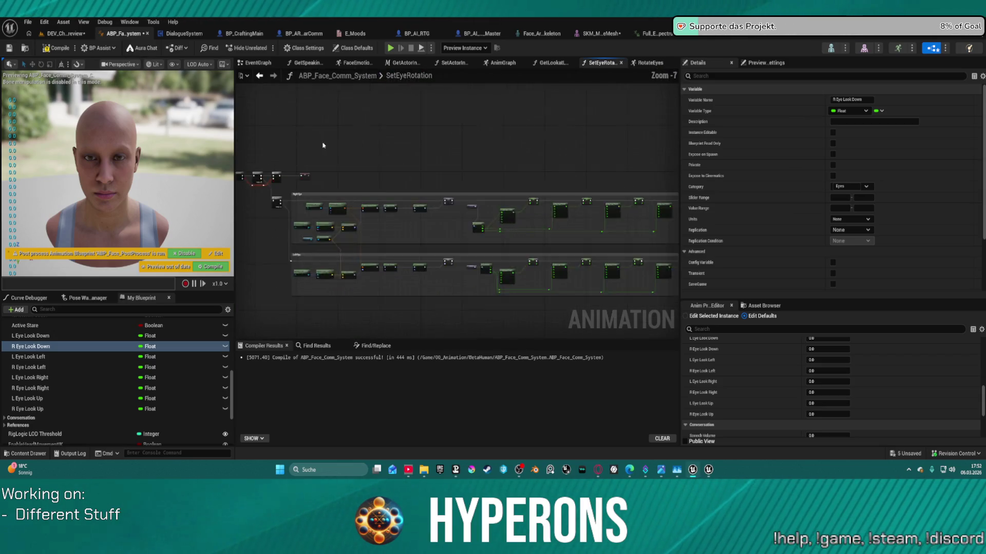
click(648, 63)
click(257, 62)
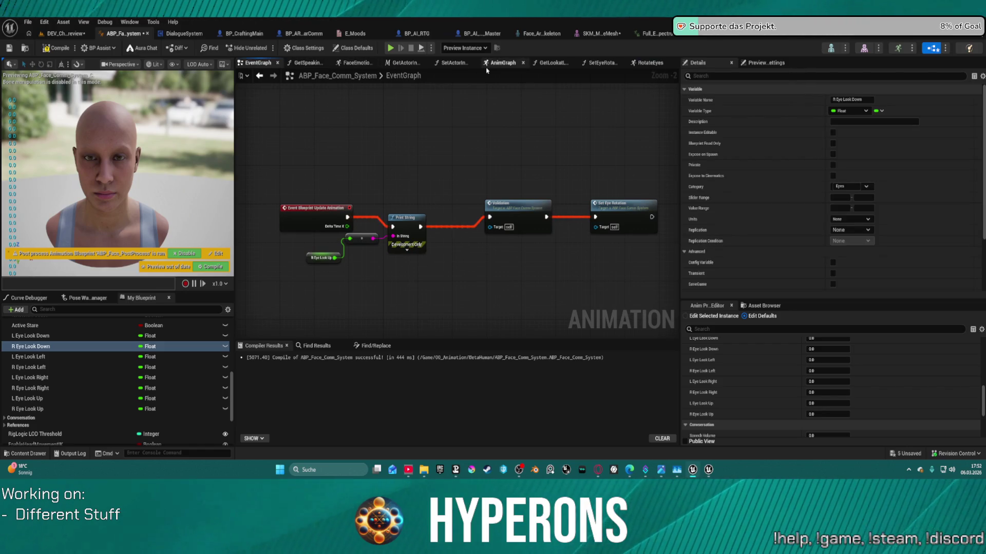
In the AnimGraph, inspect the RotateEyes layer and the Layered blend per bone in Body & Face
click(502, 62)
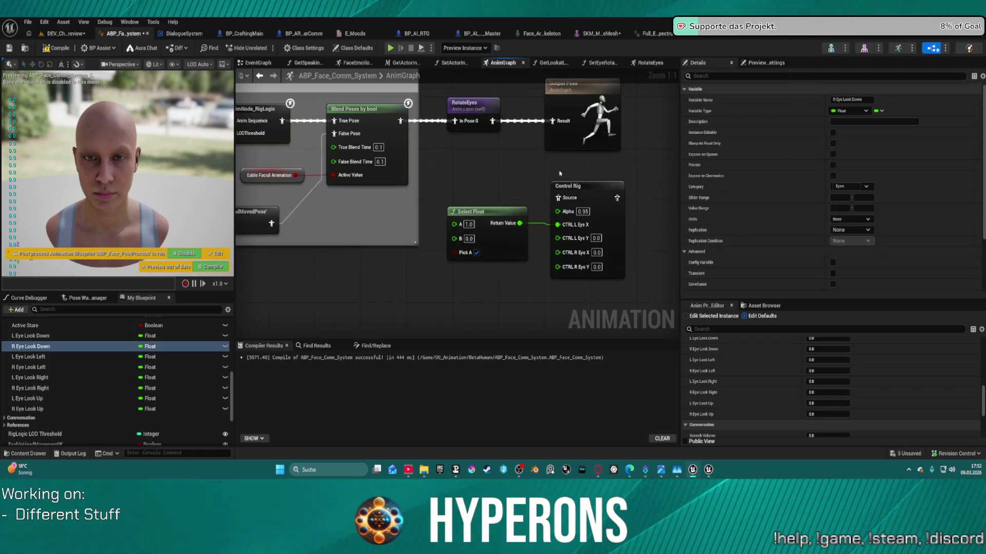
click(461, 109)
scroll(461, 109, down, 2)
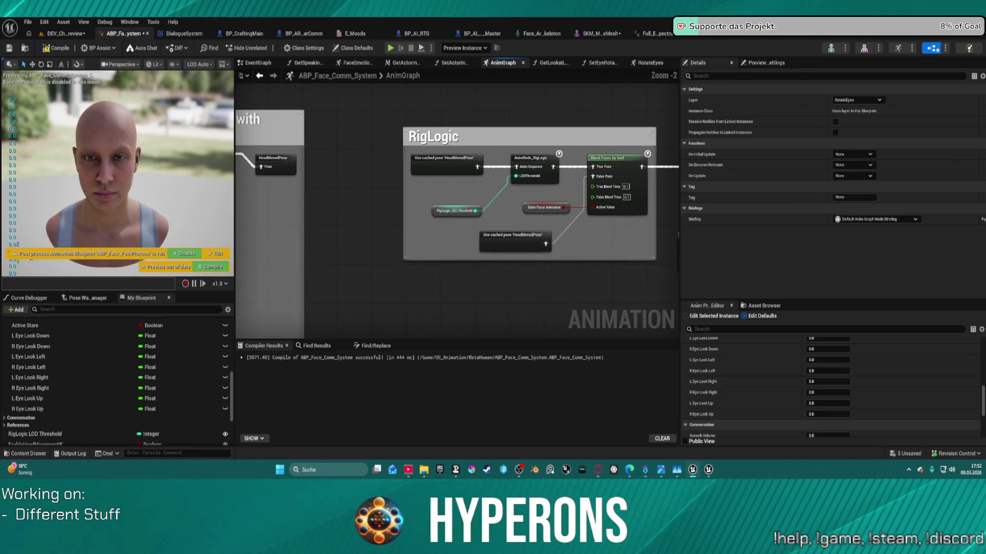
scroll(547, 129, down, 6)
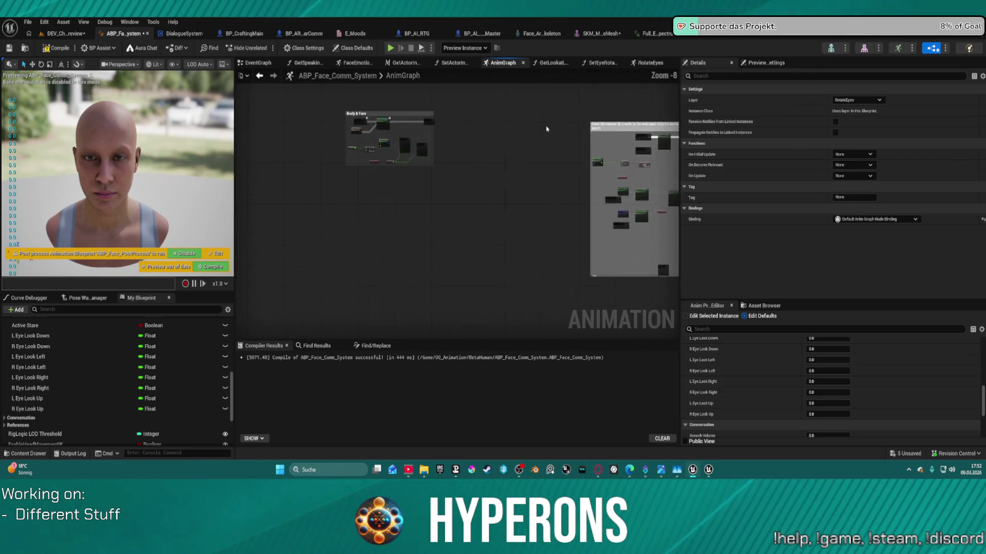
scroll(547, 128, up, 4)
click(495, 129)
scroll(323, 134, up, 2)
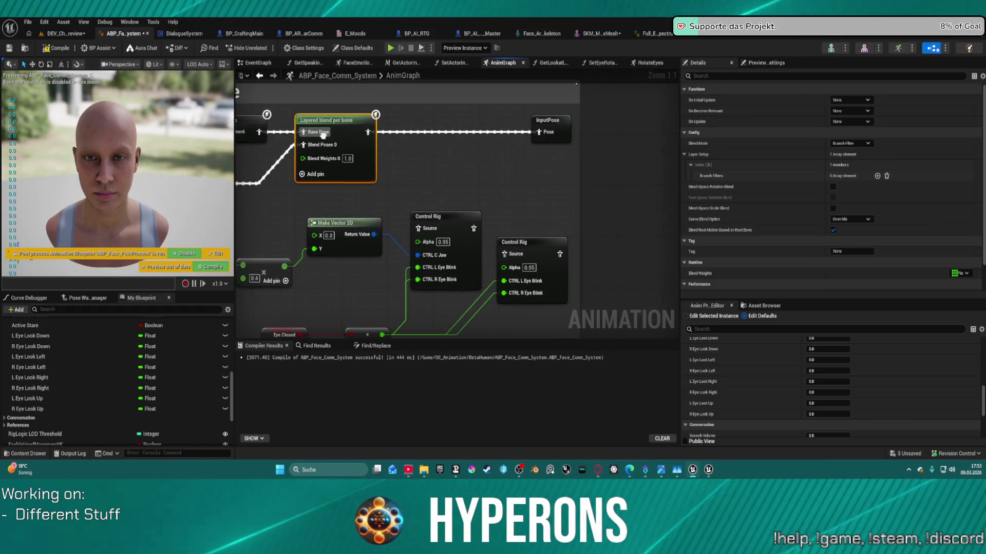
mouse_move(323, 134)
mouse_down()
mouse_move(462, 135)
mouse_move(357, 114)
mouse_move(354, 94)
mouse_up()
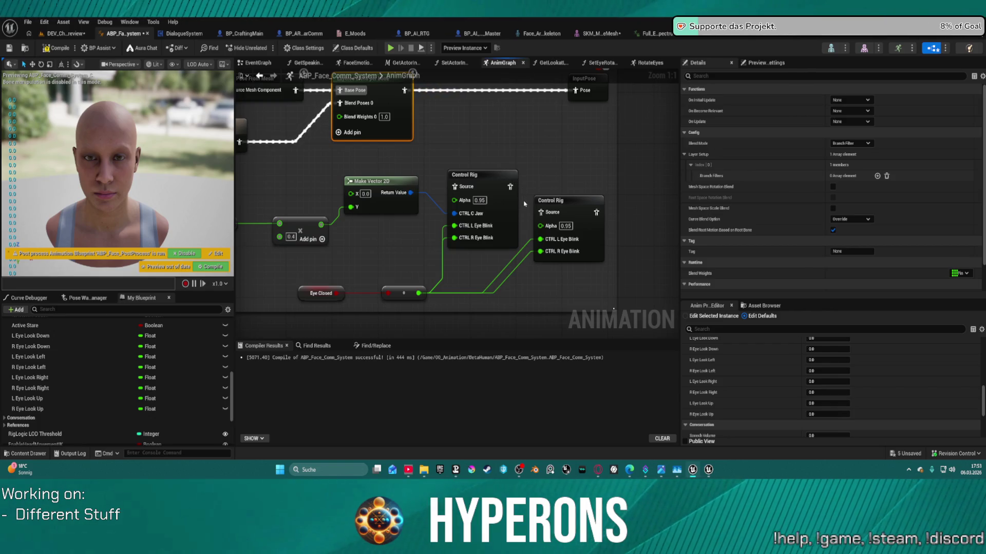
scroll(546, 176, down, 2)
Move the upper Control Rig node before InputPose and frame the whole Body & Face group
mouse_move(577, 155)
mouse_down()
mouse_move(422, 153)
mouse_move(380, 144)
mouse_move(375, 129)
mouse_up()
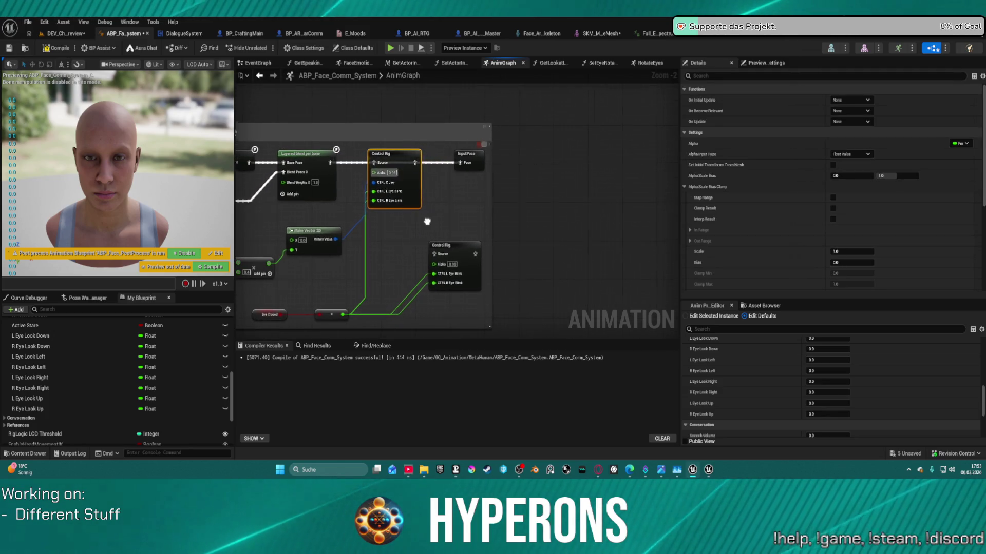
drag(426, 222, 541, 209)
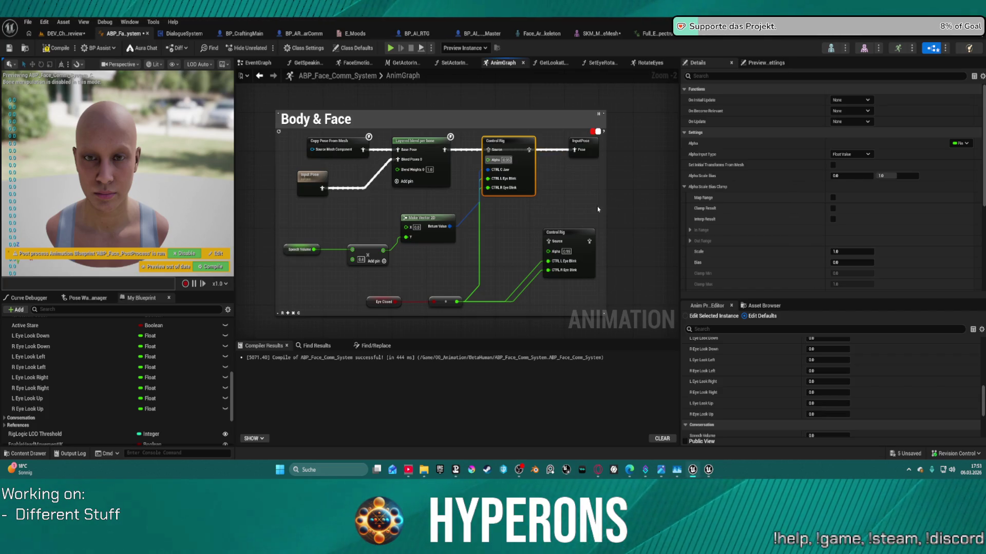
scroll(597, 209, down, 5)
scroll(428, 168, up, 5)
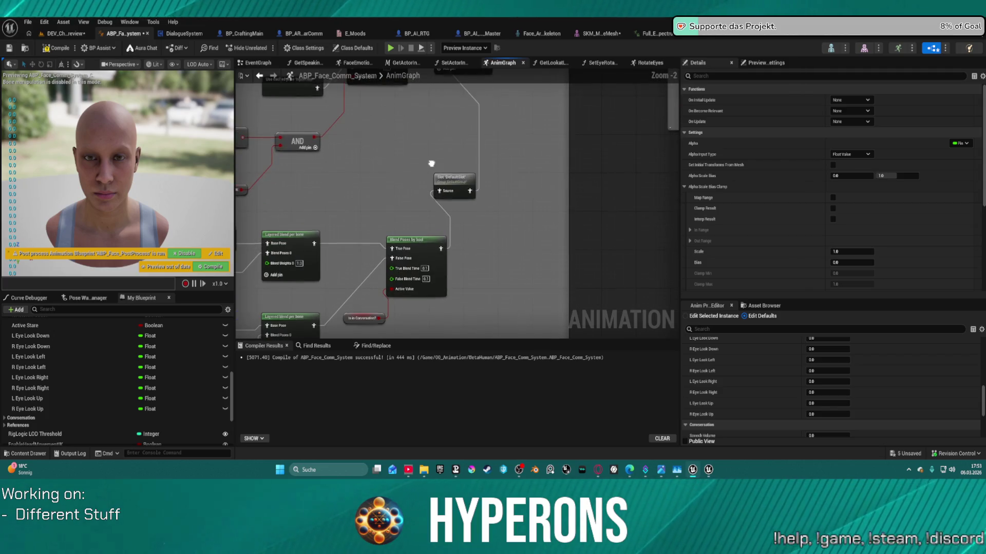
Drop Layered blend per bone onto the pose wire before HeadMovedPose, connect its output, and compile
drag(431, 164, 422, 239)
click(463, 132)
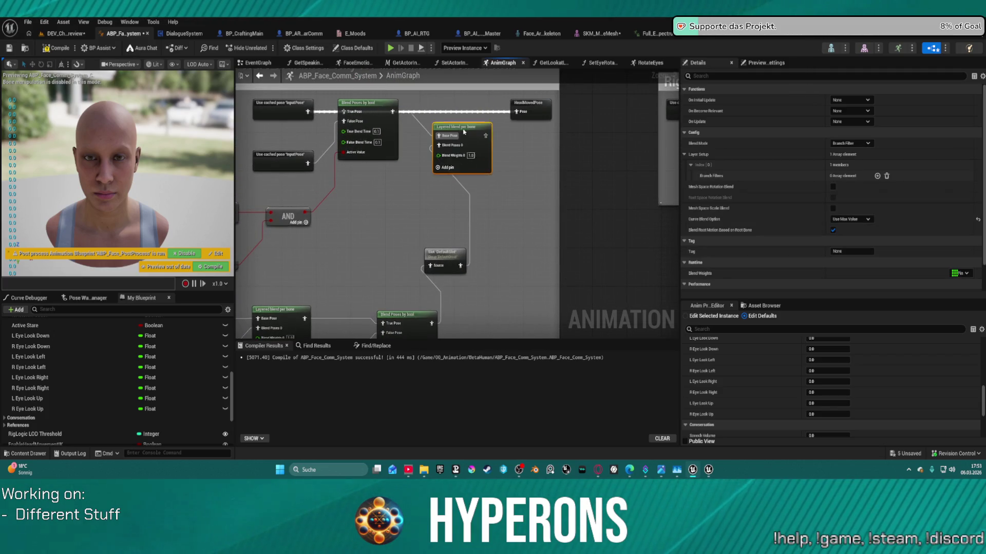
drag(464, 132, 460, 121)
click(296, 109)
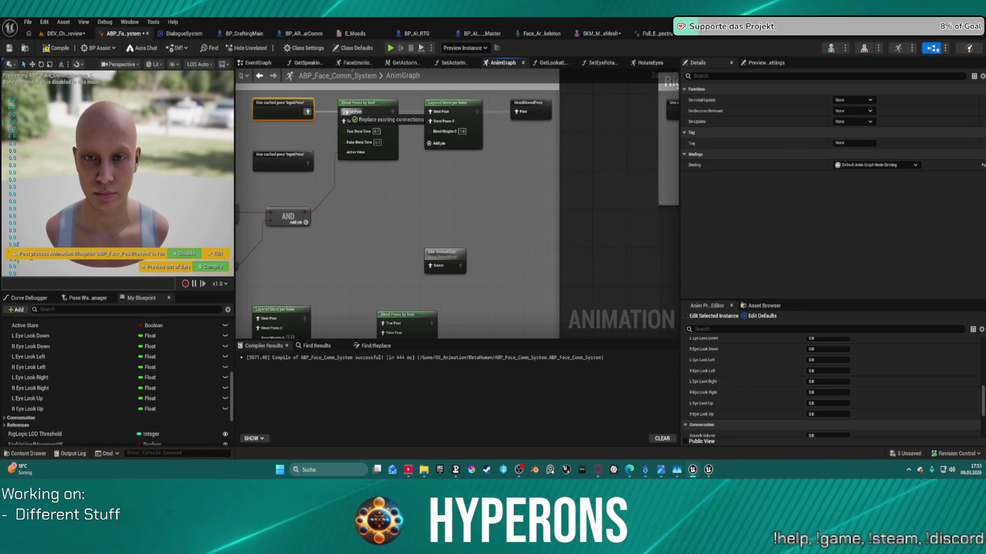
drag(477, 112, 519, 112)
key(F7)
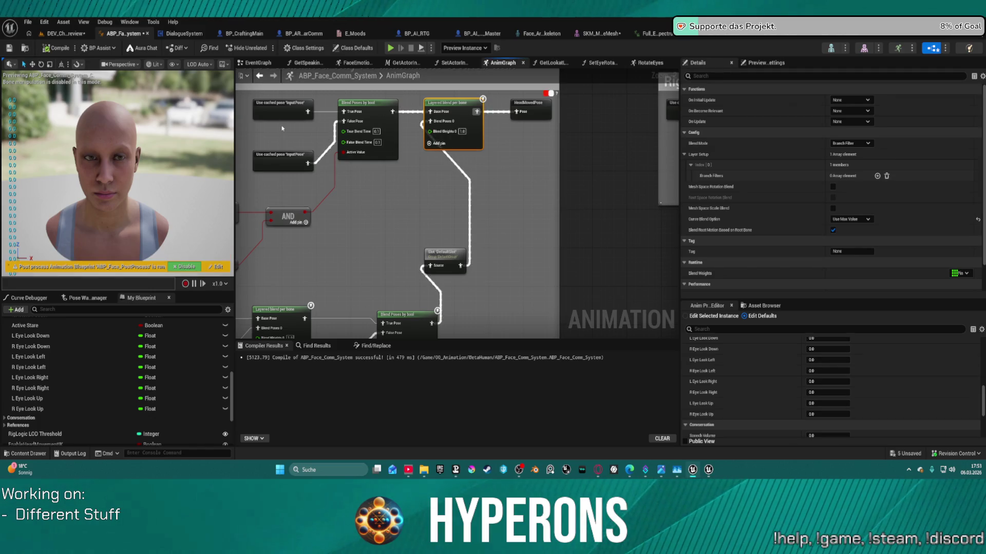
click(55, 34)
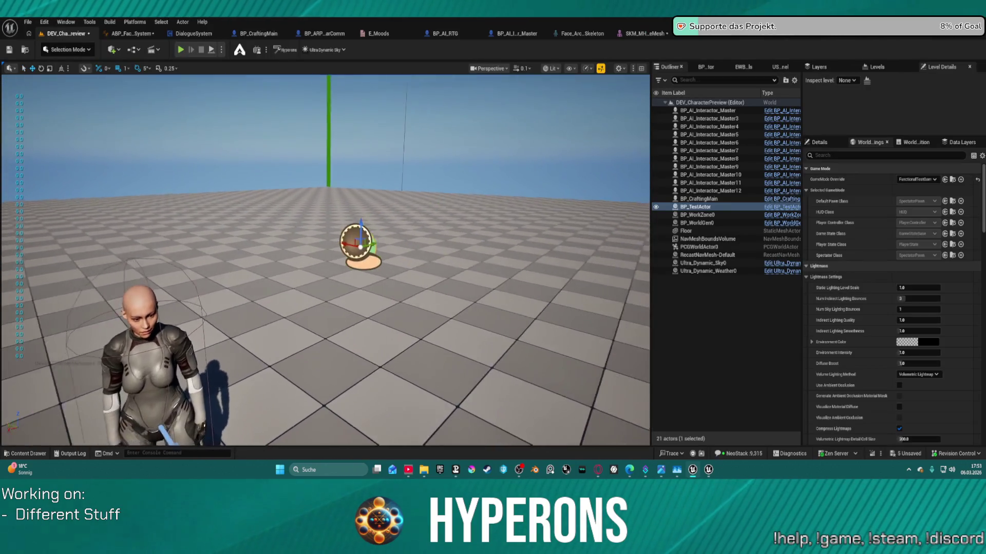
Move BP_TestActor closer to the camera and start a Play-in-Editor session
drag(334, 219, 375, 219)
mouse_move(329, 240)
mouse_down()
mouse_move(339, 334)
mouse_move(196, 389)
mouse_move(198, 407)
mouse_move(218, 395)
mouse_up()
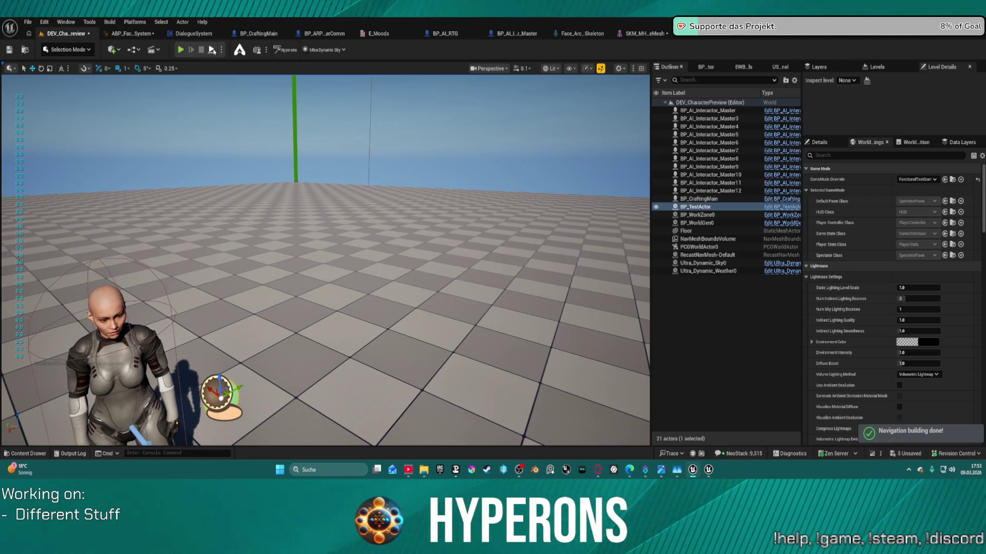
key(alt+p)
Select the moving BP_TestActor and watch the character's gaze follow it
right_click(260, 150)
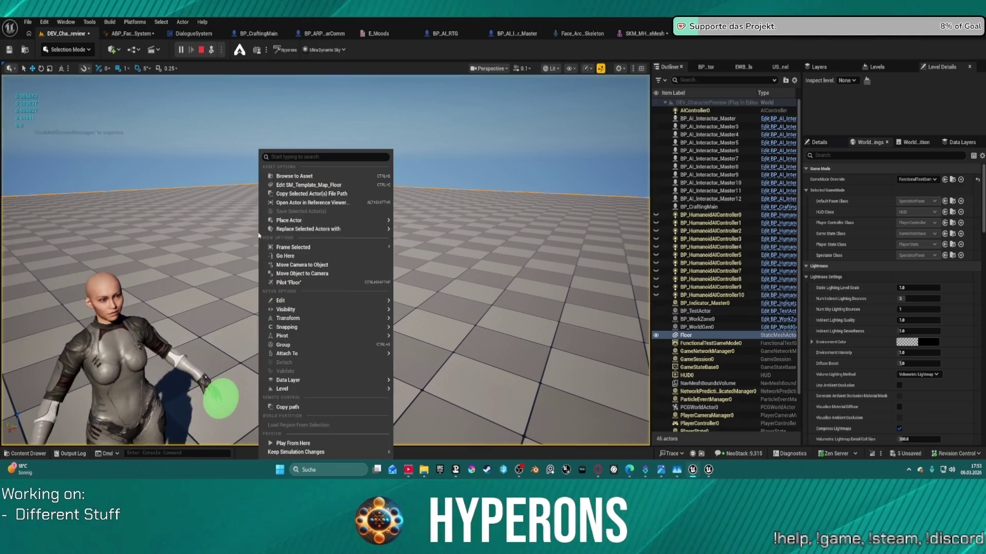
click(224, 246)
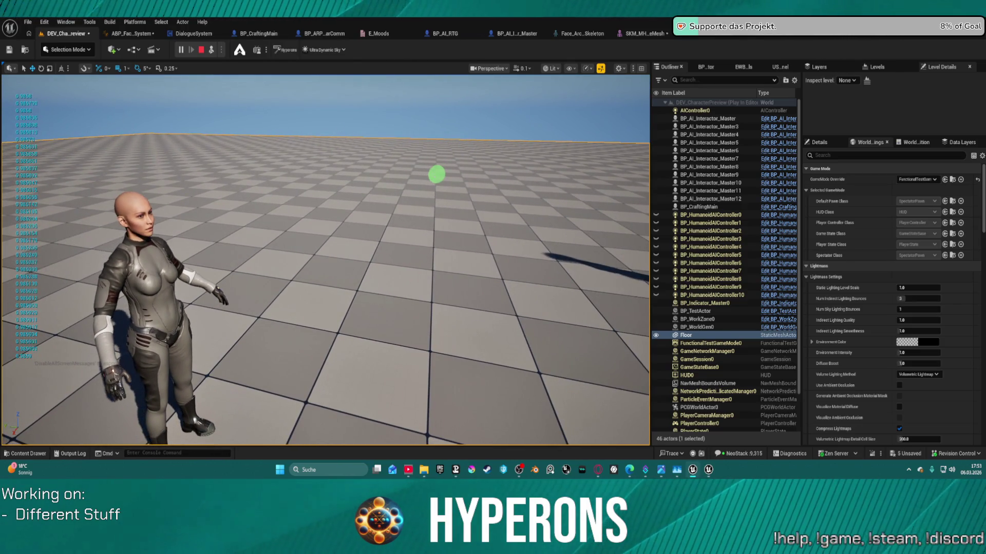
click(696, 311)
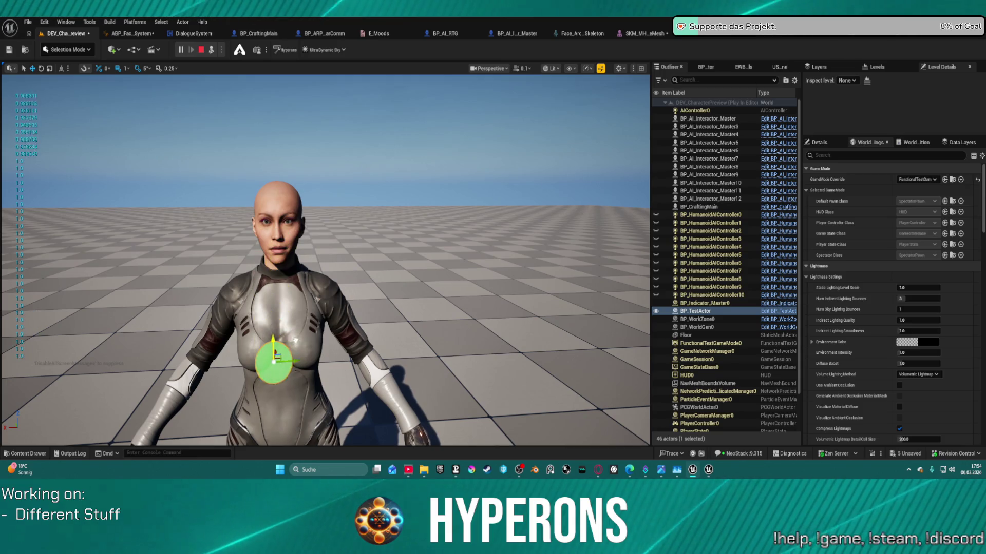
click(293, 150)
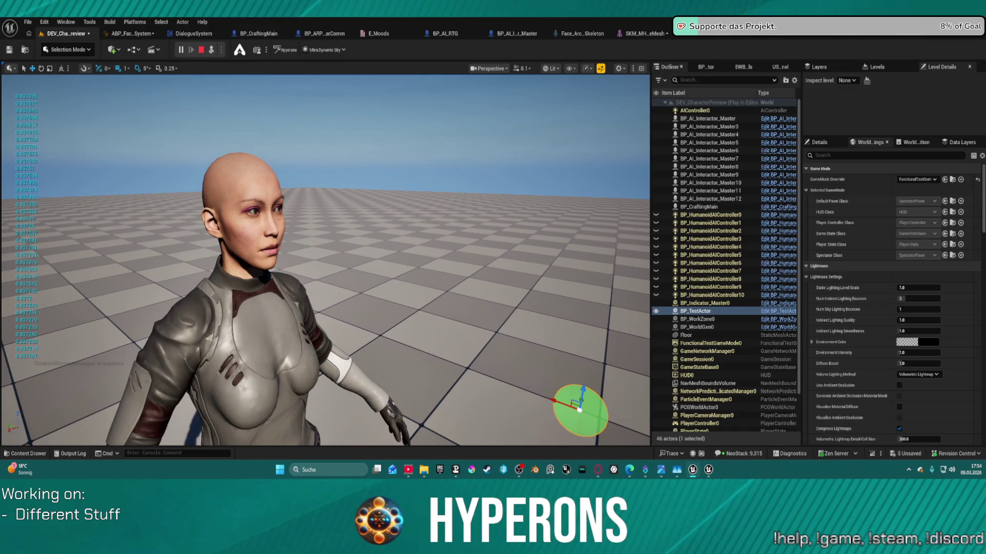
click(144, 34)
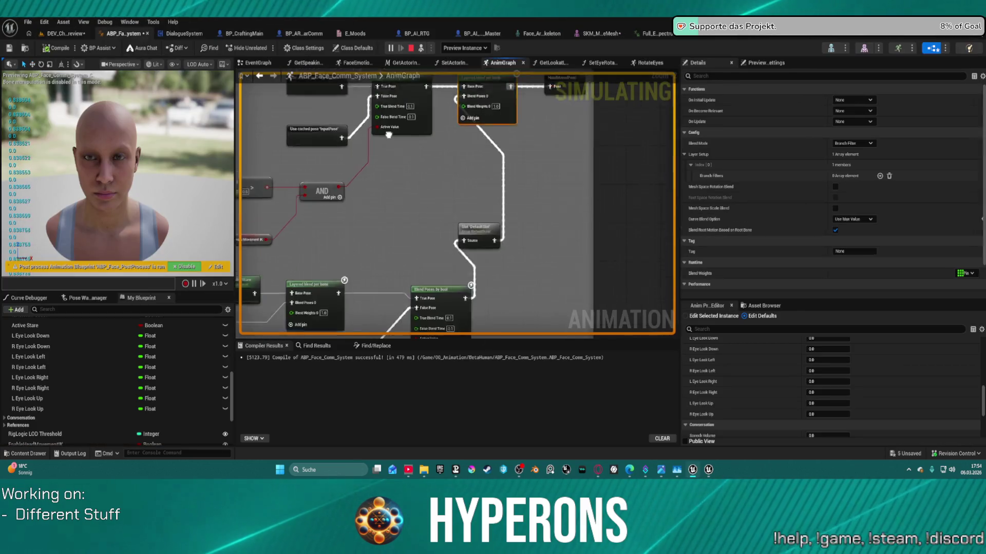
Stop the play session and select the Layered blend per bone node in the AnimGraph
scroll(454, 185, down, 5)
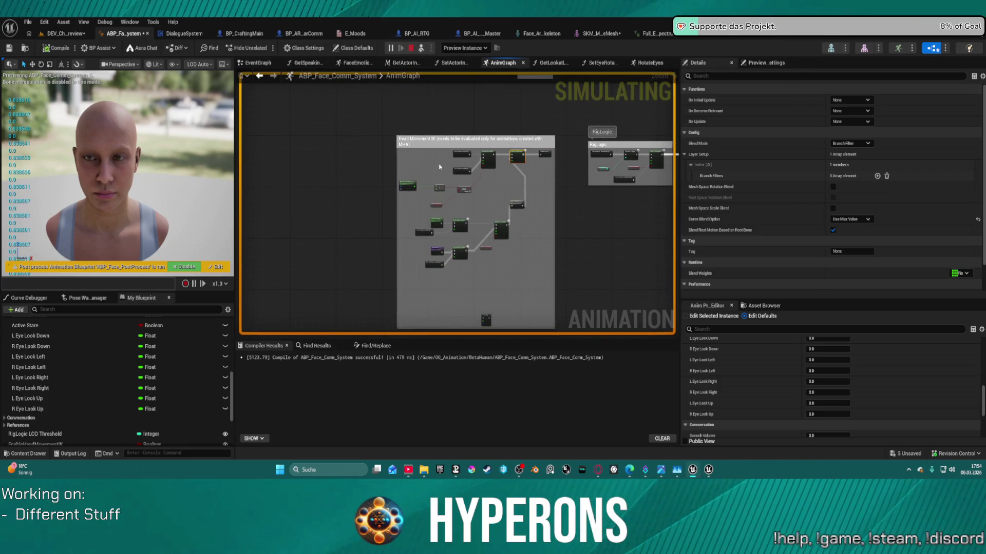
click(411, 48)
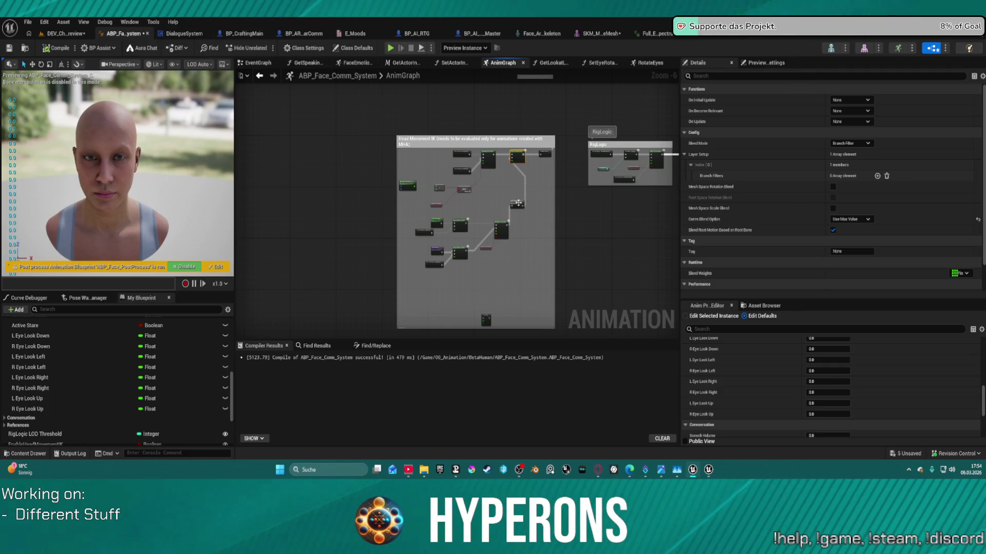
scroll(517, 202, up, 6)
scroll(476, 110, down, 10)
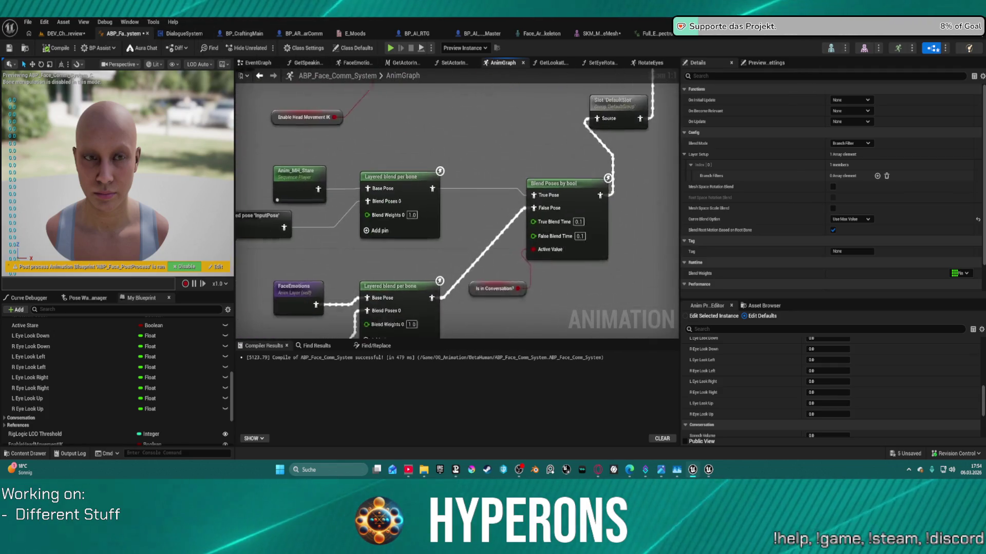
scroll(549, 177, up, 10)
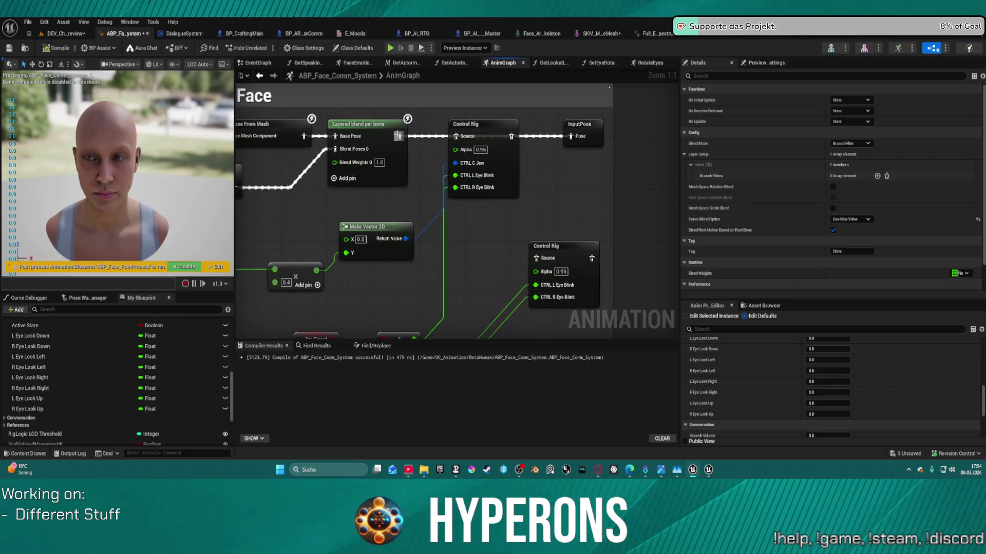
drag(397, 136, 508, 135)
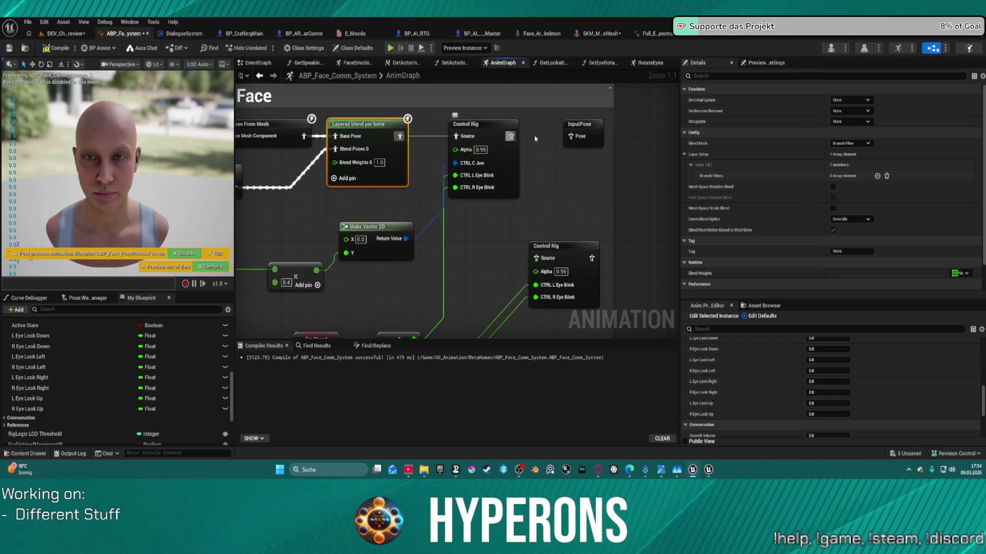
Unexpose CTRL_L_eye_blink and CTRL_R_eye_blink on the upper Control Rig node, keeping CTRL C Jaw, and recompile
click(493, 164)
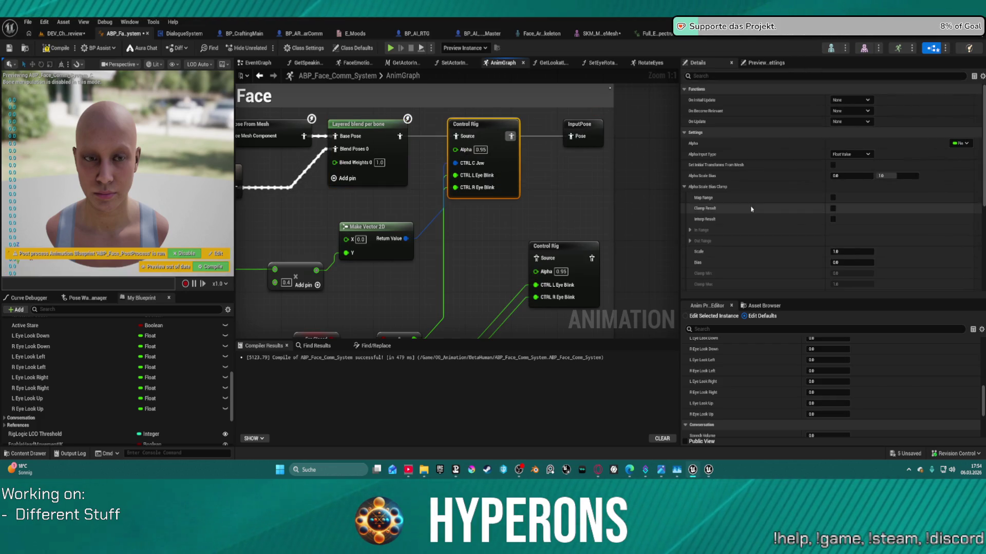
scroll(751, 209, down, 5)
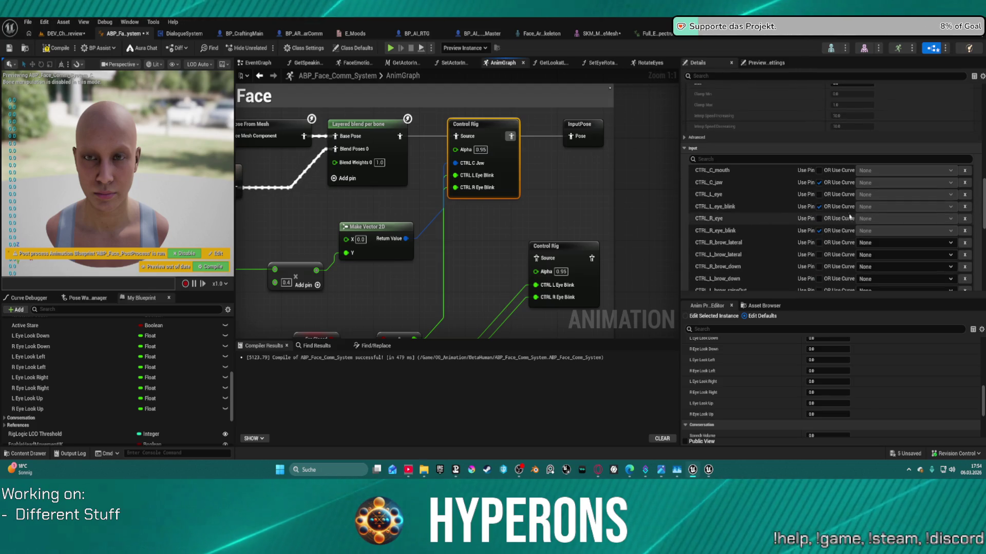
click(818, 207)
click(819, 231)
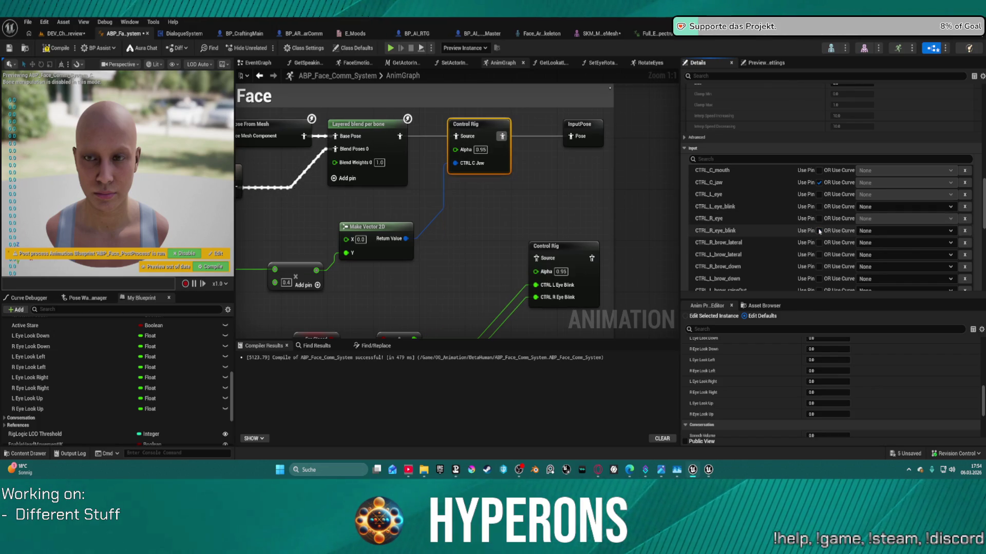
click(54, 49)
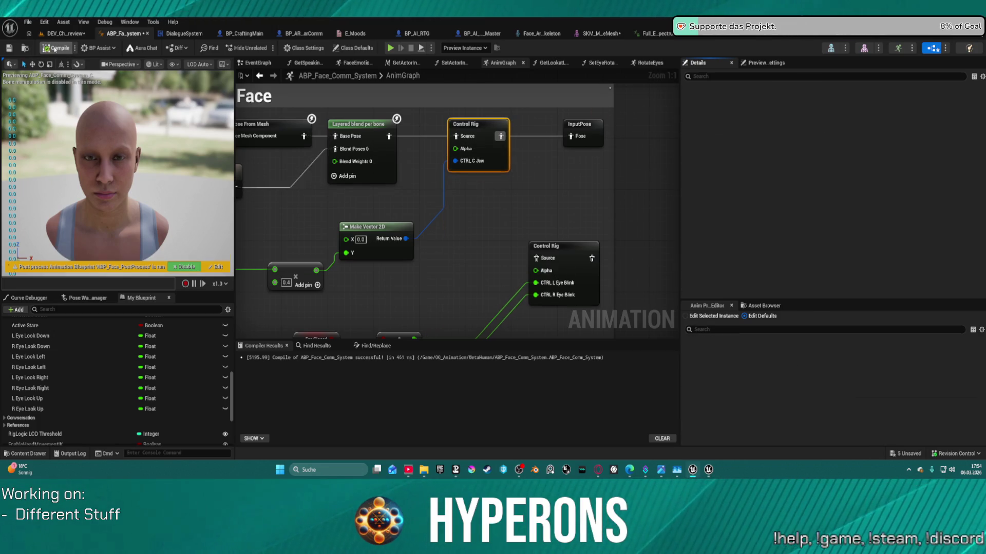
click(65, 33)
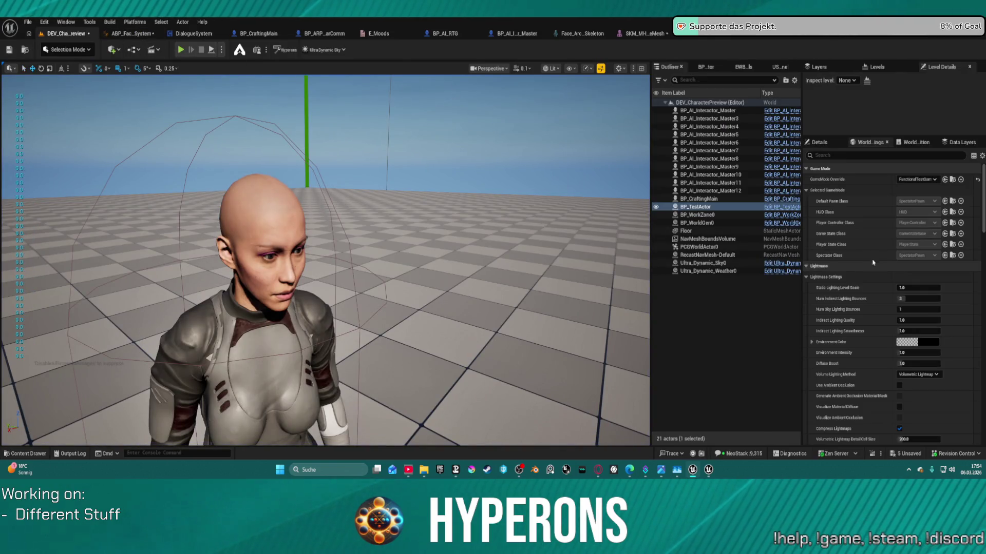
Save the level, set its GameMode Override to BP_ARPG_GameMode, and test it in Play
key(ctrl+s)
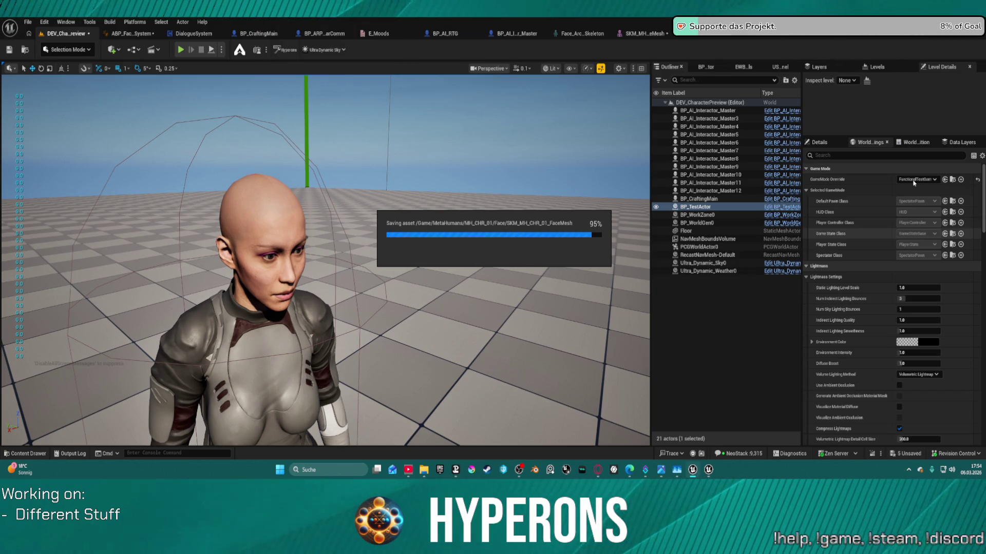
click(914, 181)
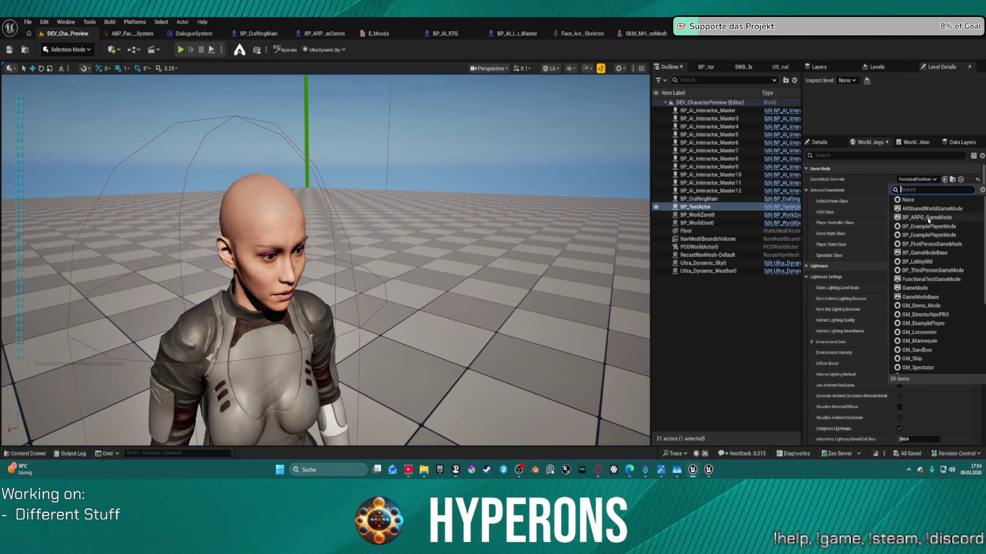
click(928, 218)
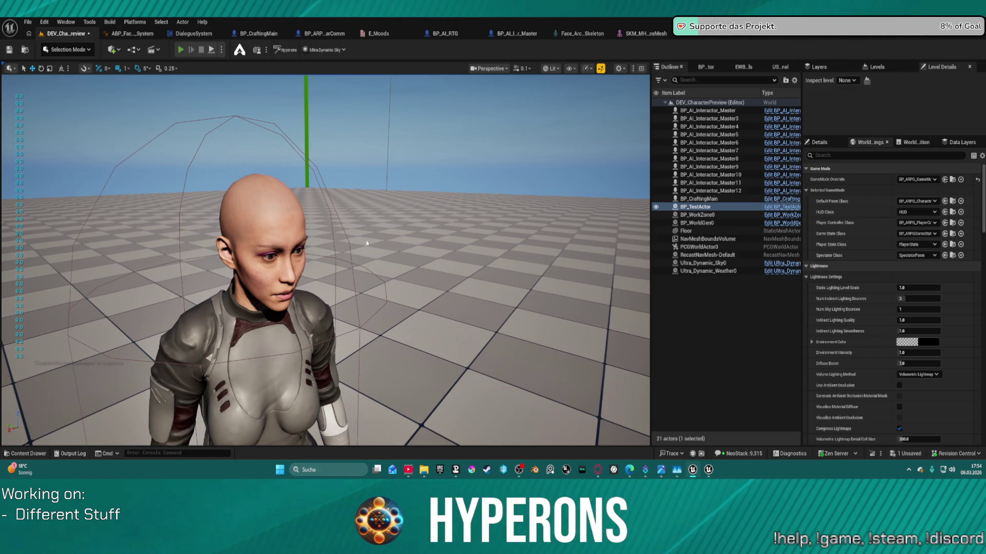
key(alt+p)
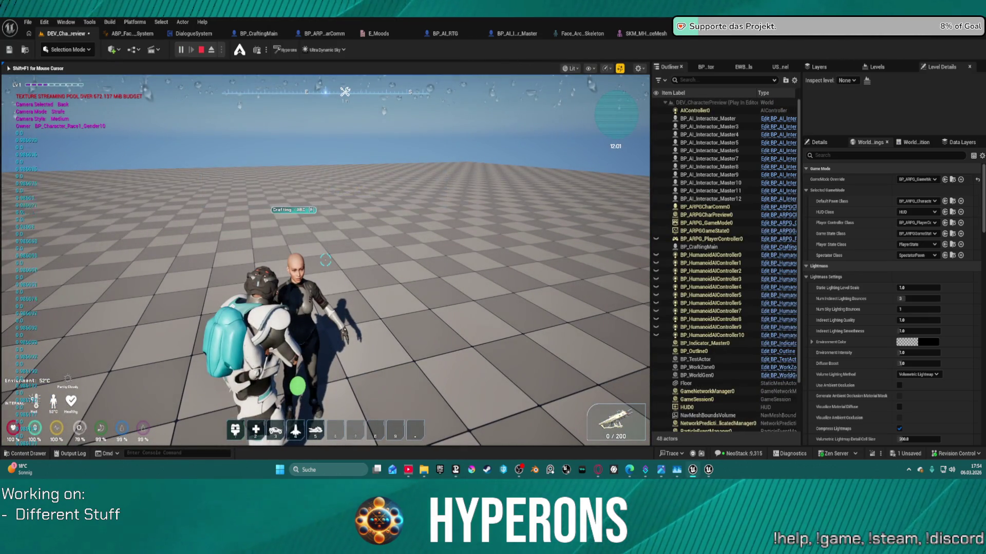
key(Escape)
key(alt+p)
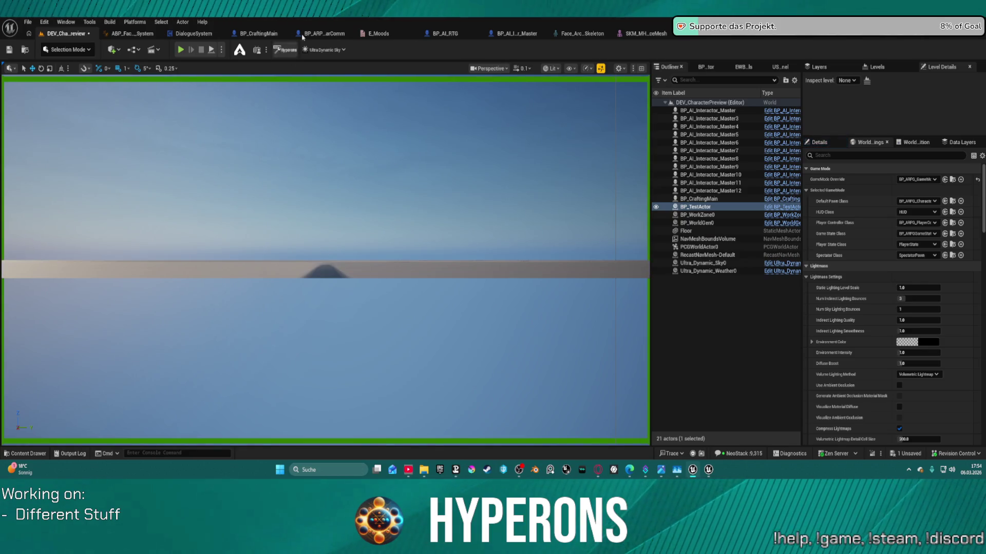
Check the character name comment block in BP_CraftingMain, then return to DEV_CharacterPreview
click(275, 32)
scroll(283, 126, down, 4)
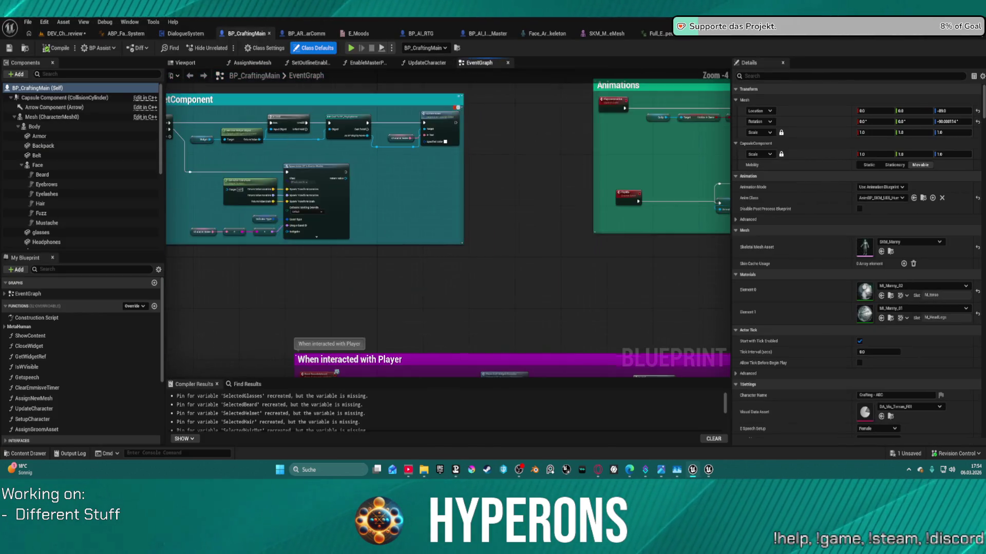
drag(444, 171, 443, 175)
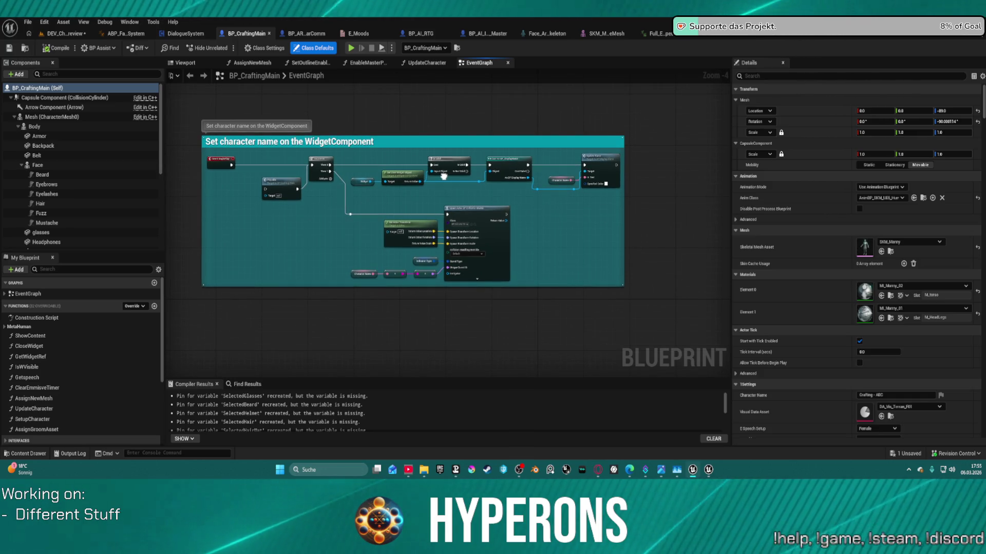
click(69, 33)
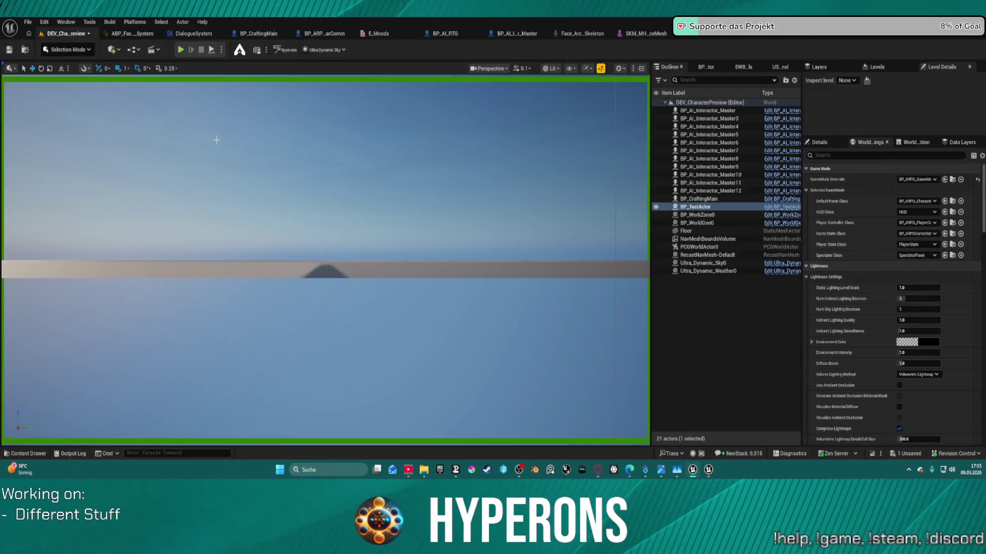
click(149, 35)
click(83, 35)
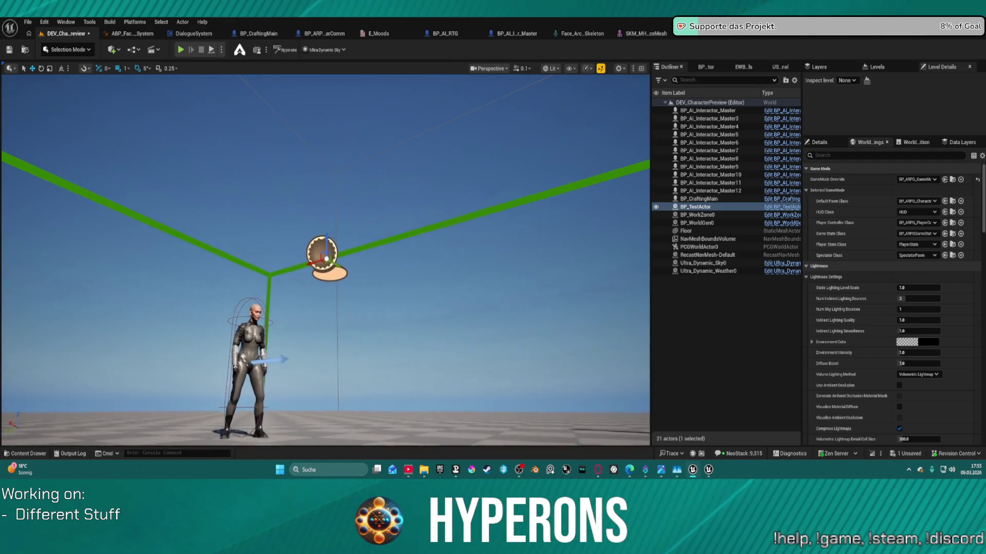
Delete the referenced BP_TestActor from the level and start a new playtest
scroll(359, 260, up, 2)
key(Delete)
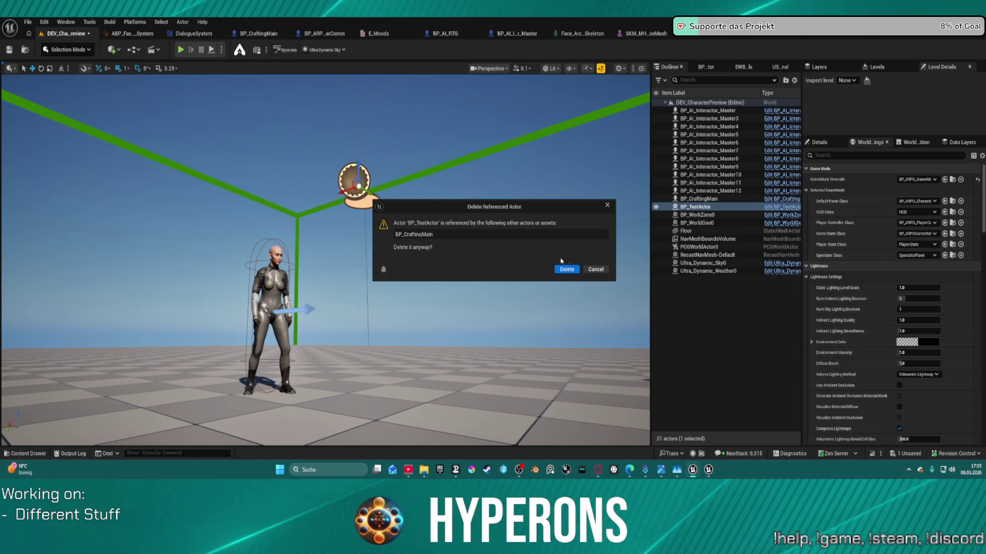
click(566, 268)
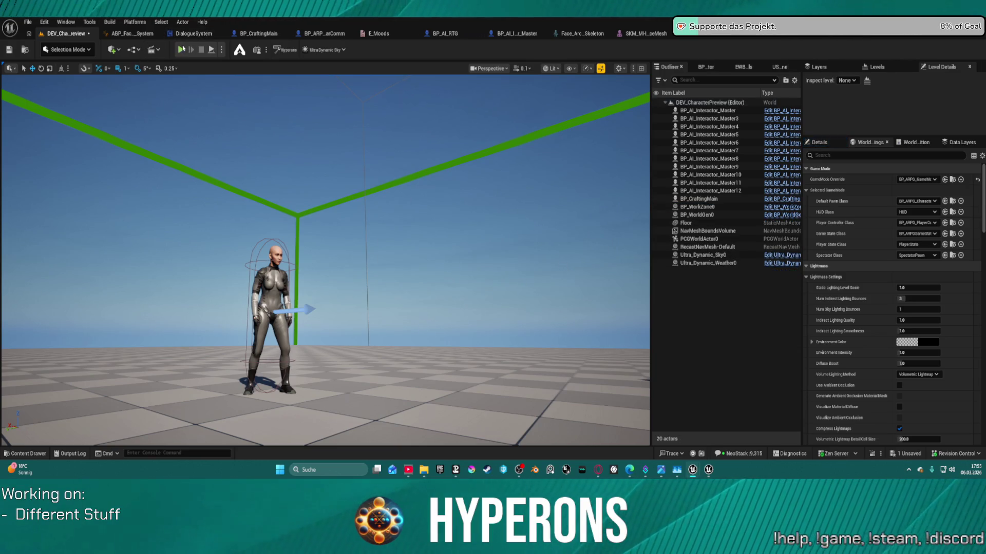
key(alt+p)
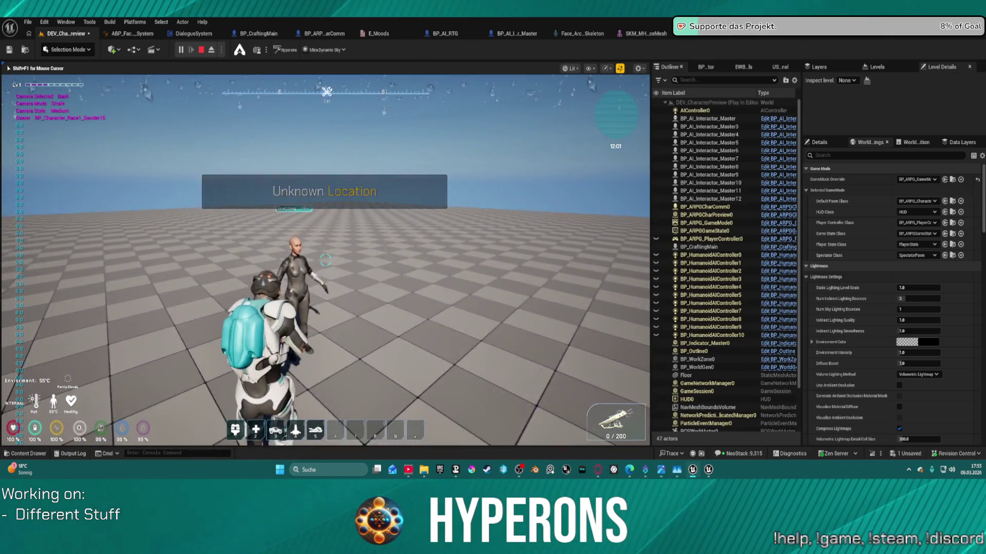
Walk the player to the crafting NPC and open her Crafting - ABC window
key(w)
key(w)
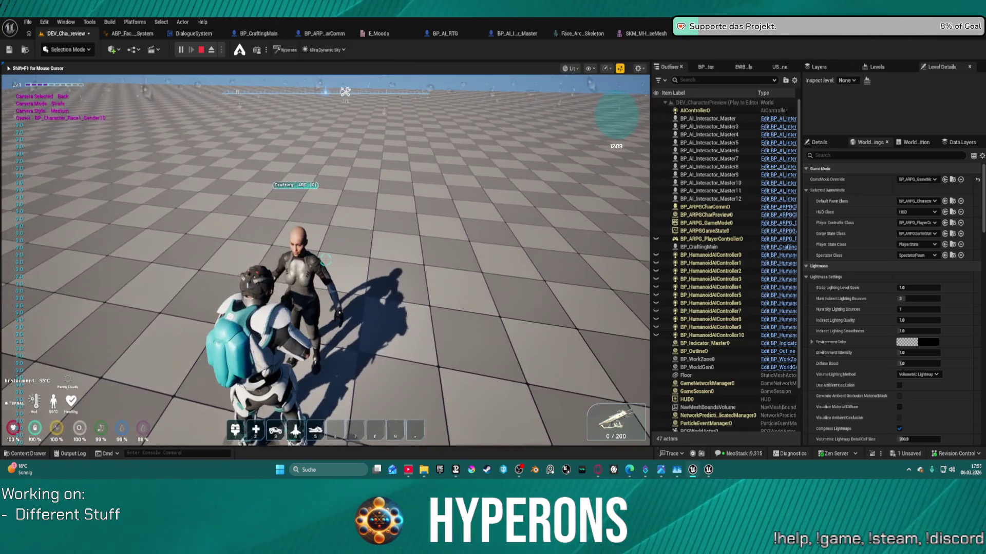
key(f)
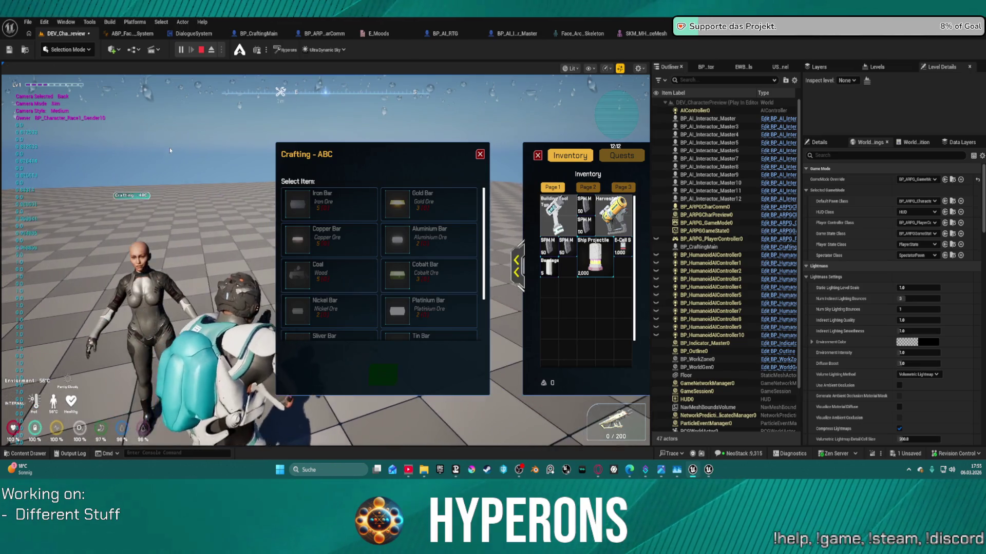
key(shift+F1)
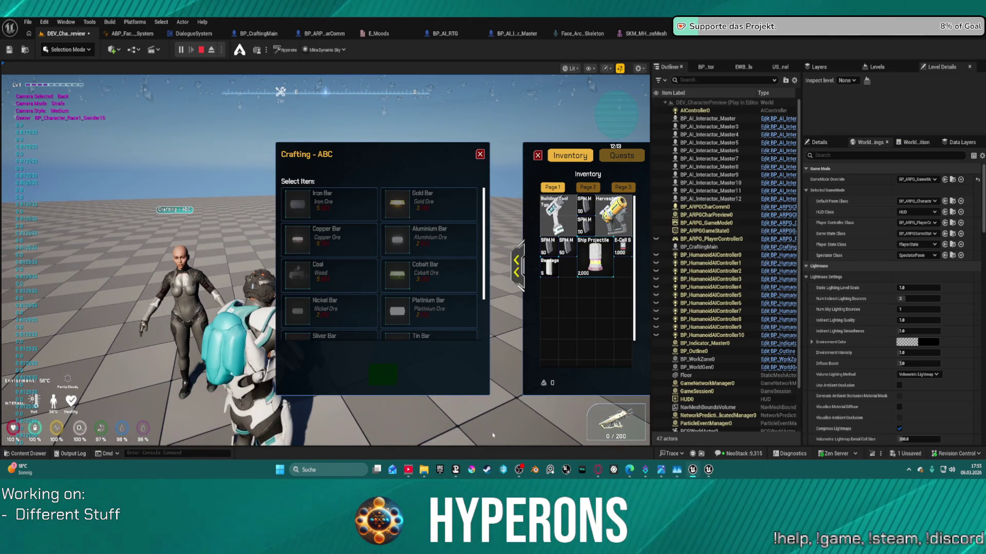
click(537, 333)
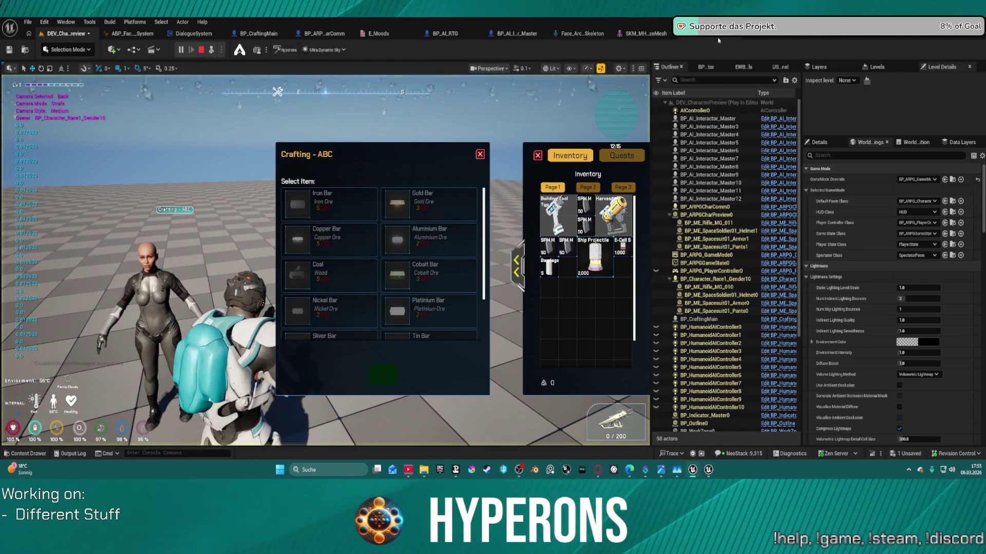
Maximize the game viewport with F11 and walk closer to the NPC
key(F11)
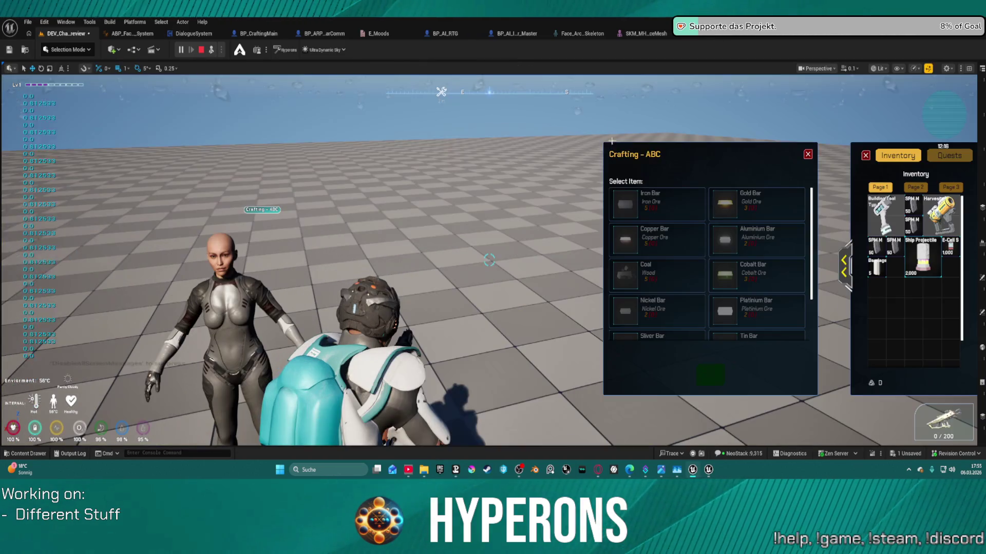
key(w)
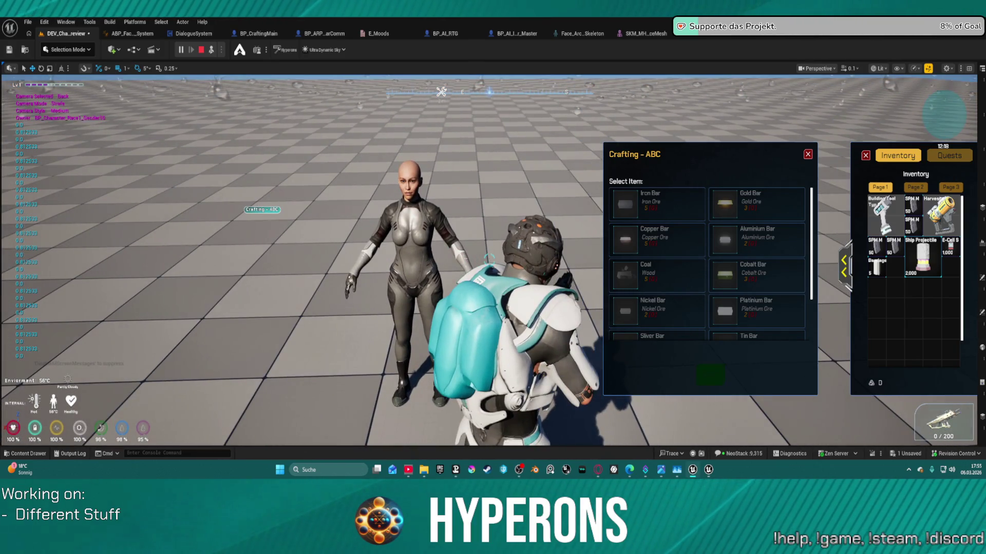
click(489, 261)
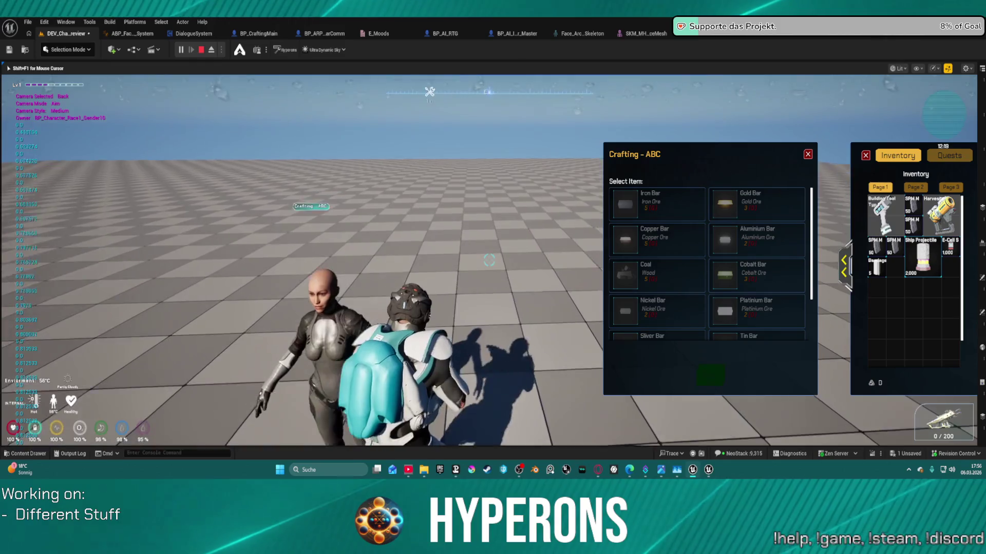
Close the crafting and inventory windows, reposition beside the NPC, and fire near her, leaving 43/193 ammo
mouse_move(489, 260)
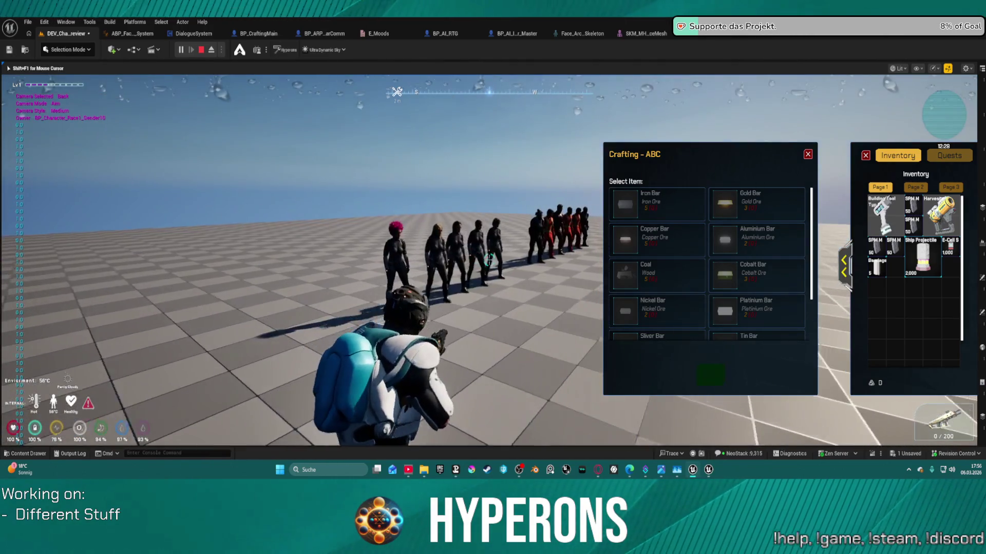
key(Escape)
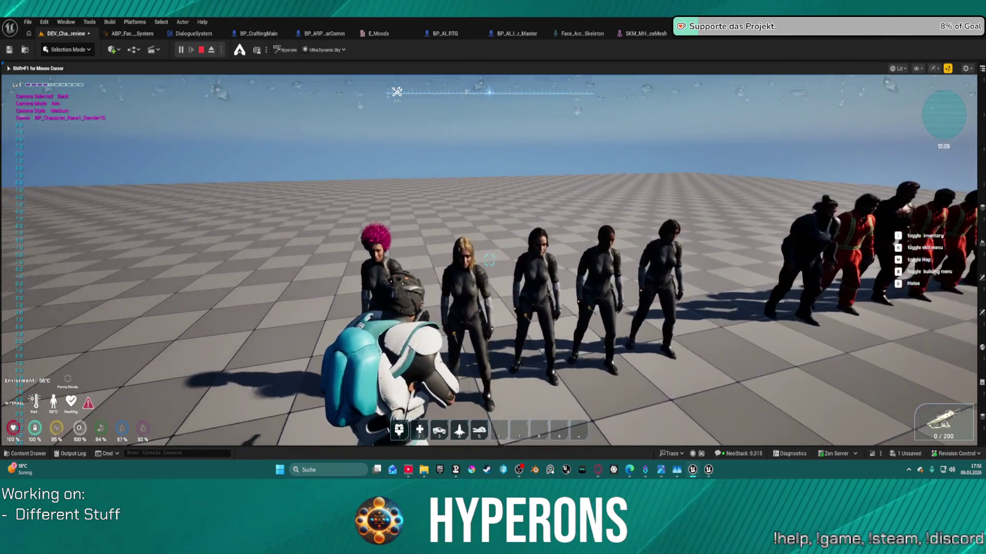
key(w)
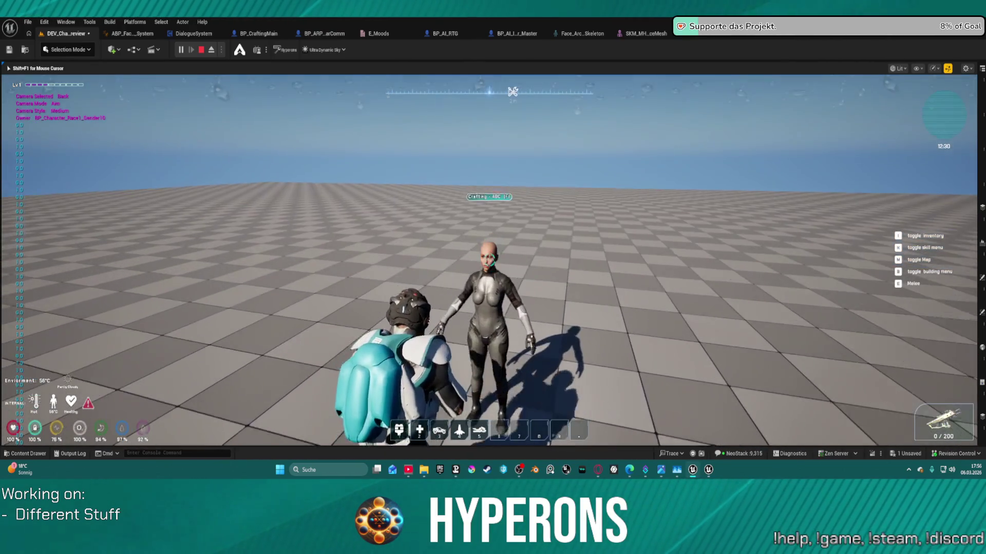
key(s)
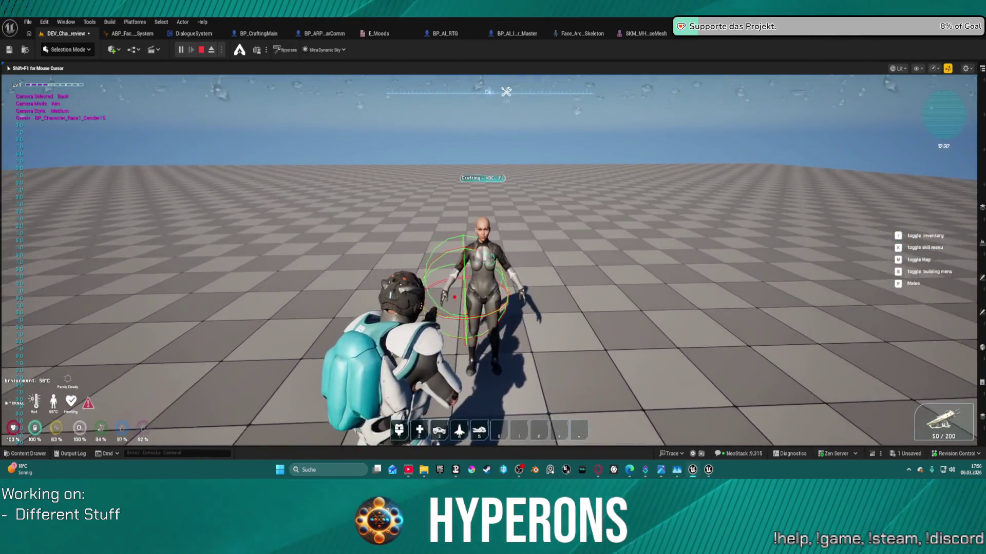
drag(489, 260, 488, 260)
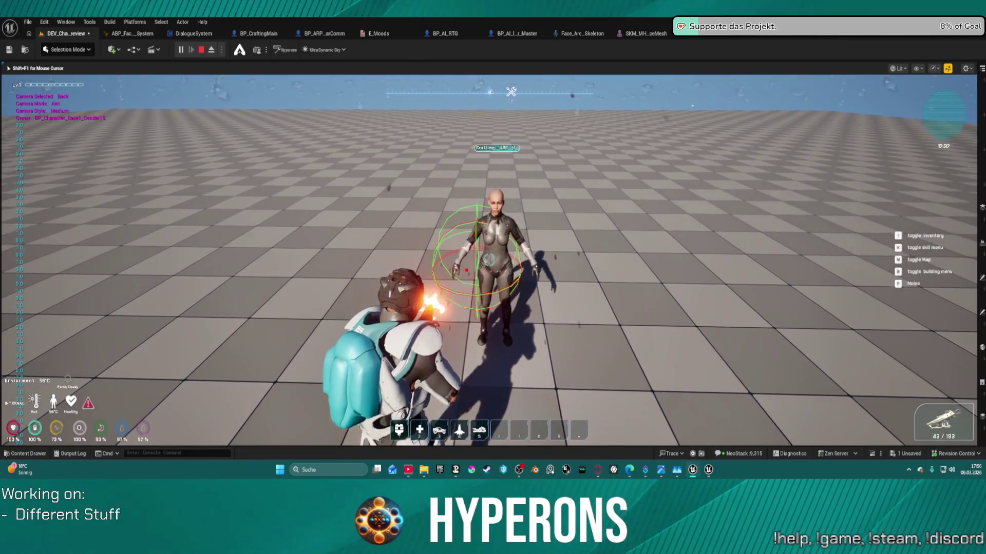